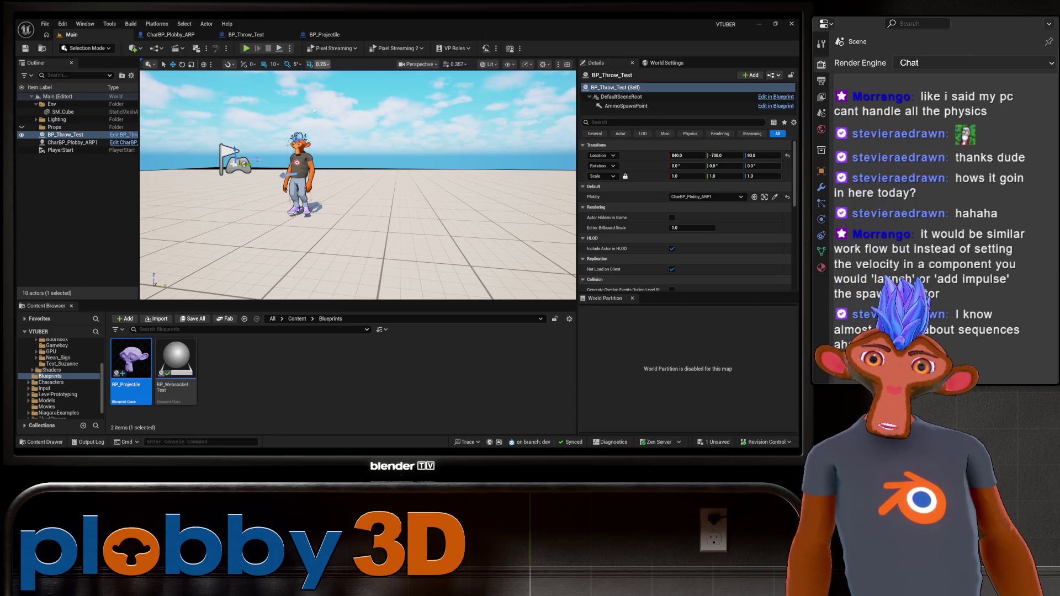
Open BP_Projectile's EventGraph and move the On Projectile Bounce node up and to the right
{"action": "left_click", "coordinate": [246, 34]}
{"action": "left_click", "coordinate": [324, 34]}
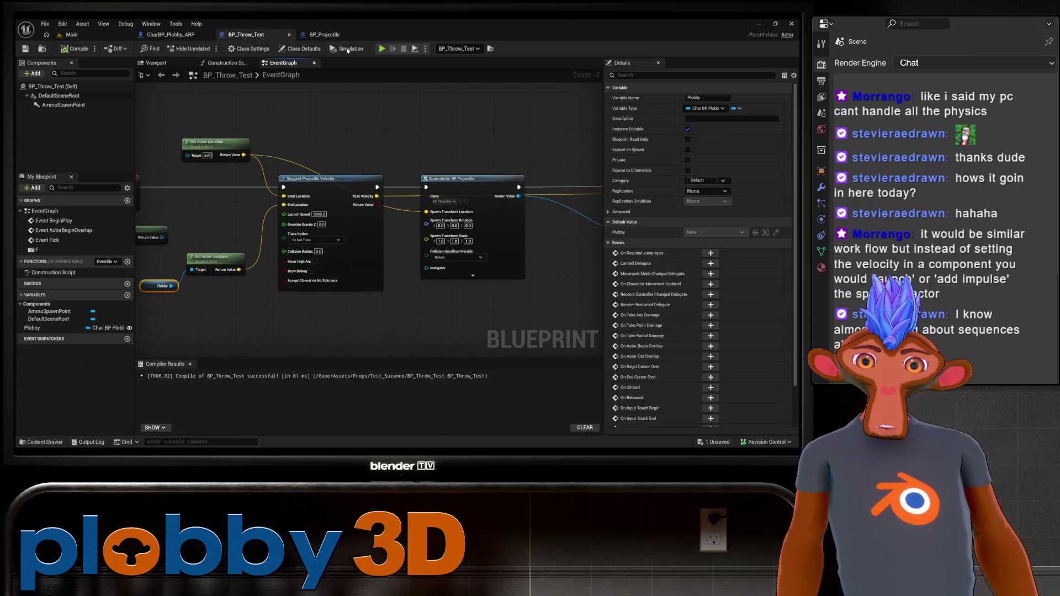
{"action": "scroll", "coordinate": [193, 221], "scroll_direction": "up", "scroll_amount": 3}
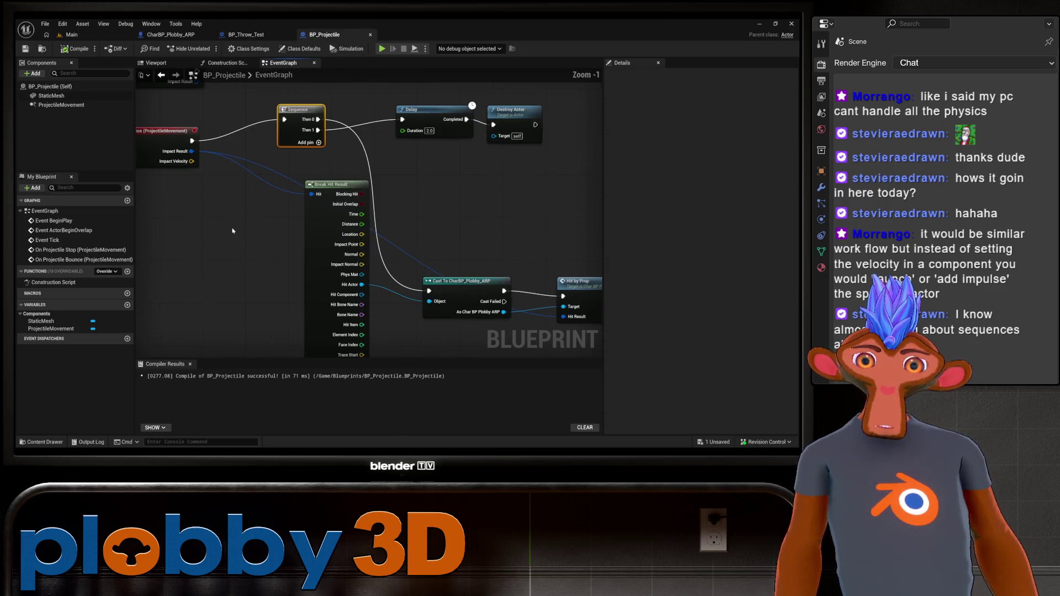
{"action": "left_click", "coordinate": [207, 184]}
{"action": "left_click_drag", "start_coordinate": [207, 184], "coordinate": [234, 157]}
{"action": "scroll", "coordinate": [320, 237], "scroll_direction": "down", "scroll_amount": 5}
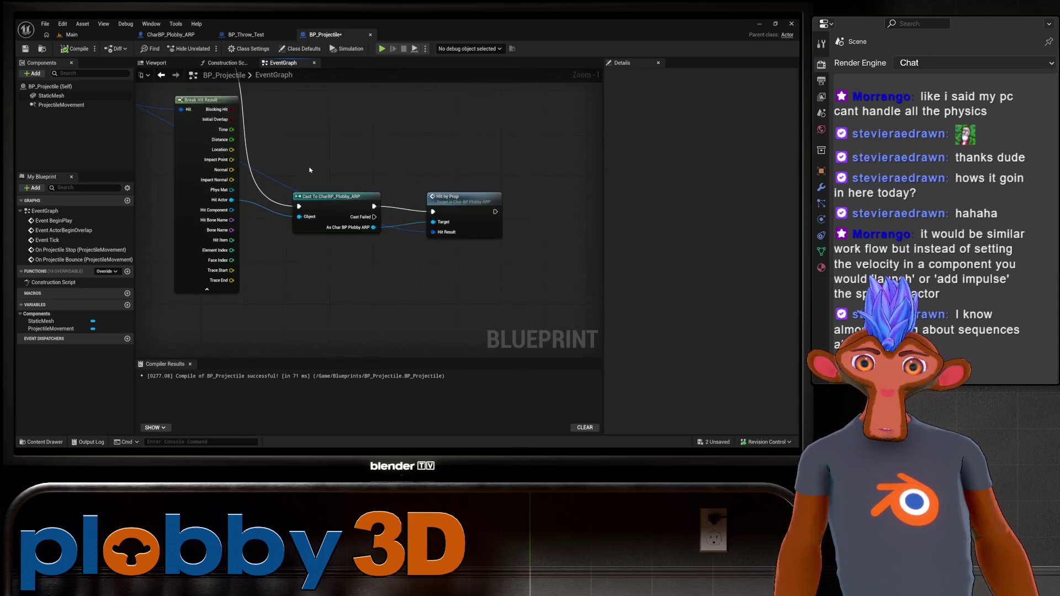
{"action": "scroll", "coordinate": [208, 252], "scroll_direction": "up", "scroll_amount": 3}
Paste a copy of the bounce event, delete it again, and save BP_Projectile
{"action": "left_click_drag", "start_coordinate": [208, 252], "coordinate": [242, 272]}
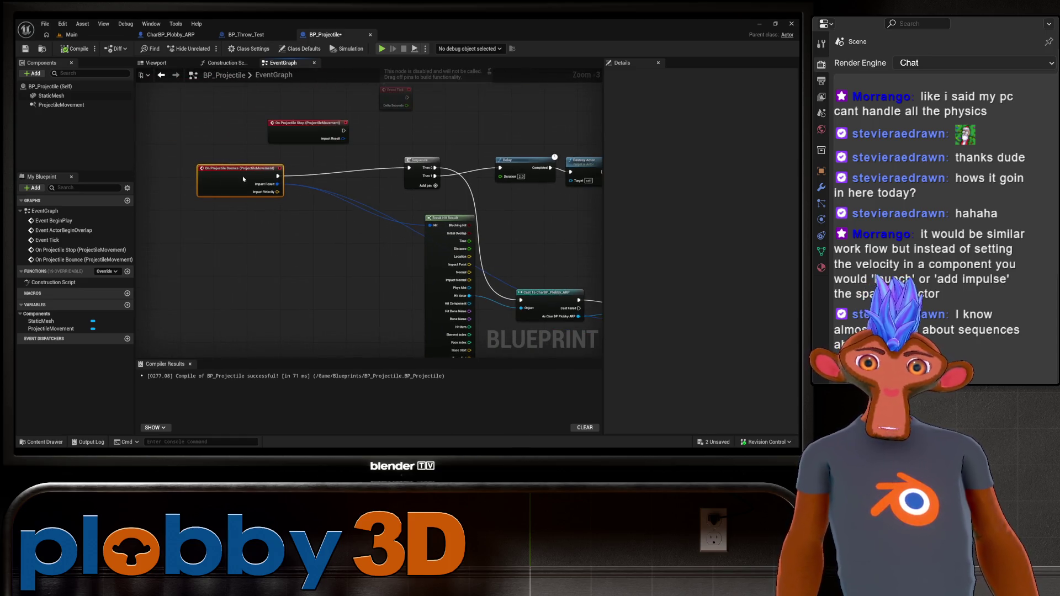
{"action": "key", "text": "ctrl+v"}
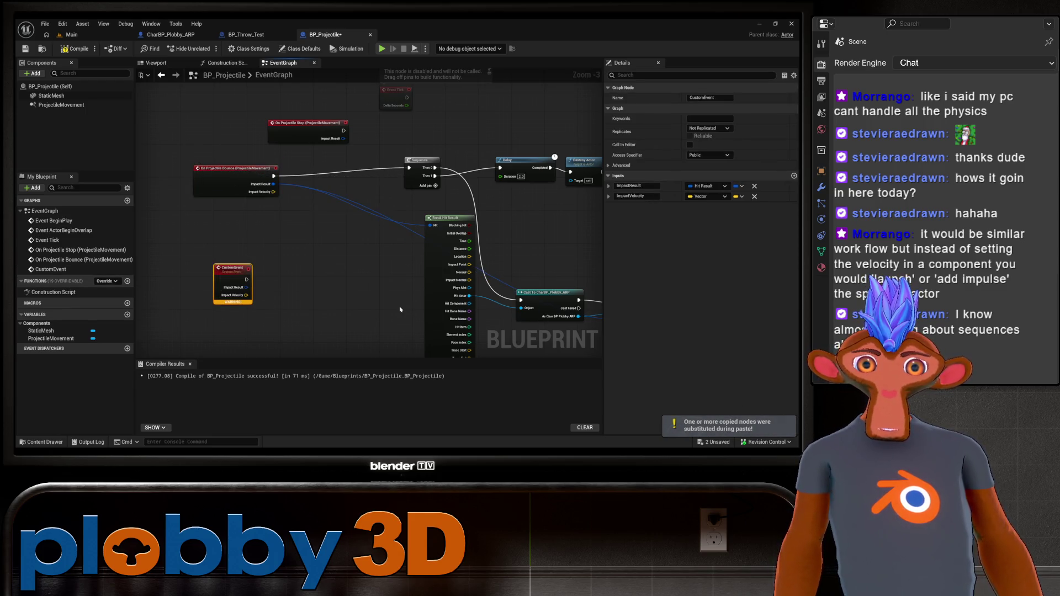
{"action": "key", "text": "Delete"}
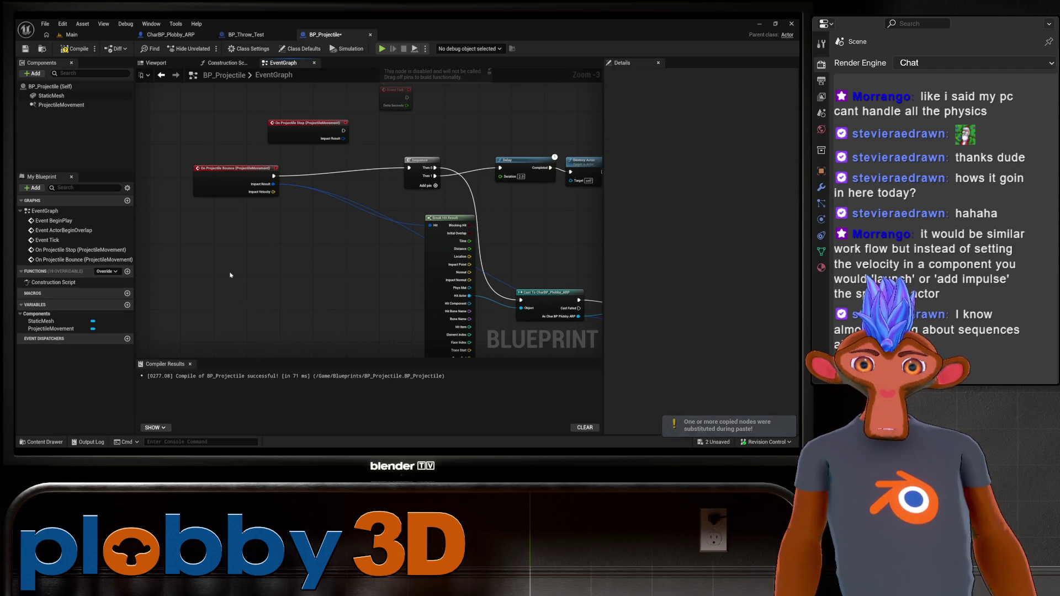
{"action": "scroll", "coordinate": [257, 156], "scroll_direction": "up", "scroll_amount": 1}
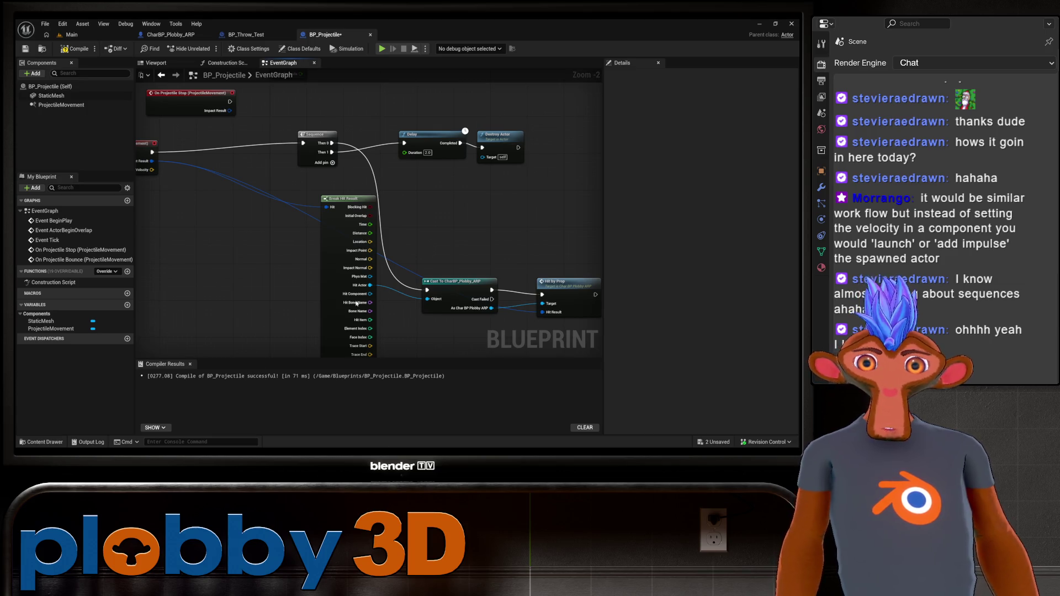
{"action": "key", "text": "ctrl+s"}
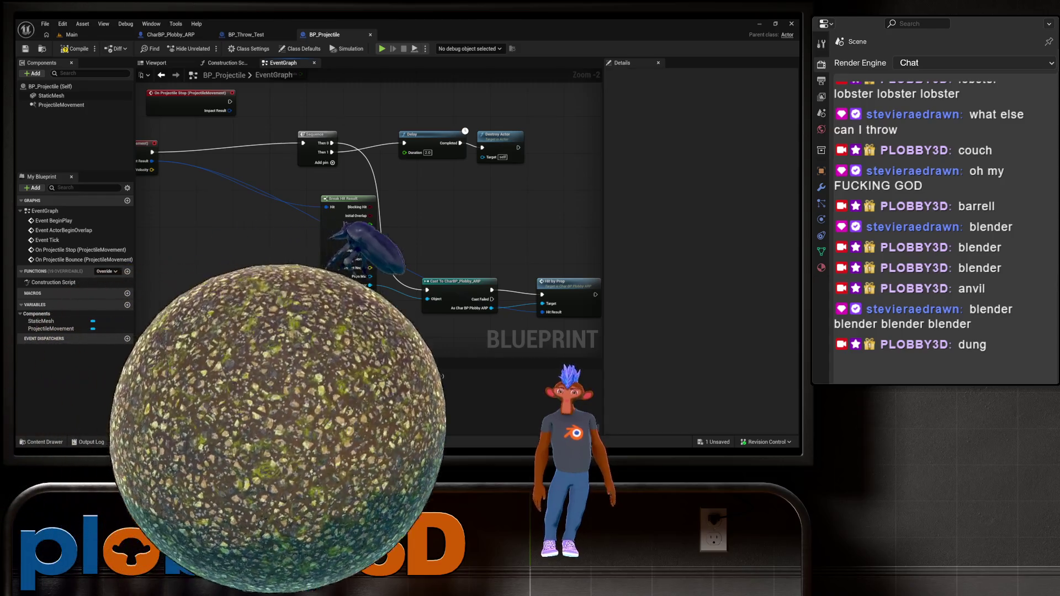
Compile BP_Projectile with F7 and switch to the Warudo editor
{"action": "key", "text": "F7"}
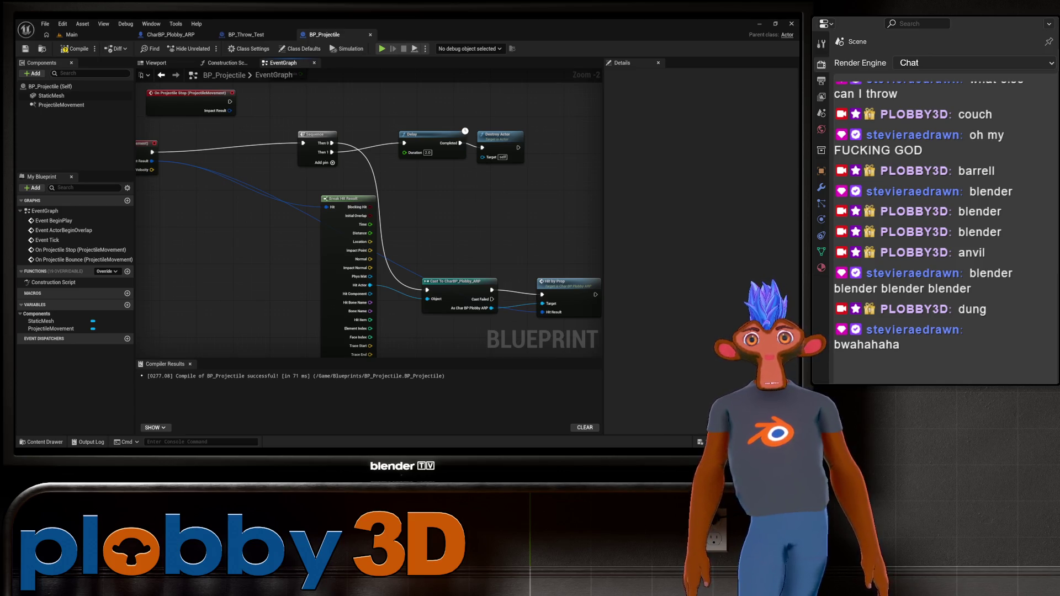
{"action": "key", "text": "alt+Tab"}
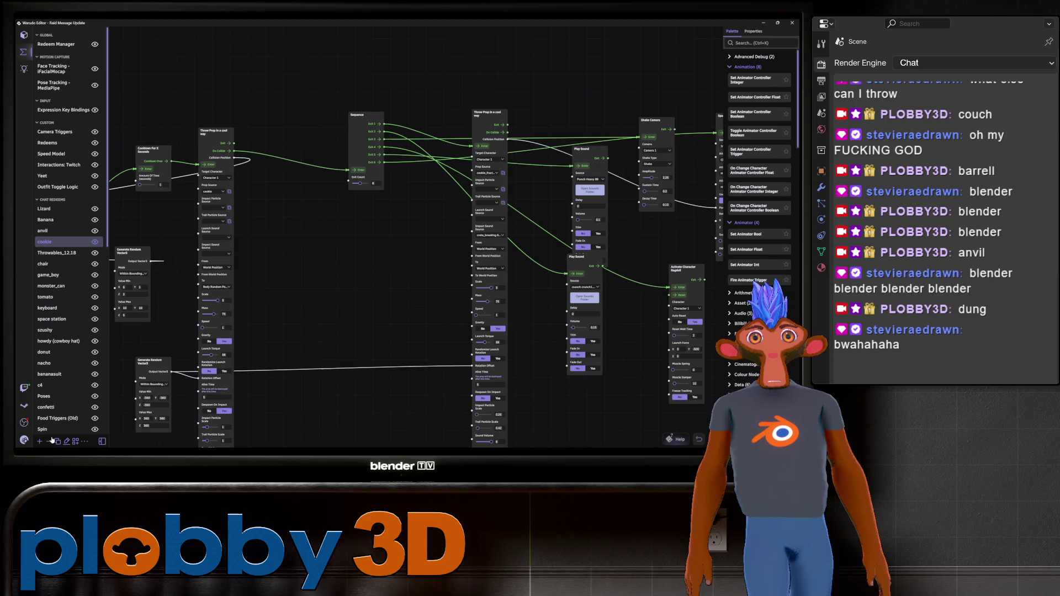
Lift Character 1 with the Transform Tool to Position Y 0.4425, then return to Unreal
{"action": "left_click", "coordinate": [23, 34]}
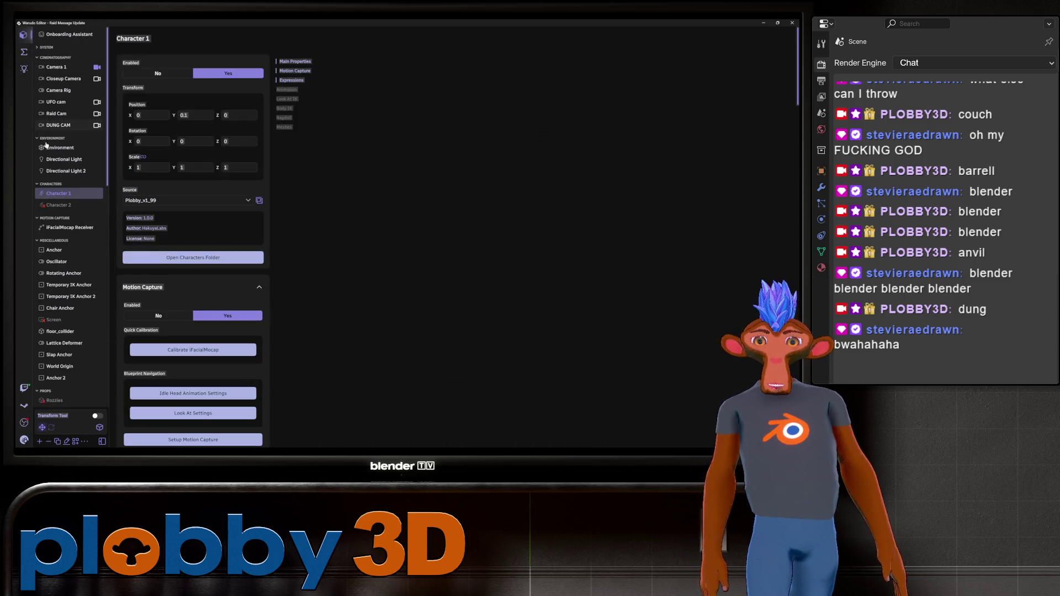
{"action": "left_click", "coordinate": [97, 415]}
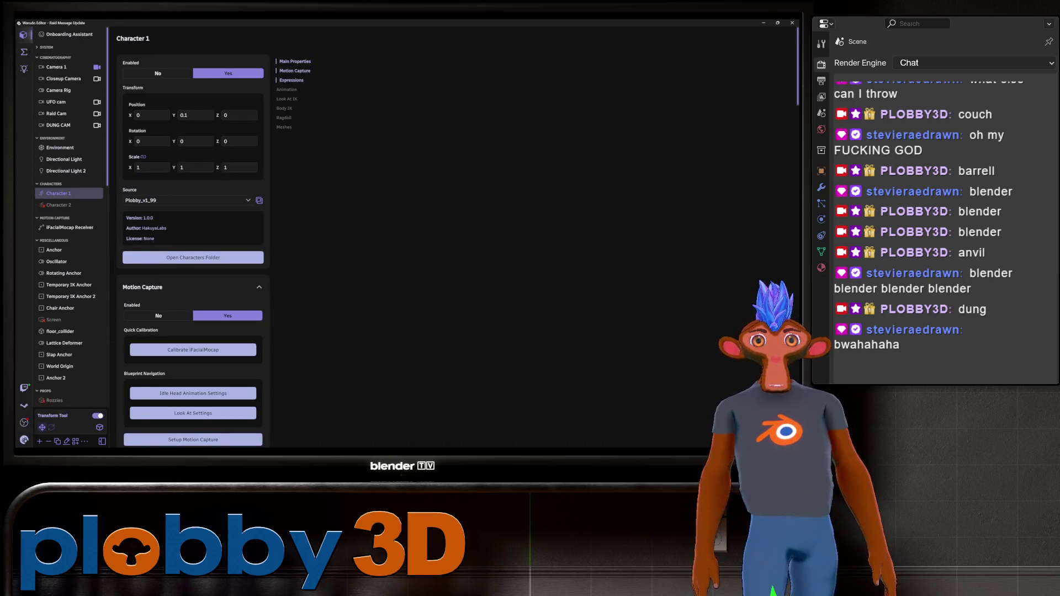
{"action": "mouse_move", "coordinate": [784, 544]}
{"action": "left_mouse_down"}
{"action": "mouse_move", "coordinate": [764, 499]}
{"action": "mouse_move", "coordinate": [779, 530]}
{"action": "mouse_move", "coordinate": [773, 552]}
{"action": "mouse_move", "coordinate": [773, 530]}
{"action": "left_mouse_up"}
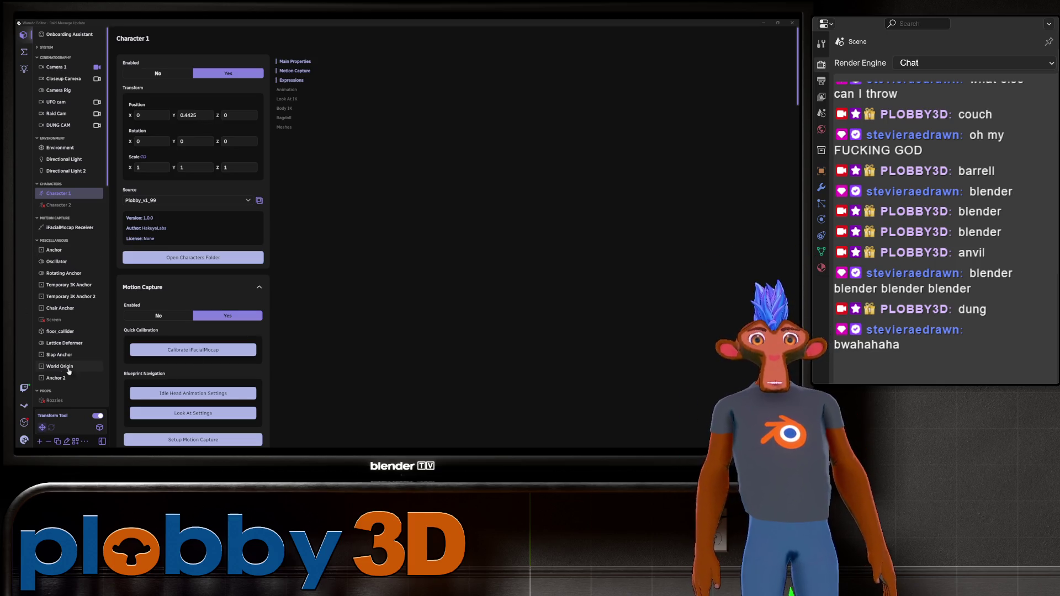
{"action": "left_click", "coordinate": [98, 415]}
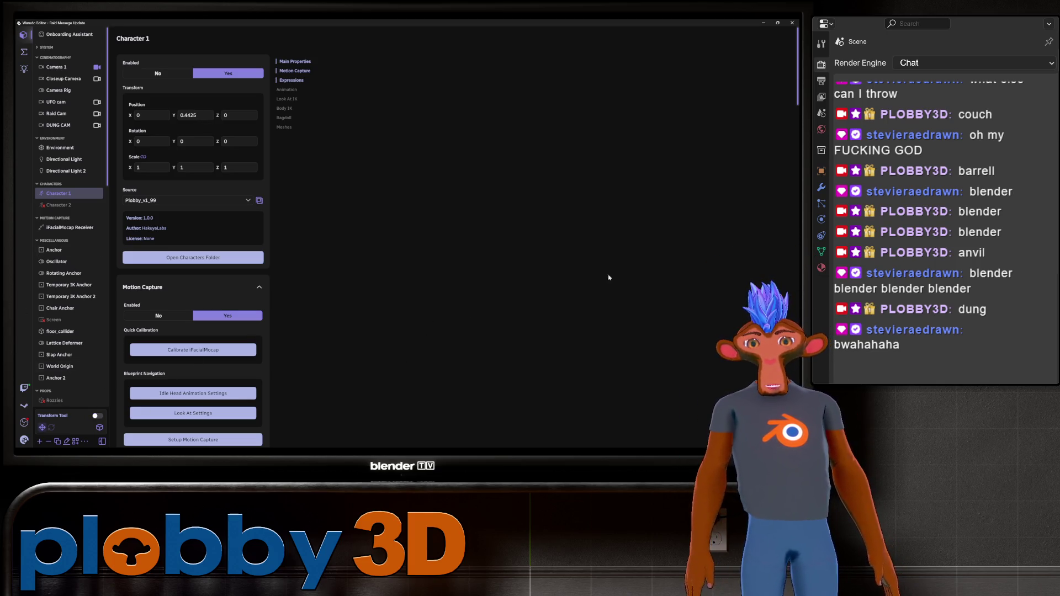
{"action": "key", "text": "alt+Tab"}
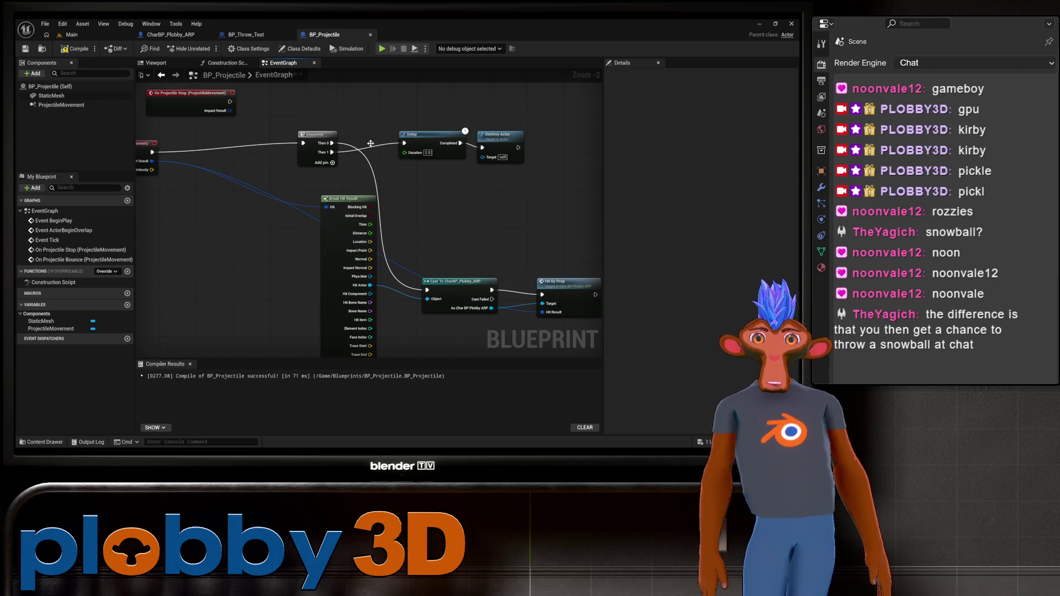
Recompile BP_Projectile, glance at BP_Throw_Test, and go back to the Main level editor
{"action": "left_click", "coordinate": [72, 49]}
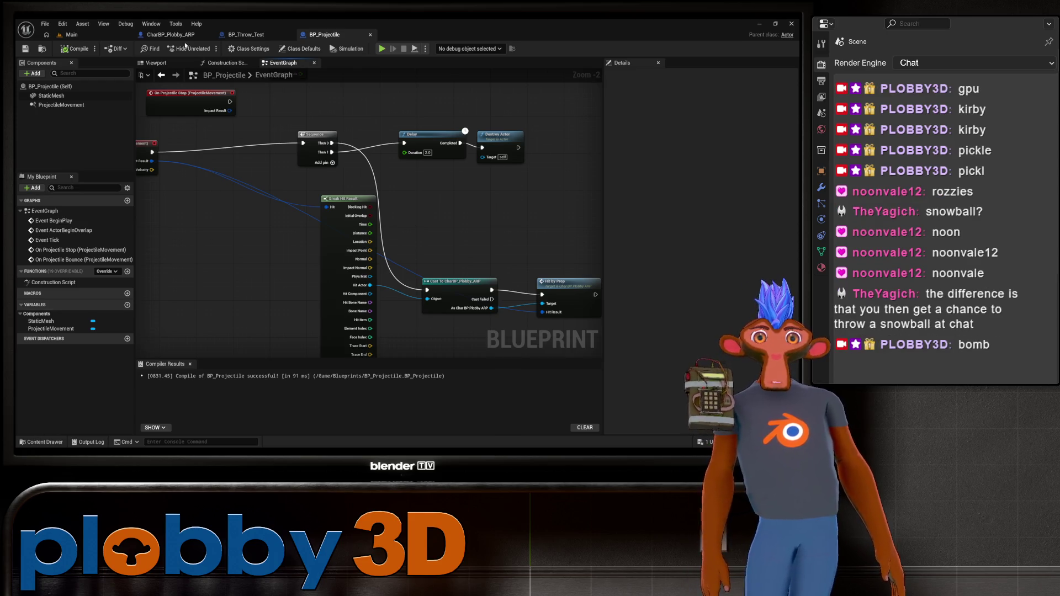
{"action": "left_click", "coordinate": [246, 34]}
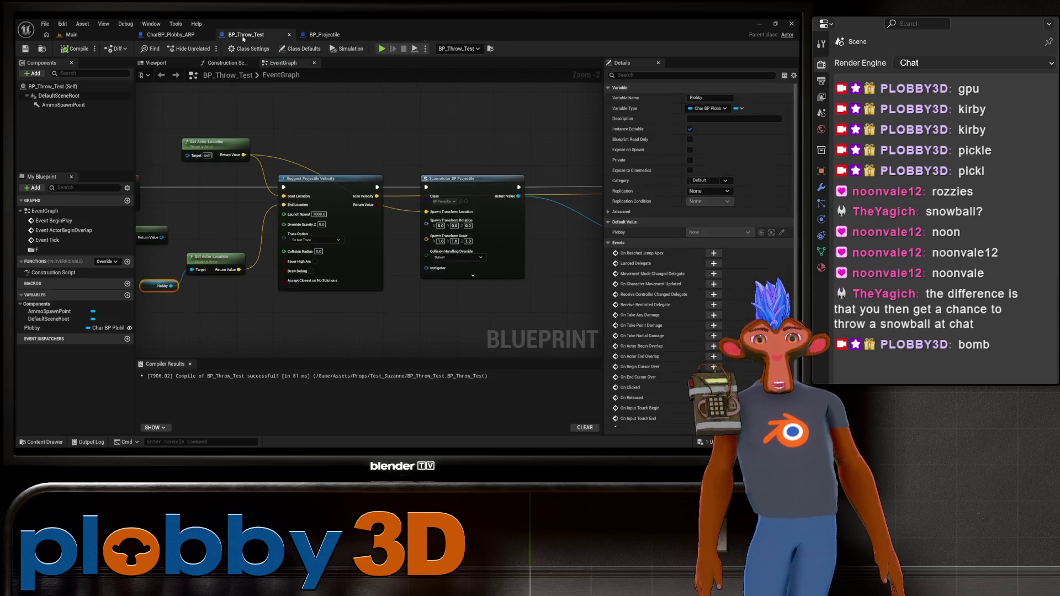
{"action": "left_click", "coordinate": [325, 34]}
{"action": "left_click", "coordinate": [71, 35]}
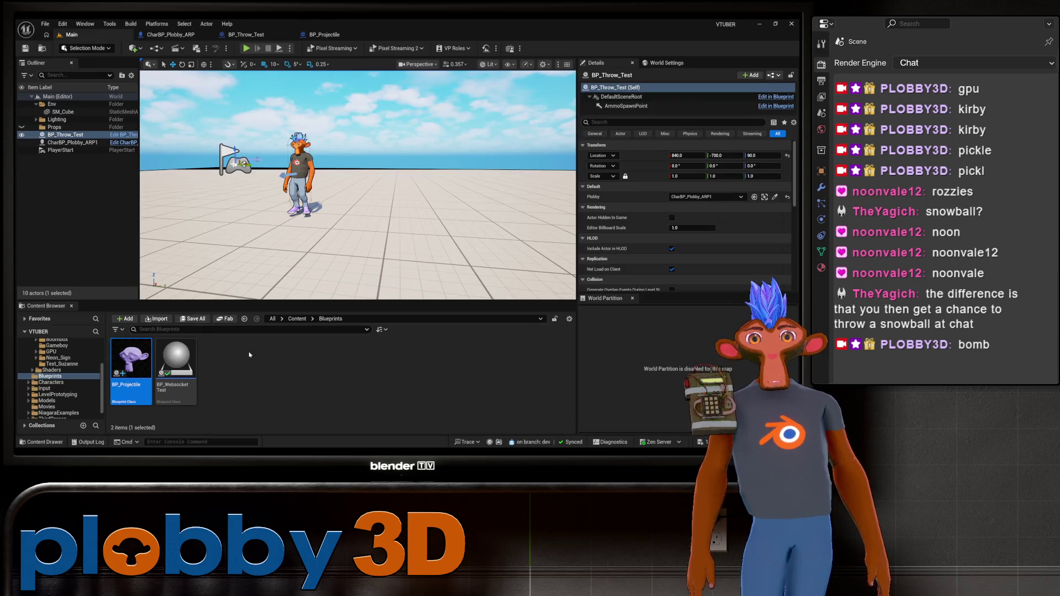
Duplicate BP_Projectile in the Content Browser and name the copy BP_PhysicsProjectile
{"action": "right_click", "coordinate": [131, 361]}
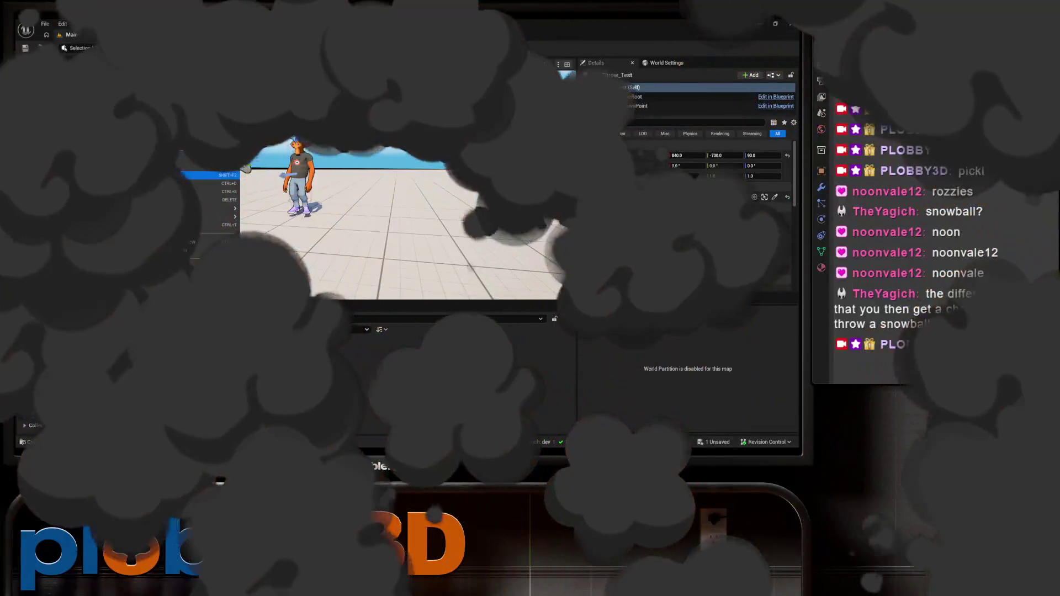
{"action": "left_click", "coordinate": [160, 183]}
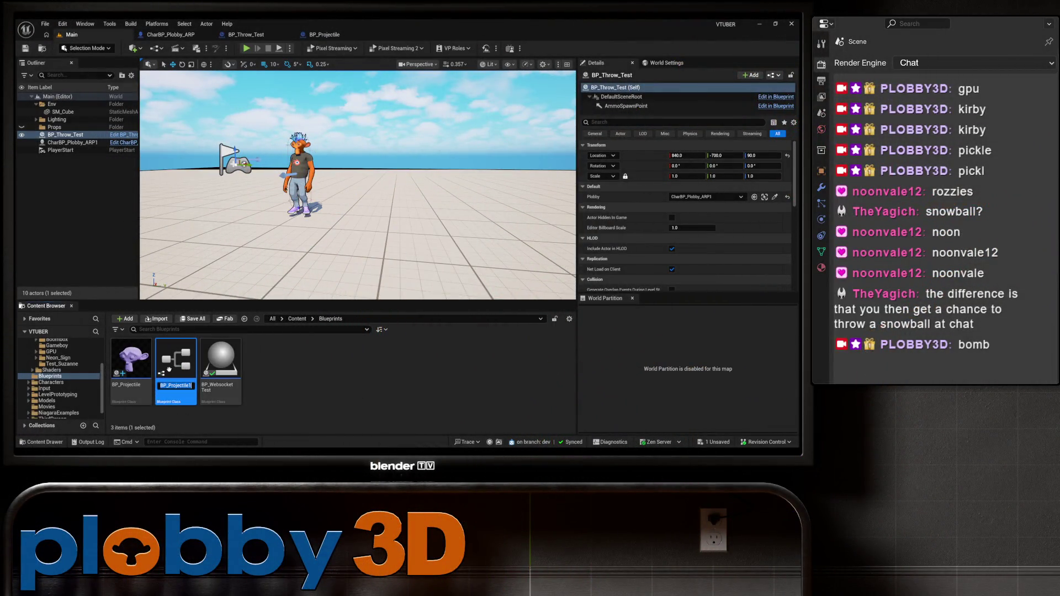
{"action": "type", "text": "BP_P("}
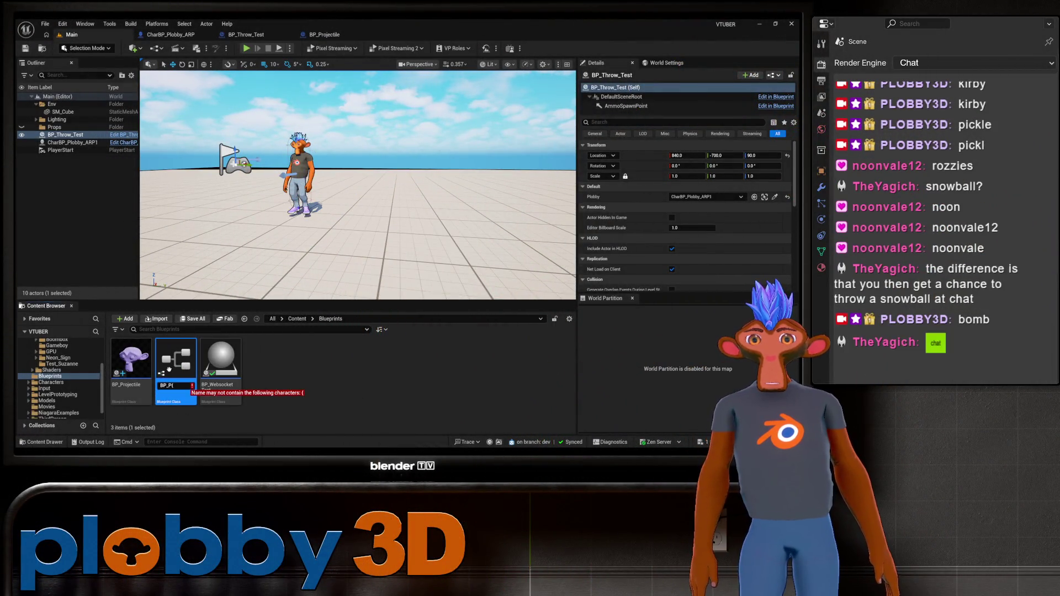
{"action": "type", "text": "ys"}
{"action": "key", "text": "BackSpace"}
{"action": "key", "text": "BackSpace"}
{"action": "type", "text": "hysics"}
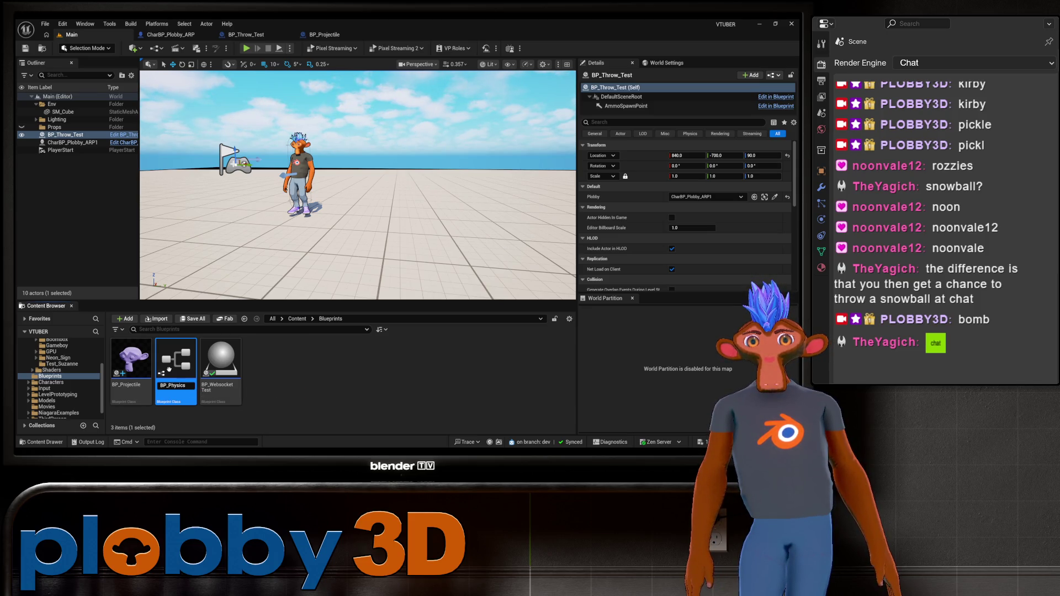
{"action": "type", "text": "Projec"}
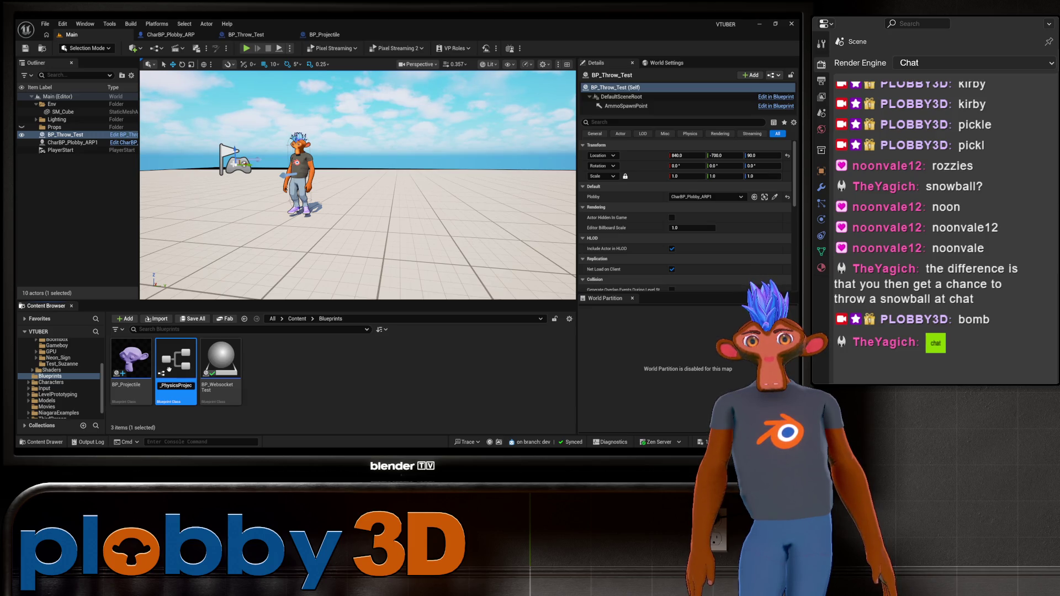
{"action": "type", "text": "tile"}
{"action": "key", "text": "Return"}
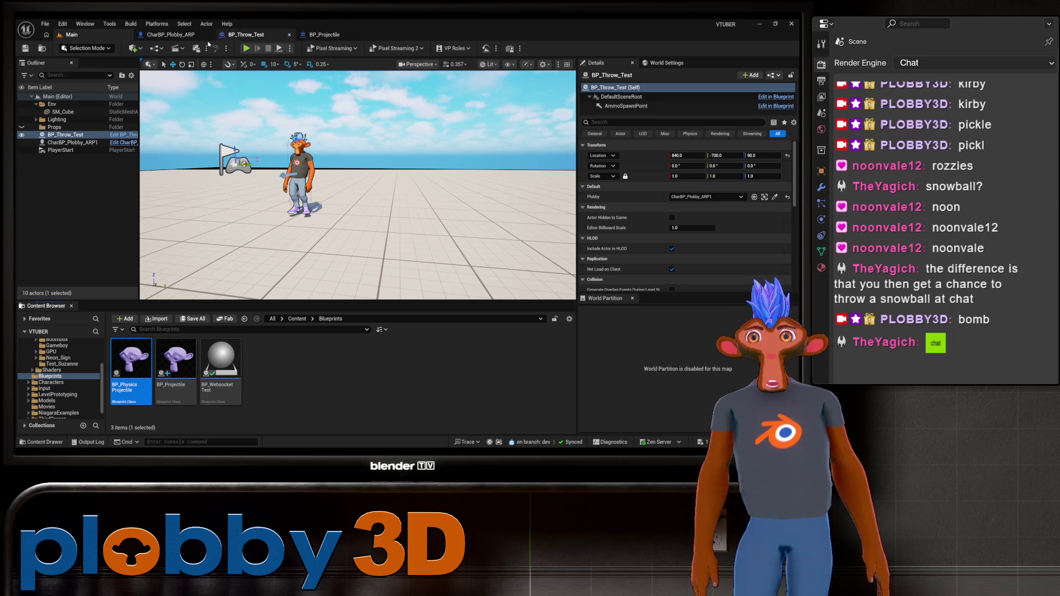
Close the BP_Projectile editor tab and return to the Main level
{"action": "left_click", "coordinate": [324, 34]}
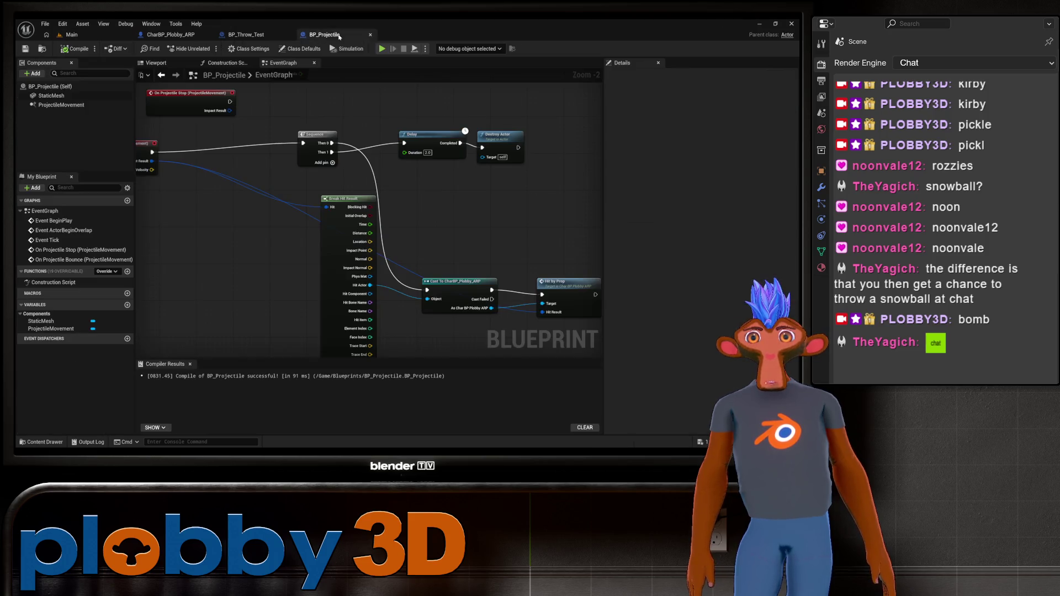
{"action": "left_click", "coordinate": [370, 34]}
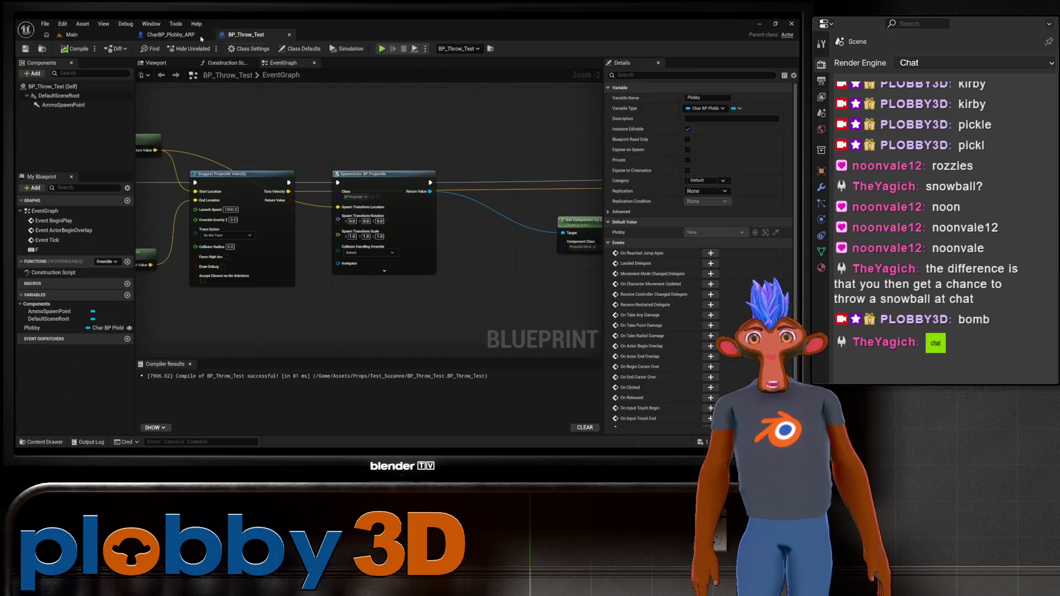
{"action": "left_click", "coordinate": [171, 34]}
{"action": "left_click", "coordinate": [71, 35]}
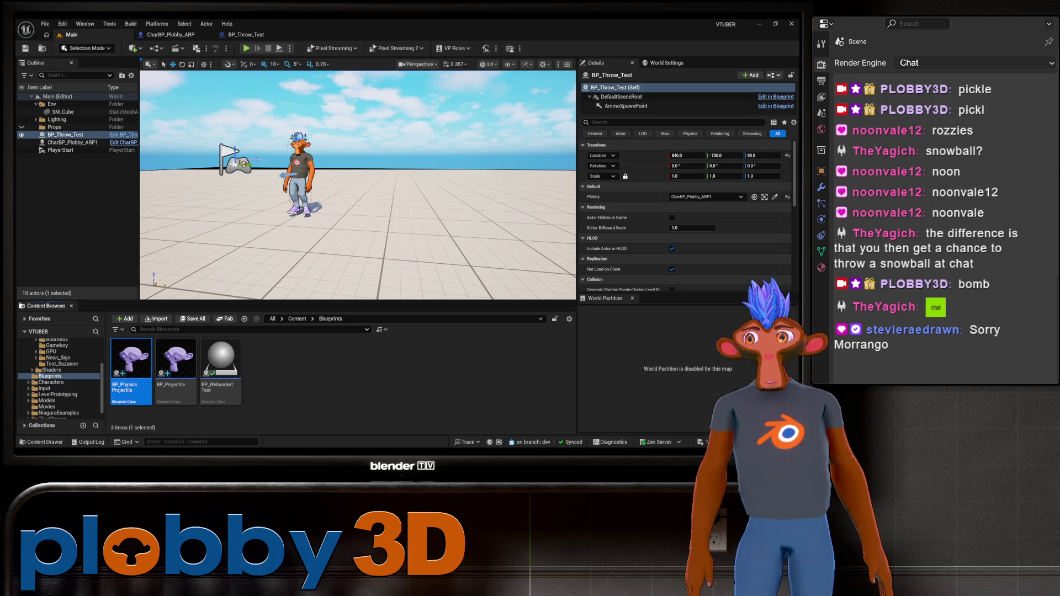
Open BP_PhysicsProjectile and pan and zoom around its EventGraph to inspect the hit-result nodes
{"action": "double_click", "coordinate": [132, 361]}
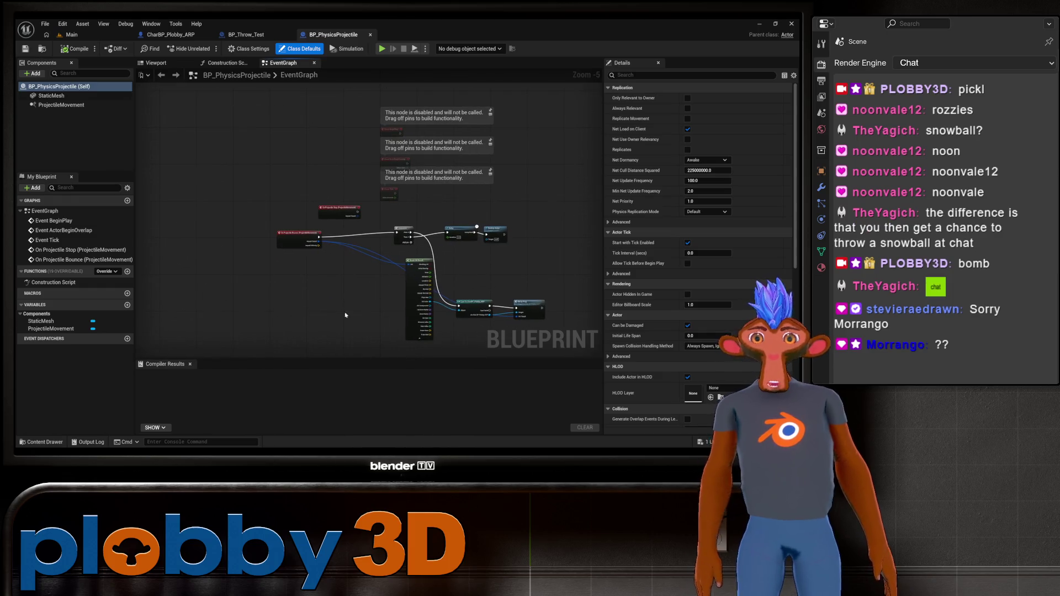
{"action": "scroll", "coordinate": [313, 302], "scroll_direction": "up", "scroll_amount": 2}
{"action": "scroll", "coordinate": [232, 276], "scroll_direction": "down", "scroll_amount": 1}
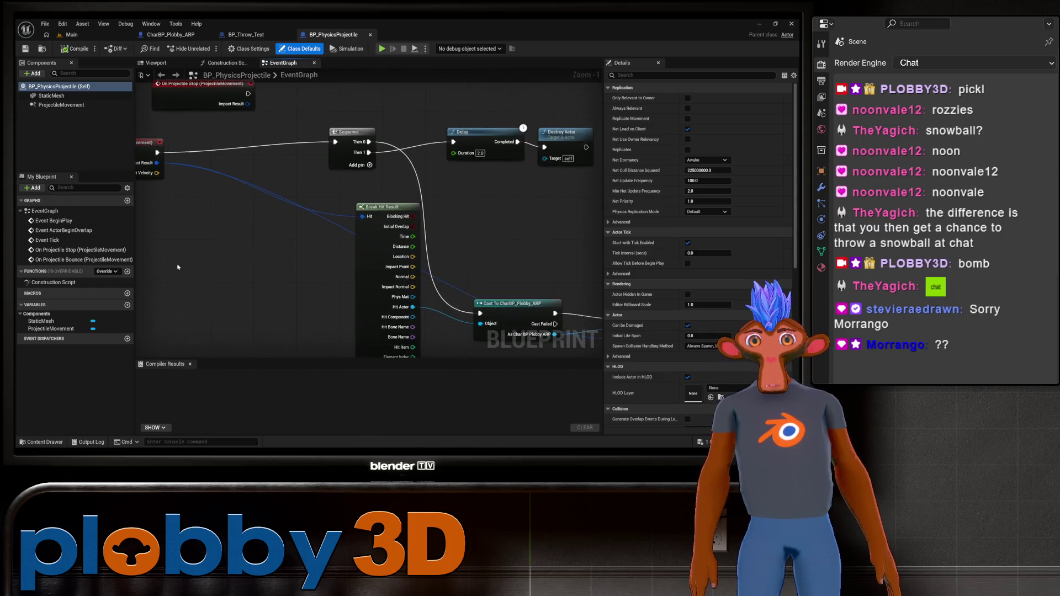
{"action": "scroll", "coordinate": [236, 280], "scroll_direction": "up", "scroll_amount": 1}
{"action": "scroll", "coordinate": [232, 244], "scroll_direction": "down", "scroll_amount": 1}
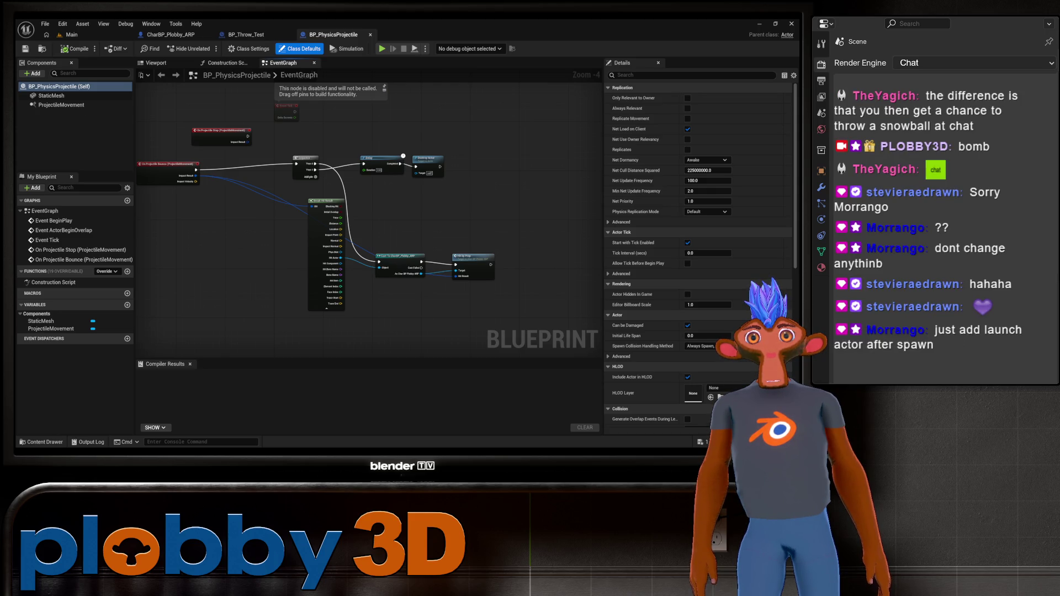
{"action": "left_click_drag", "start_coordinate": [431, 135], "coordinate": [372, 156]}
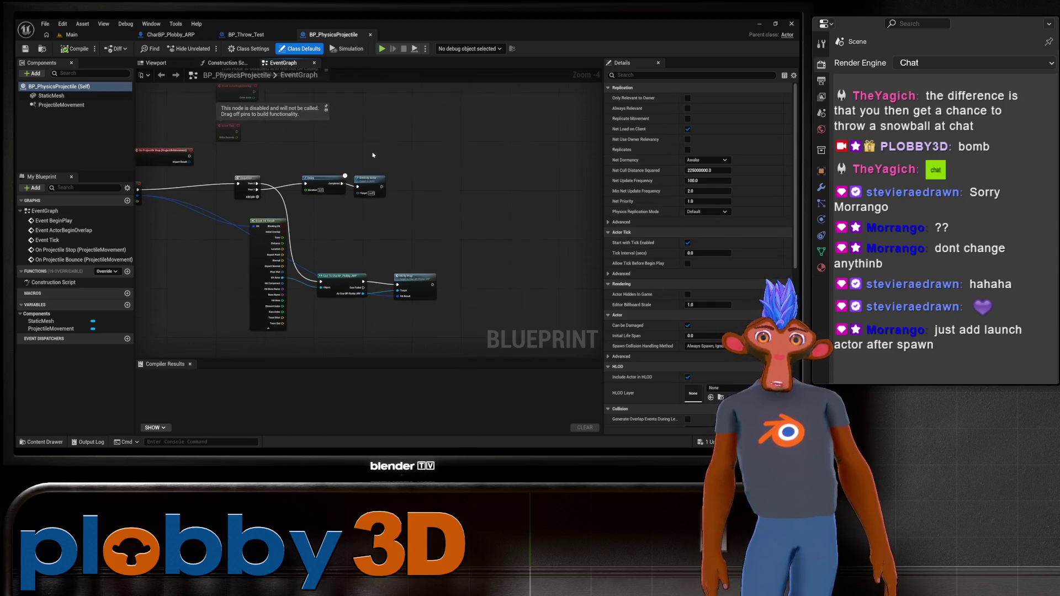
{"action": "left_click_drag", "start_coordinate": [189, 258], "coordinate": [262, 260]}
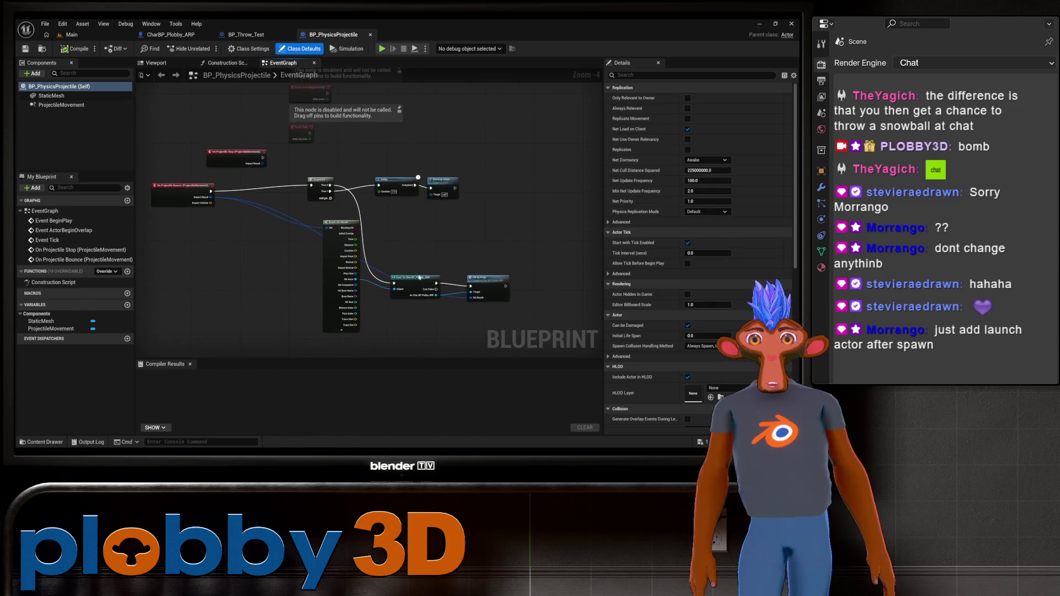
{"action": "scroll", "coordinate": [265, 261], "scroll_direction": "up", "scroll_amount": 2}
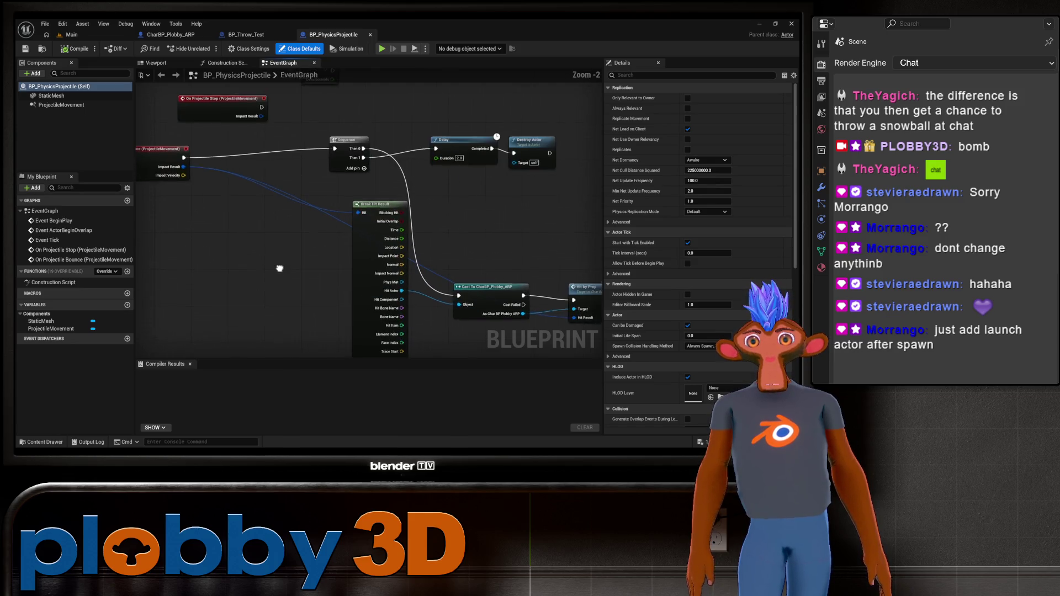
{"action": "mouse_move", "coordinate": [243, 239]}
{"action": "left_mouse_down"}
{"action": "mouse_move", "coordinate": [306, 260]}
{"action": "mouse_move", "coordinate": [277, 258]}
{"action": "left_mouse_up"}
{"action": "scroll", "coordinate": [275, 157], "scroll_direction": "down", "scroll_amount": 3}
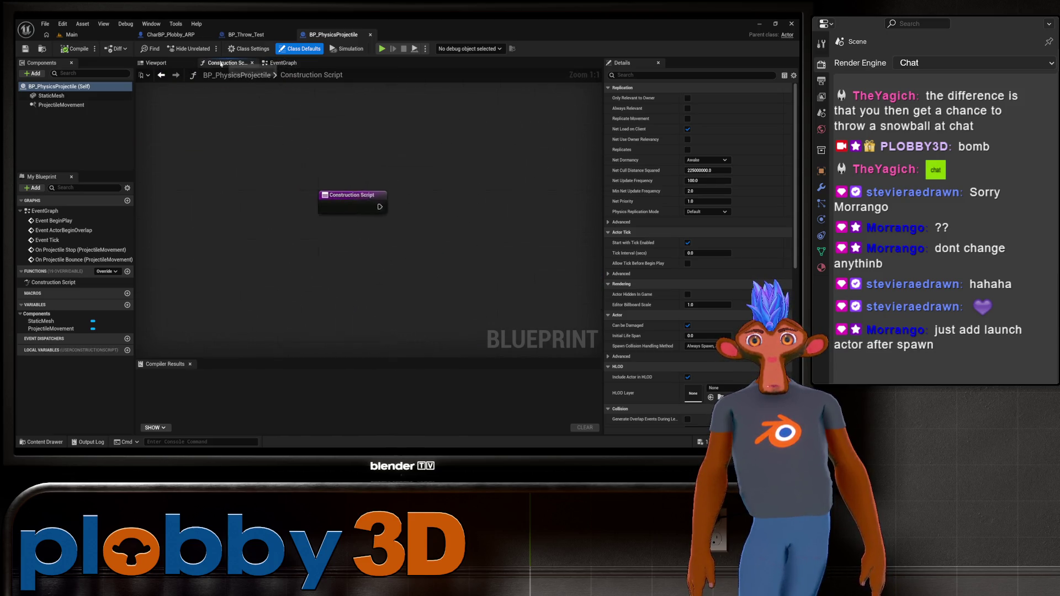
Orbit BP_PhysicsProjectile's viewport preview, then check the CharBP_Plobby_ARP and BP_Throw_Test graphs
{"action": "left_click", "coordinate": [155, 63]}
{"action": "left_click_drag", "start_coordinate": [381, 250], "coordinate": [326, 236]}
{"action": "left_click", "coordinate": [182, 35]}
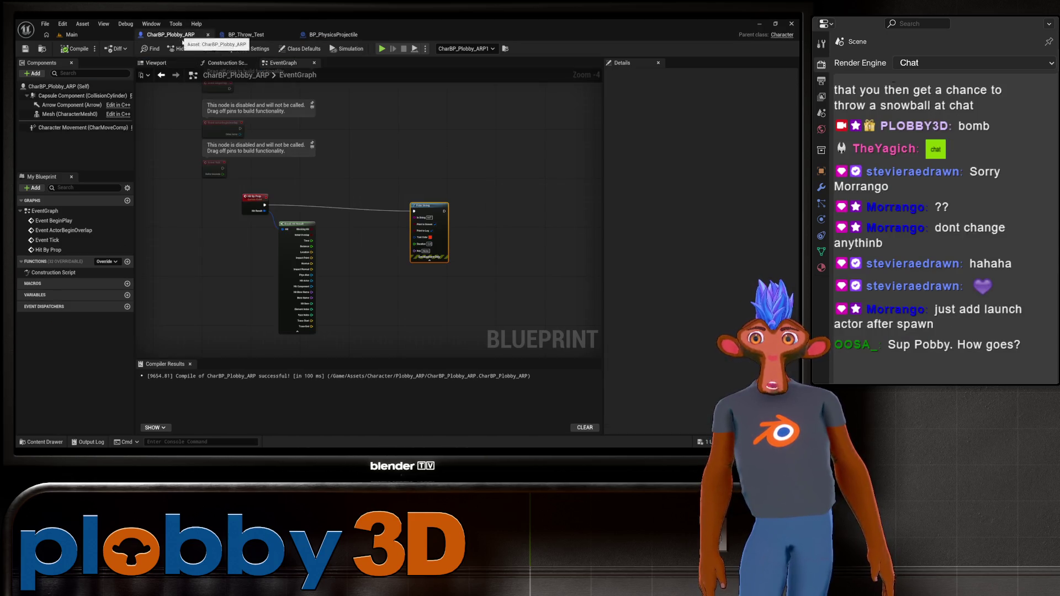
{"action": "left_click", "coordinate": [266, 34]}
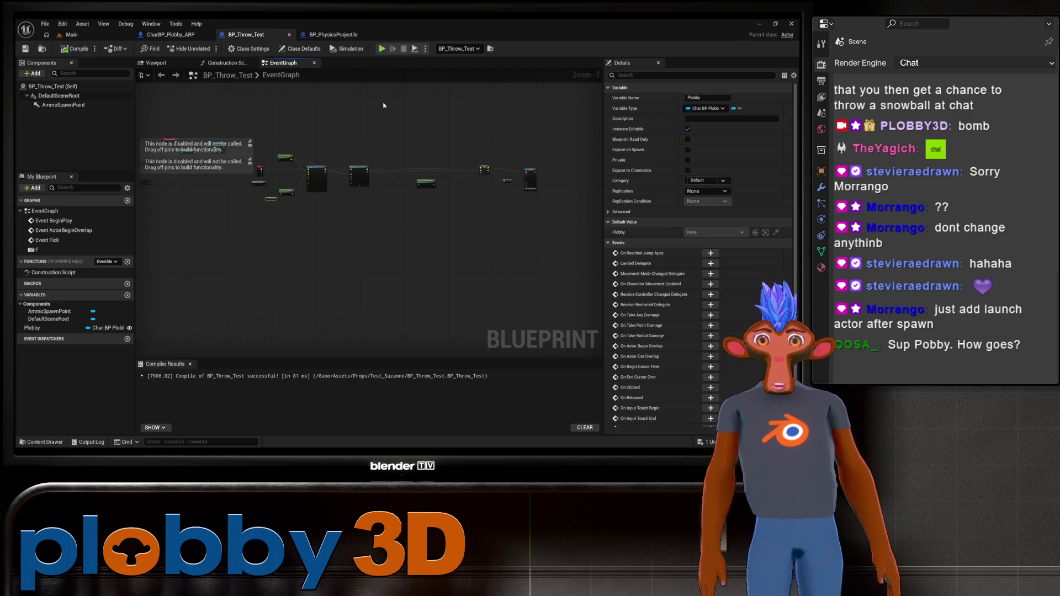
{"action": "scroll", "coordinate": [317, 102], "scroll_direction": "up", "scroll_amount": 2}
Go back to the projectile blueprint, bring up the content drawer, and return to Main
{"action": "left_click", "coordinate": [333, 35]}
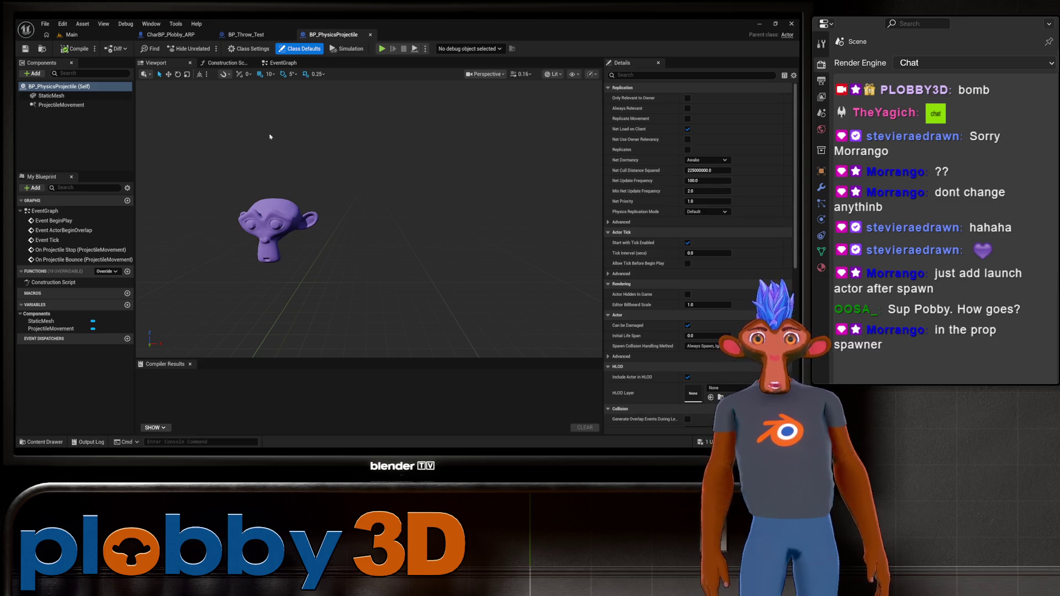
{"action": "left_click", "coordinate": [246, 35]}
{"action": "left_click", "coordinate": [341, 36]}
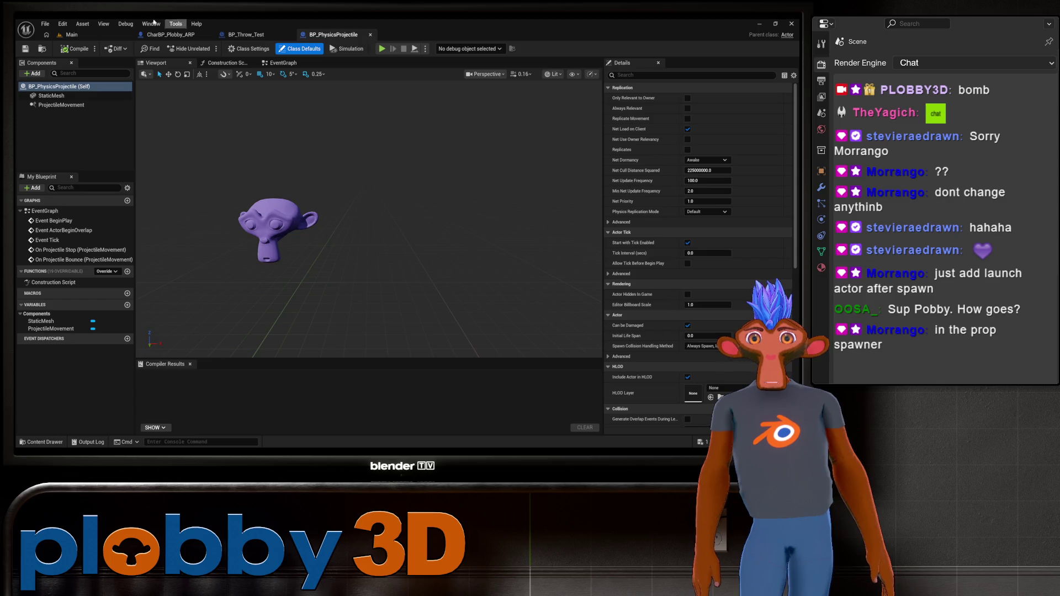
{"action": "key", "text": "ctrl+space"}
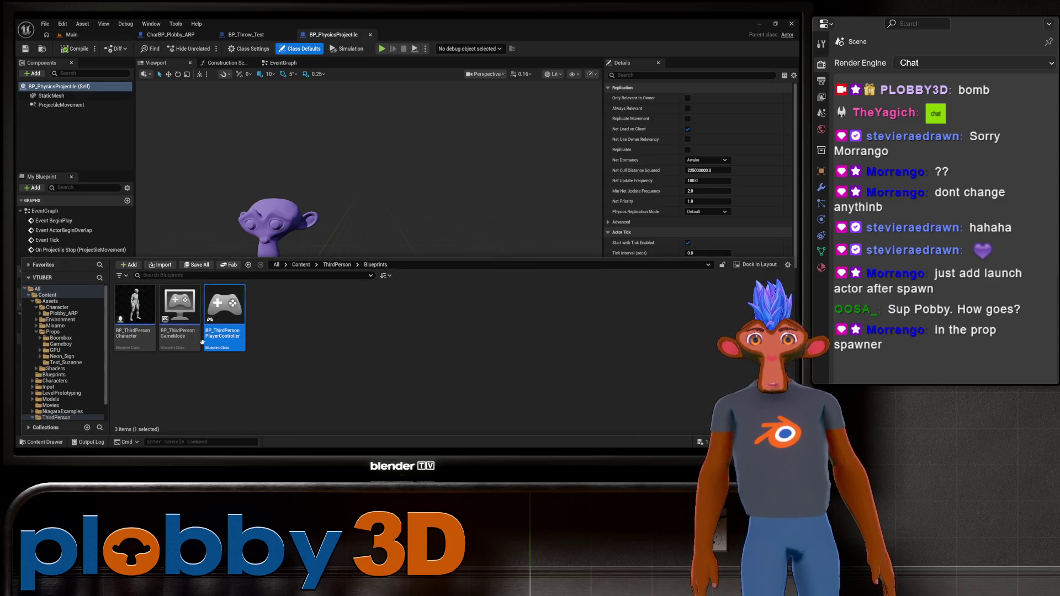
{"action": "left_click", "coordinate": [72, 35]}
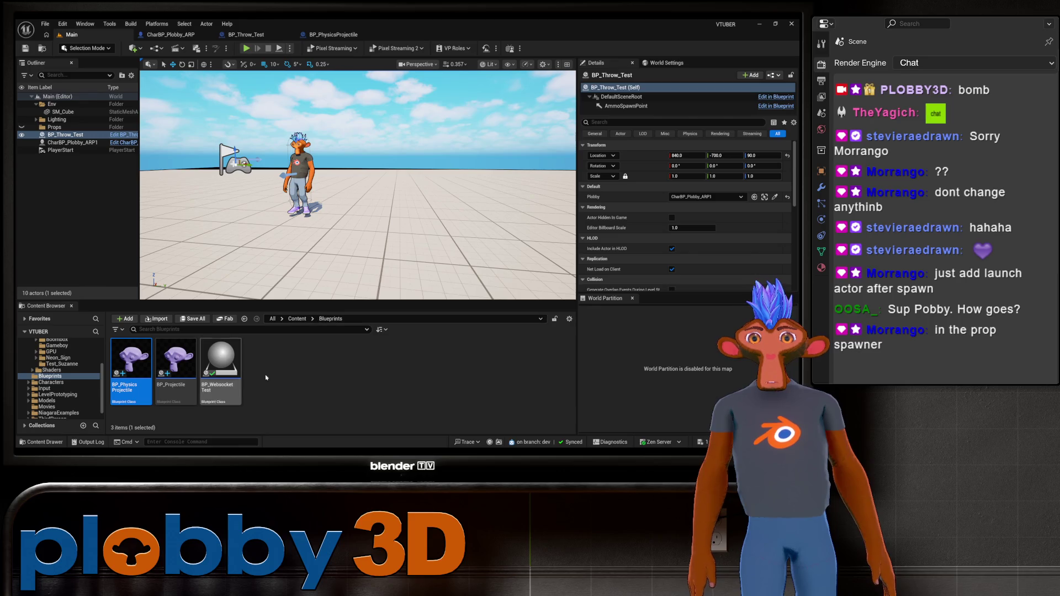
Duplicate BP_PhysicsProjectile as BP_PhysicsProjectile1, then force delete that copy
{"action": "right_click", "coordinate": [134, 365]}
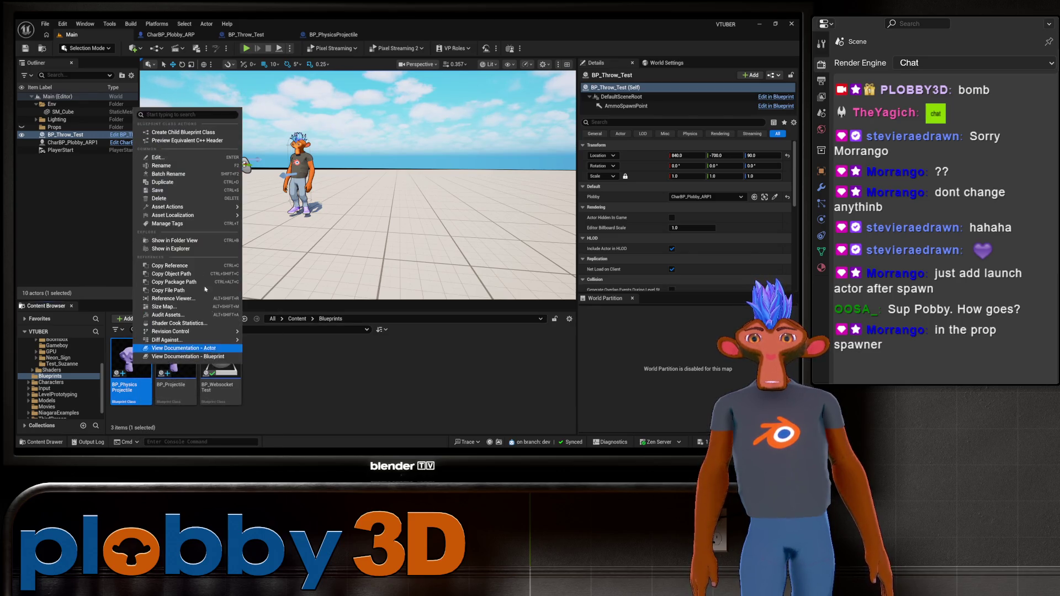
{"action": "left_click", "coordinate": [179, 184]}
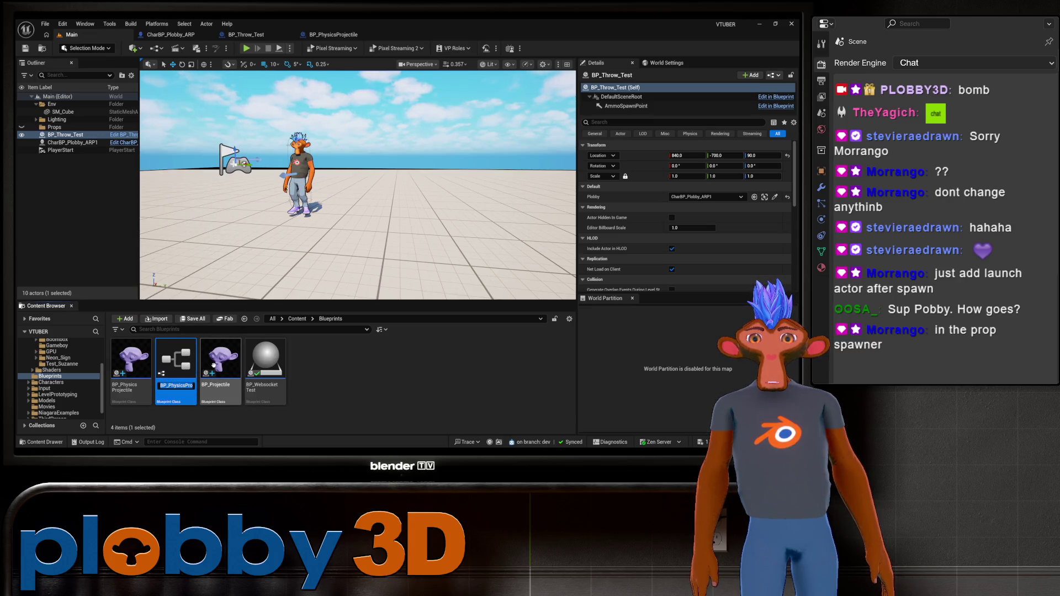
{"action": "key", "text": "Return"}
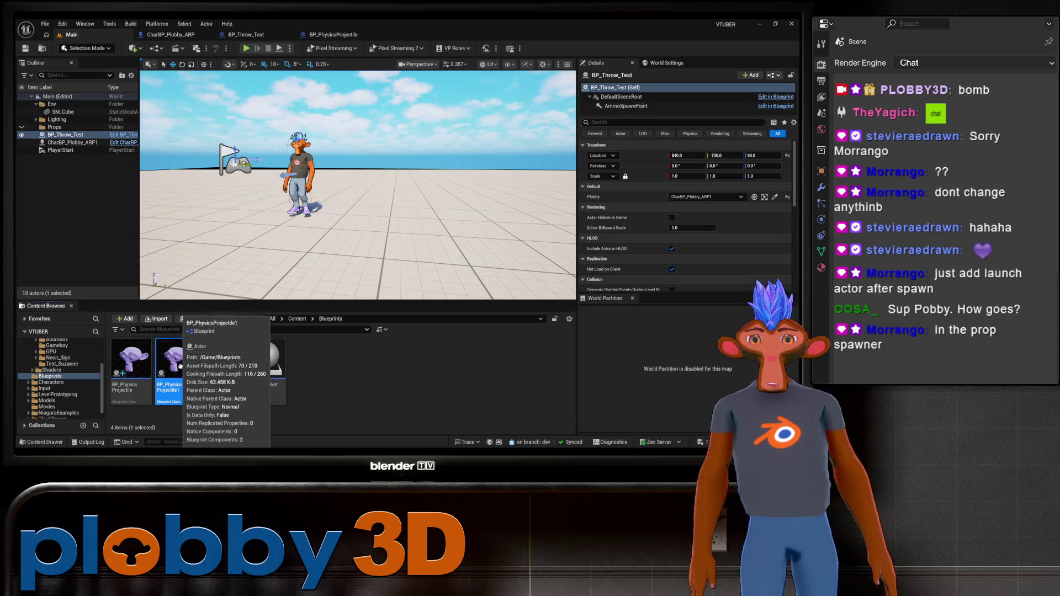
{"action": "right_click", "coordinate": [180, 366]}
{"action": "left_click", "coordinate": [200, 204]}
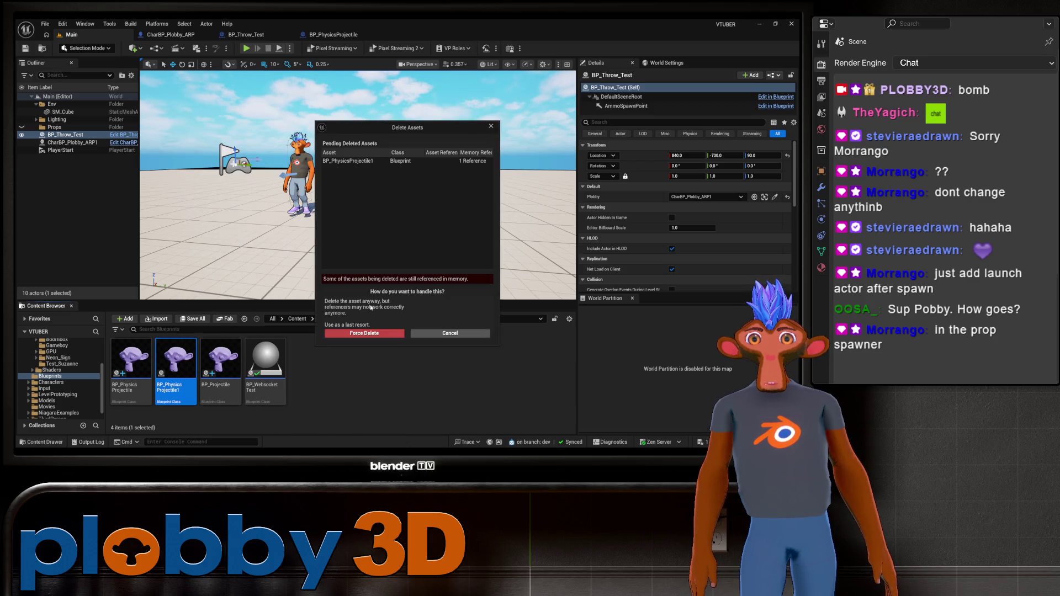
{"action": "left_click", "coordinate": [364, 333]}
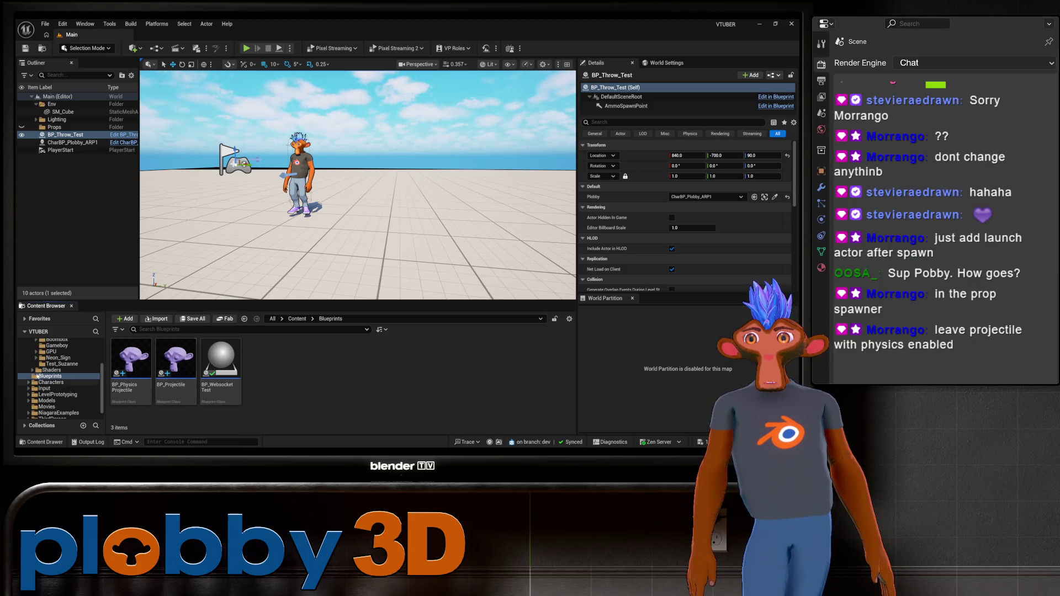
Force delete BP_PhysicsProjectile itself, dismissing a stray move/copy prompt along the way
{"action": "right_click", "coordinate": [140, 349]}
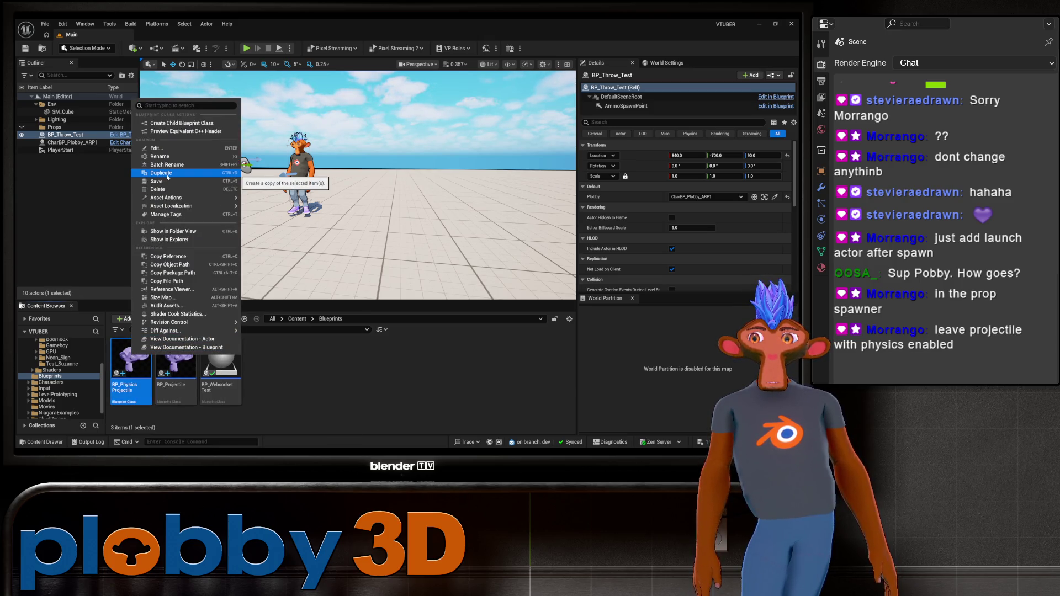
{"action": "left_click", "coordinate": [138, 358]}
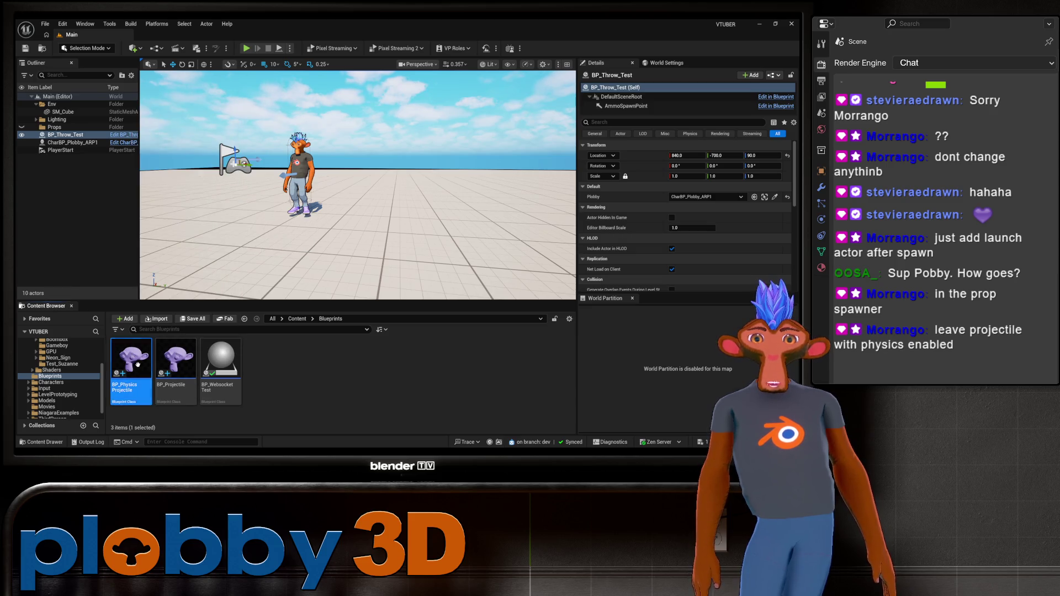
{"action": "left_click_drag", "start_coordinate": [135, 356], "coordinate": [140, 362]}
{"action": "left_click", "coordinate": [425, 375]}
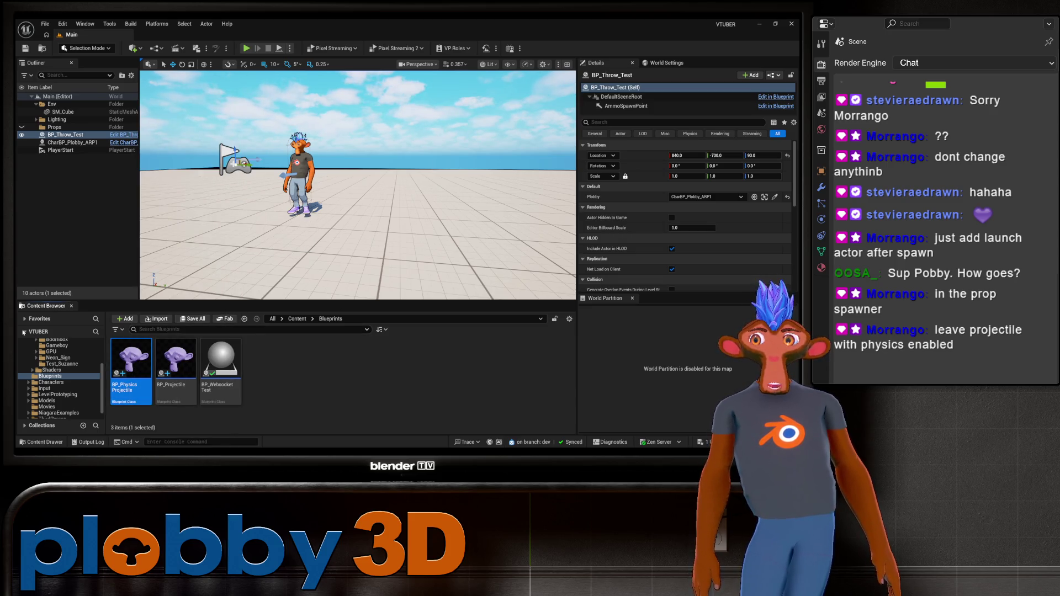
{"action": "right_click", "coordinate": [128, 365]}
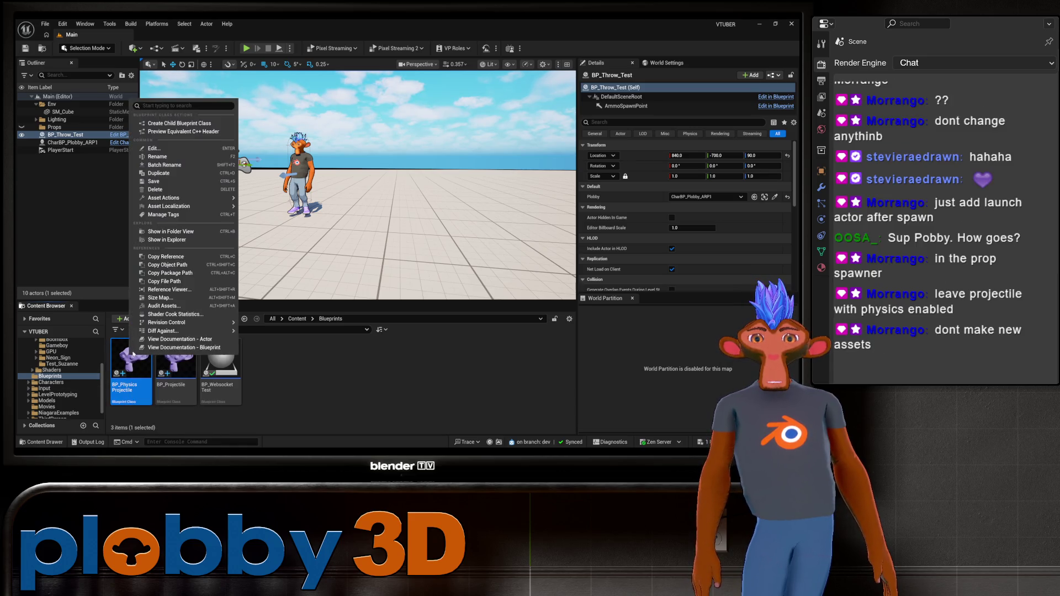
{"action": "left_click", "coordinate": [161, 189]}
{"action": "left_click", "coordinate": [364, 333]}
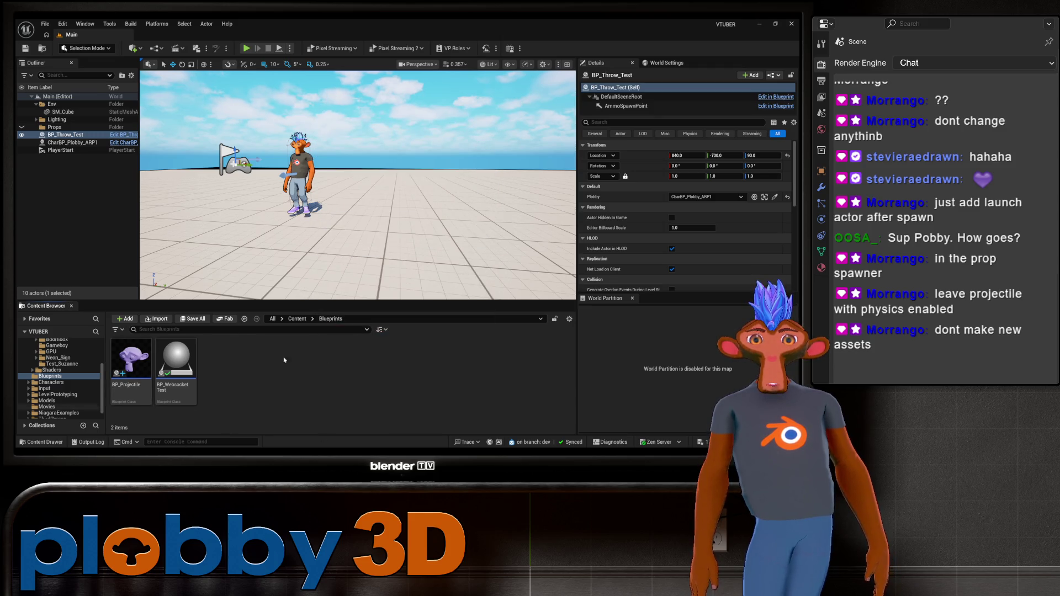
{"action": "scroll", "coordinate": [24, 339], "scroll_direction": "up", "scroll_amount": 4}
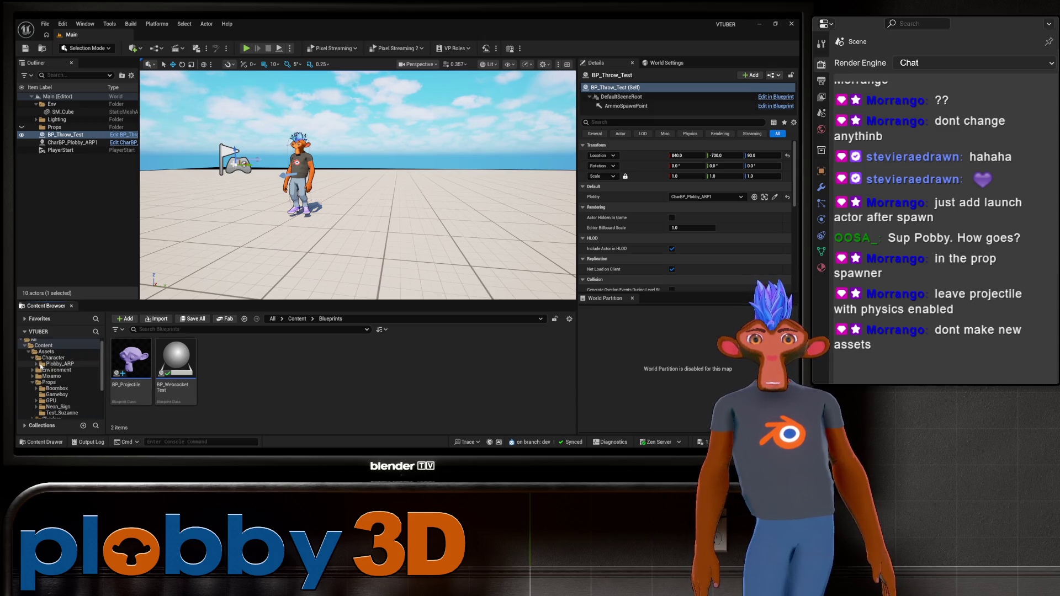
{"action": "left_click", "coordinate": [60, 413]}
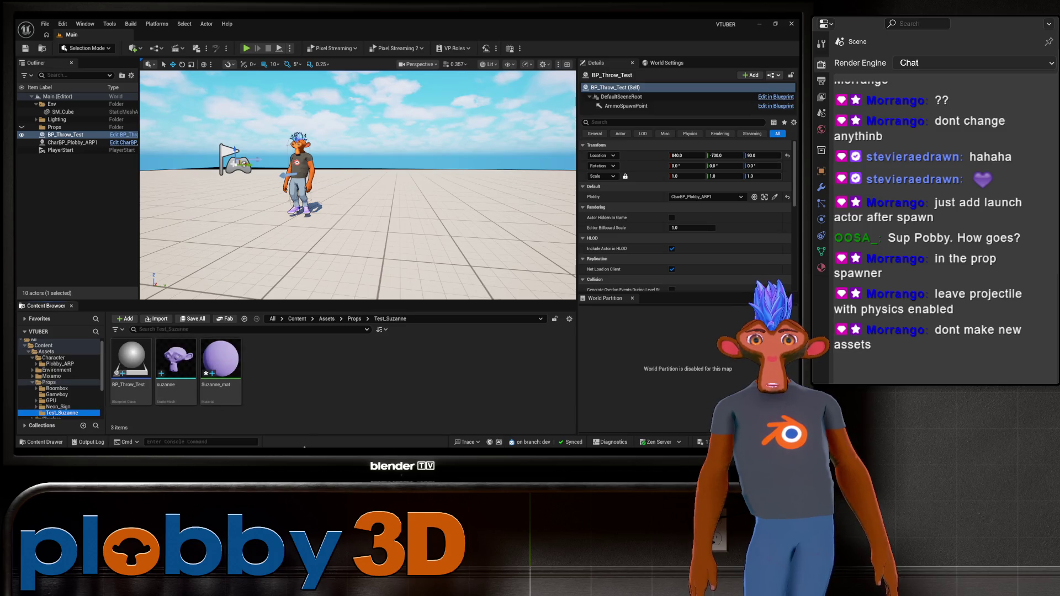
{"action": "right_click", "coordinate": [133, 370]}
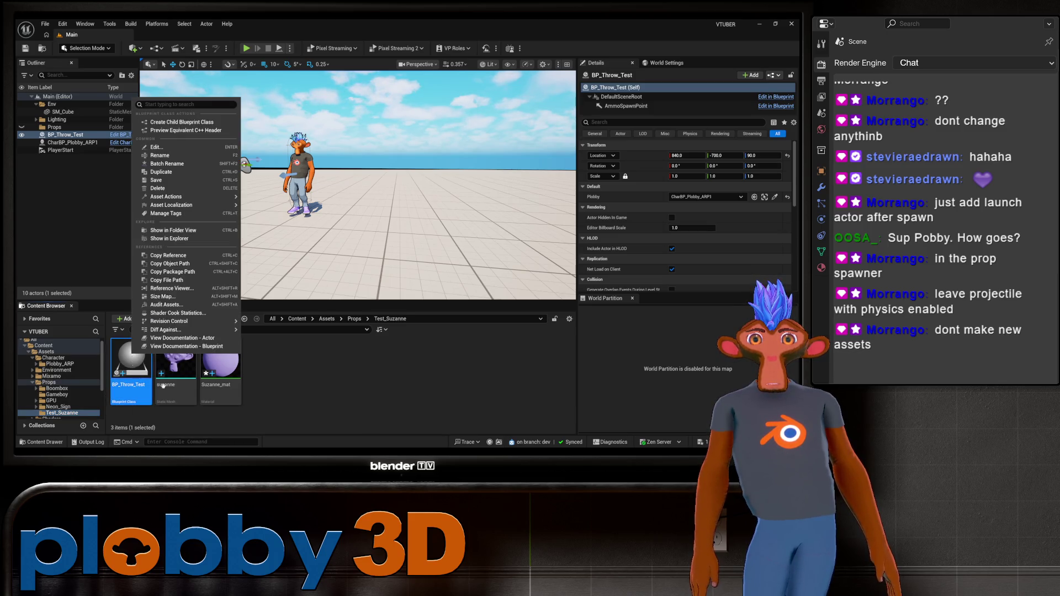
{"action": "key", "text": "Escape"}
{"action": "scroll", "coordinate": [61, 380], "scroll_direction": "down", "scroll_amount": 3}
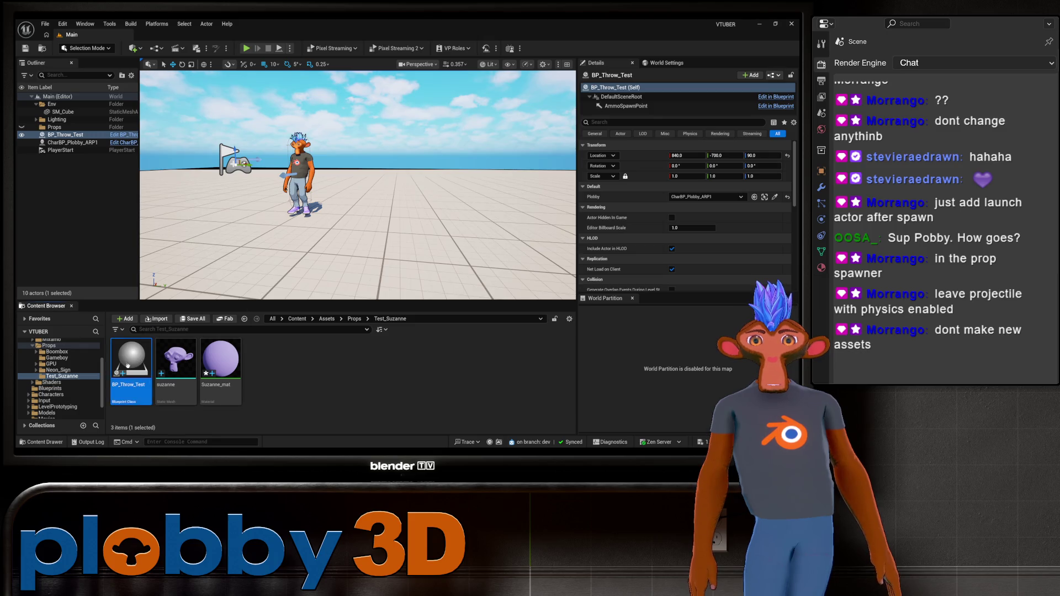
{"action": "left_click_drag", "start_coordinate": [128, 366], "coordinate": [52, 390]}
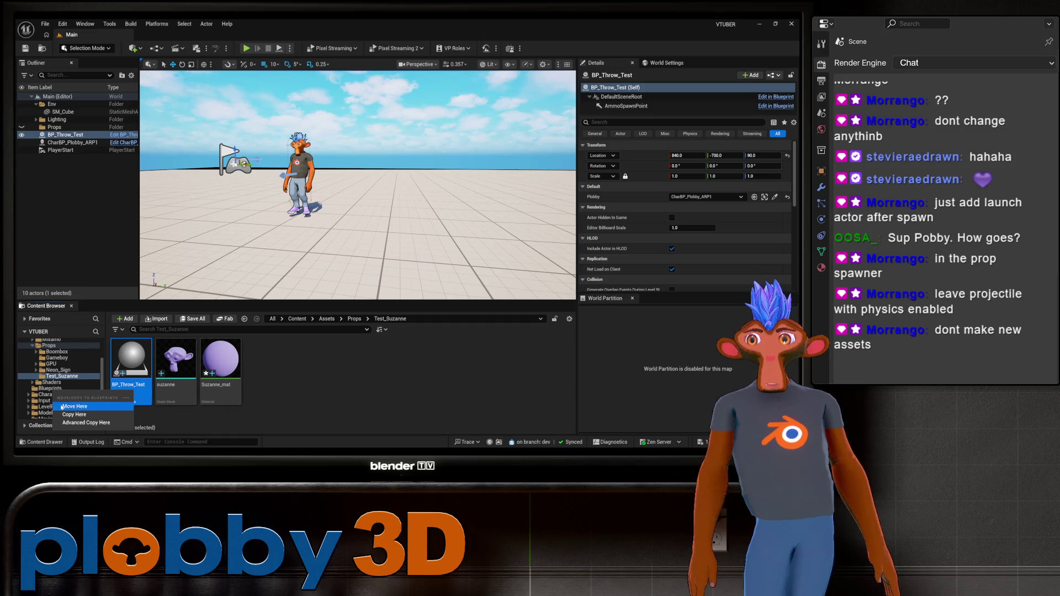
{"action": "left_click", "coordinate": [62, 407]}
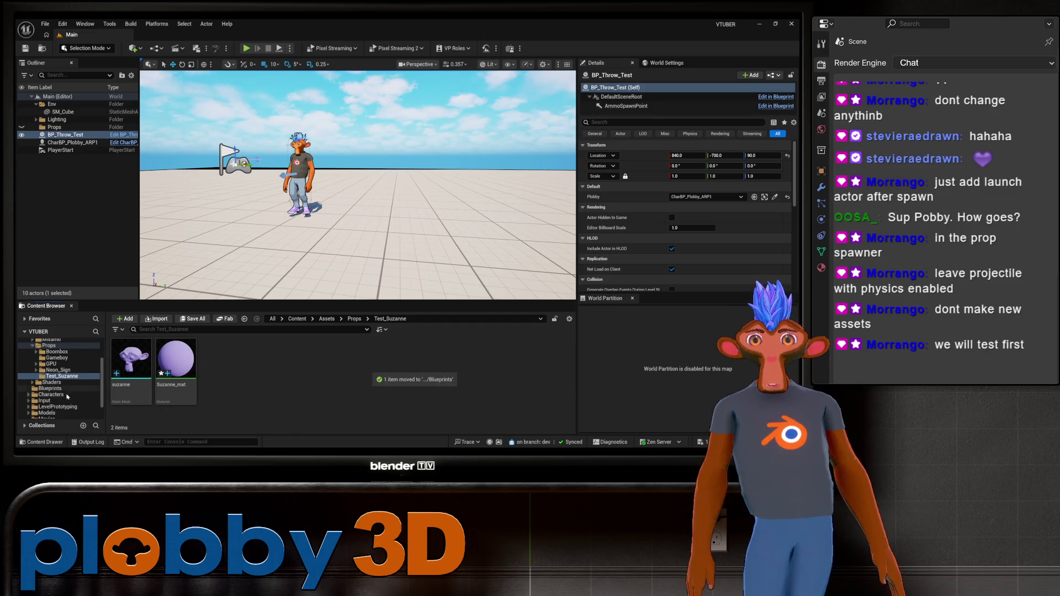
{"action": "left_click", "coordinate": [52, 388]}
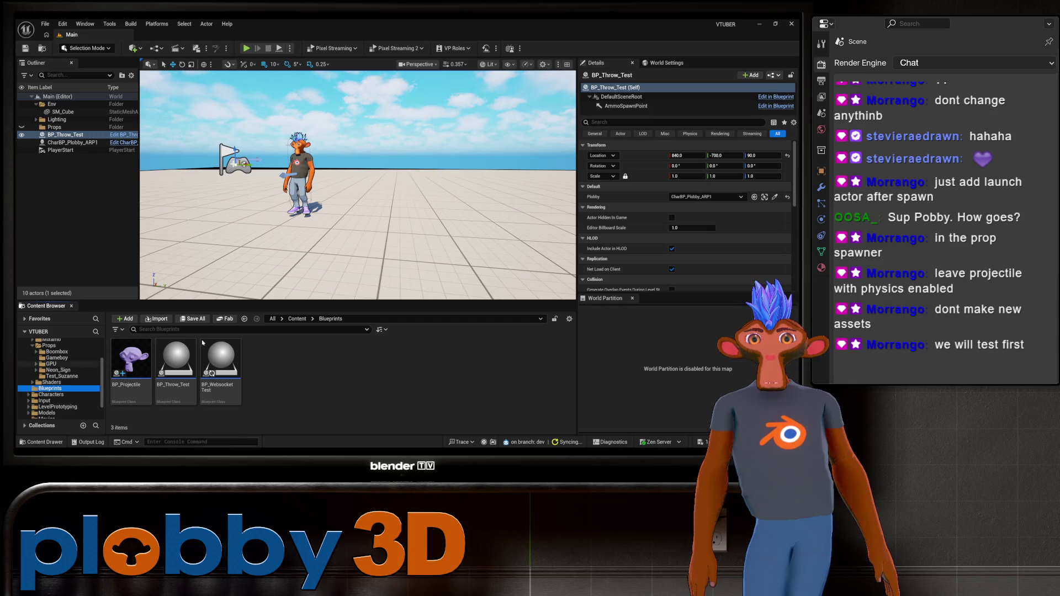
{"action": "left_click", "coordinate": [176, 364]}
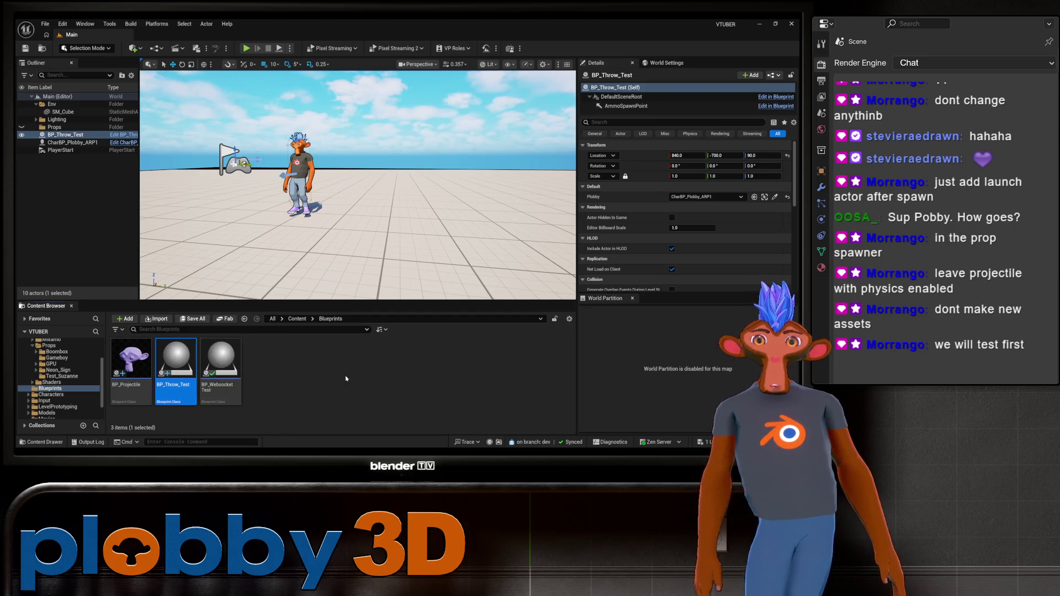
Duplicate the BP_Throw_Test blueprint and name the copy BP_Throw_Prop
{"action": "right_click", "coordinate": [163, 356]}
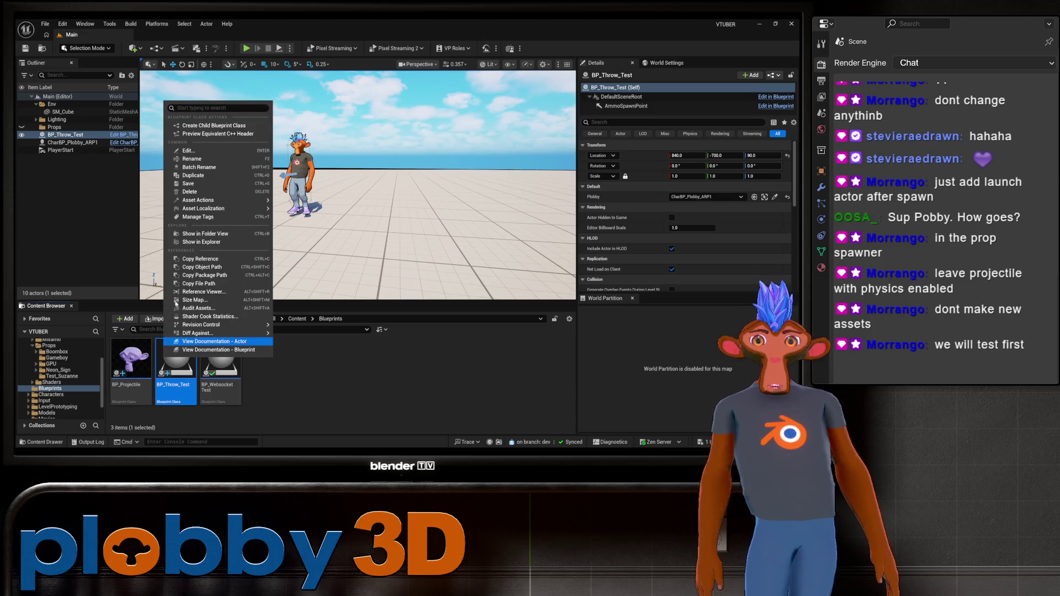
{"action": "left_click", "coordinate": [212, 176]}
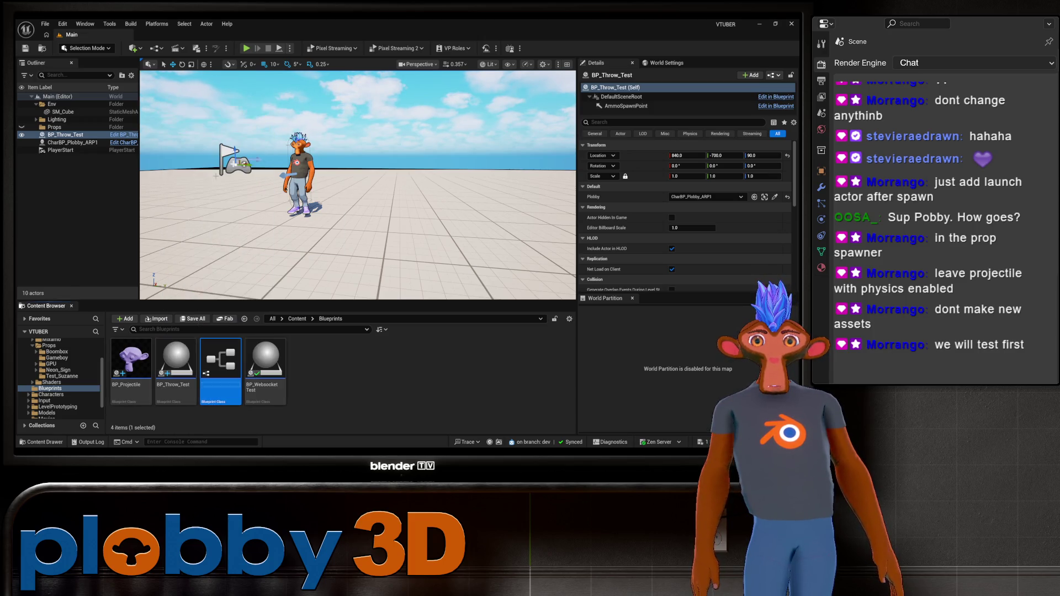
{"action": "left_click", "coordinate": [236, 386]}
{"action": "type", "text": "Prop"}
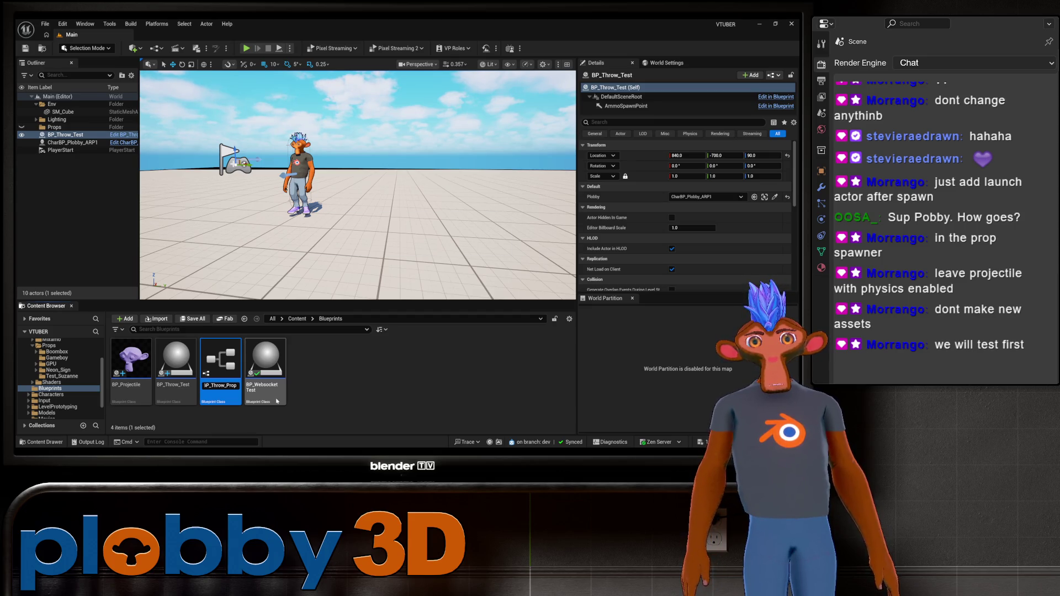
{"action": "key", "text": "Return"}
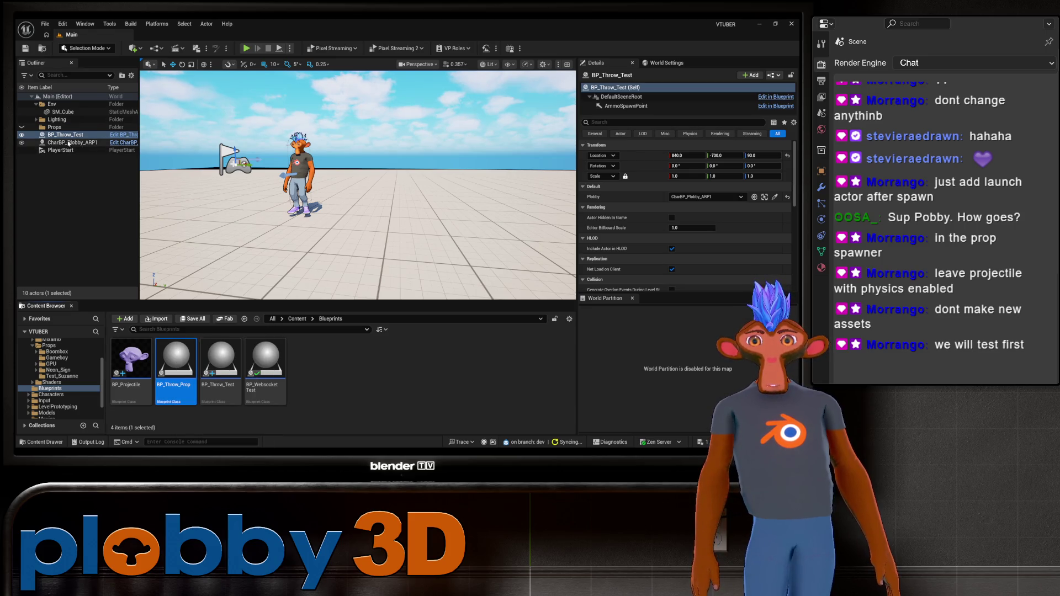
Place a BP_Throw_Prop actor at Z 80 and delete the BP_Throw_Test actor from the level
{"action": "mouse_move", "coordinate": [176, 364]}
{"action": "left_mouse_down"}
{"action": "mouse_move", "coordinate": [425, 187]}
{"action": "mouse_move", "coordinate": [452, 188]}
{"action": "left_mouse_up"}
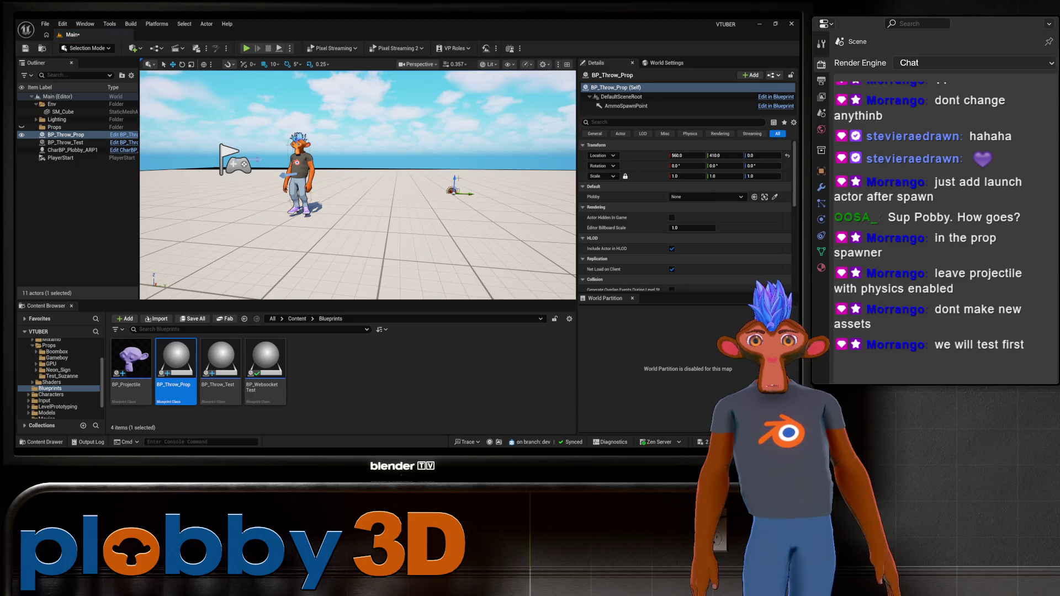
{"action": "key", "text": "End"}
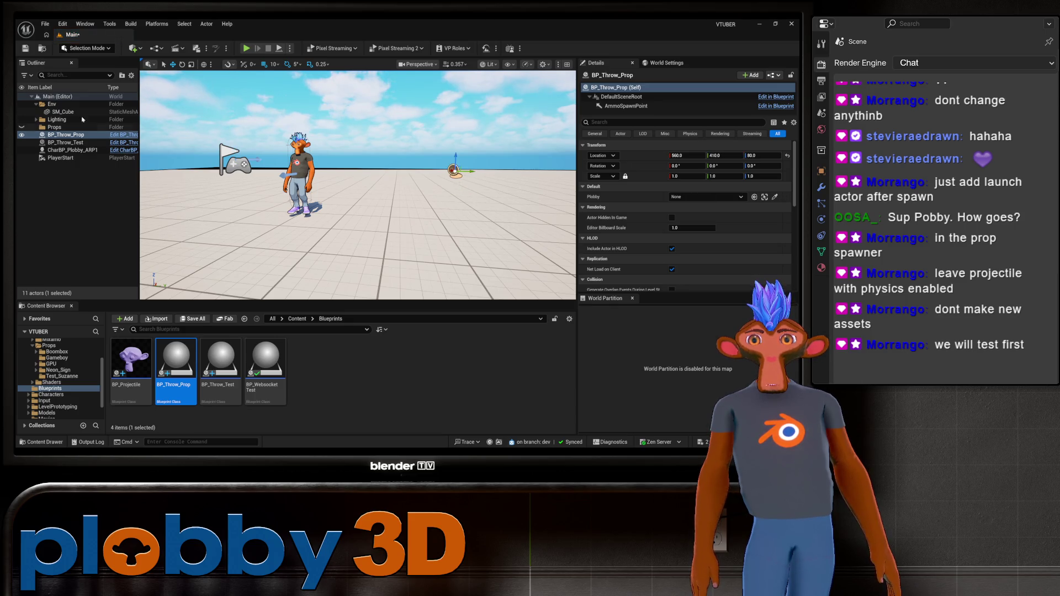
{"action": "right_click", "coordinate": [89, 144]}
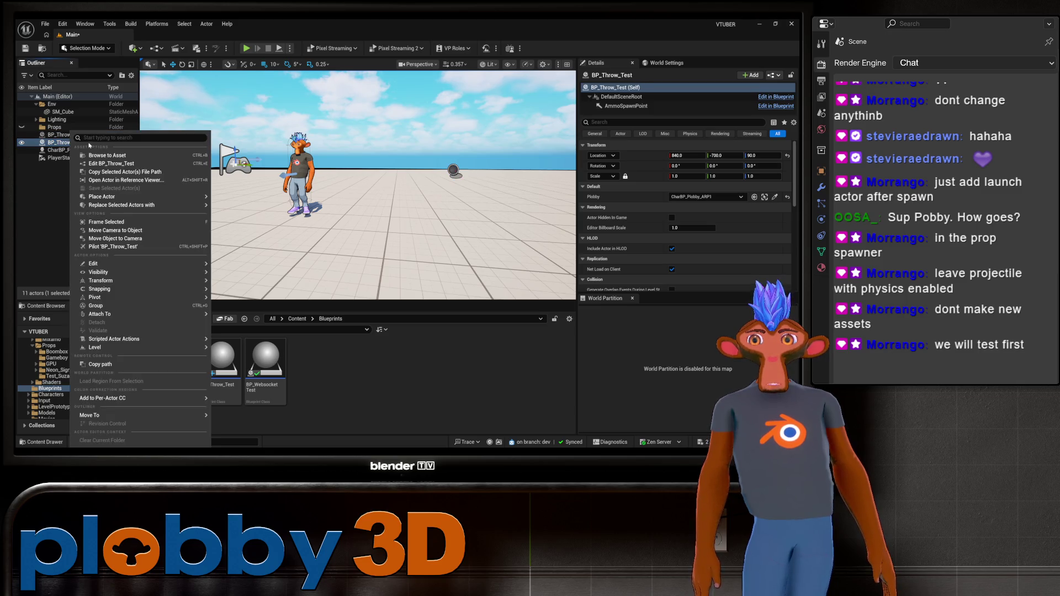
{"action": "right_click", "coordinate": [514, 369]}
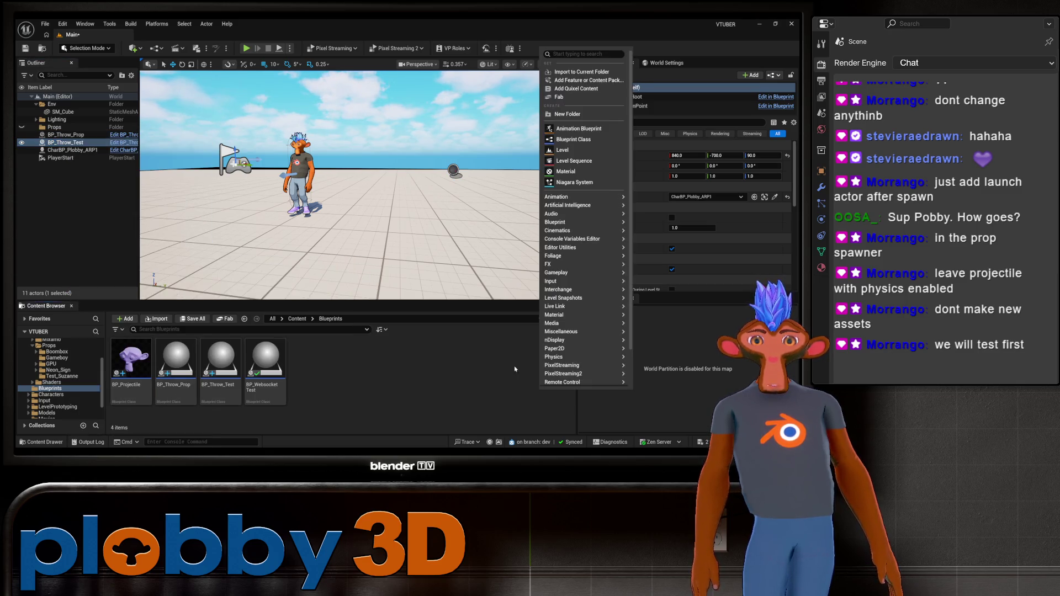
{"action": "left_click", "coordinate": [82, 143]}
{"action": "key", "text": "Delete"}
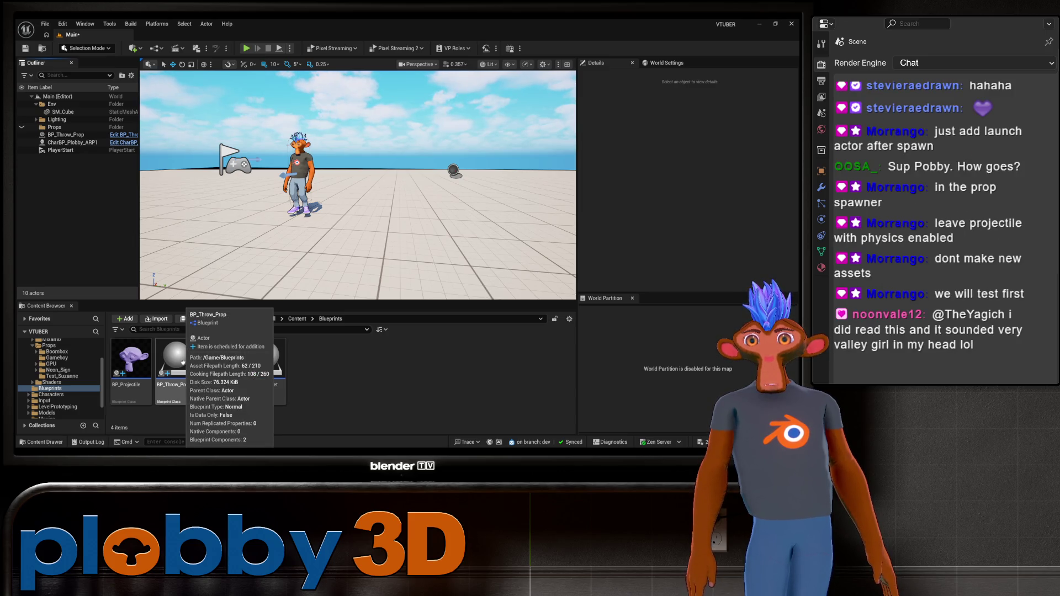
Open the BP_Throw_Prop blueprint from the Content Browser
{"action": "double_click", "coordinate": [183, 362]}
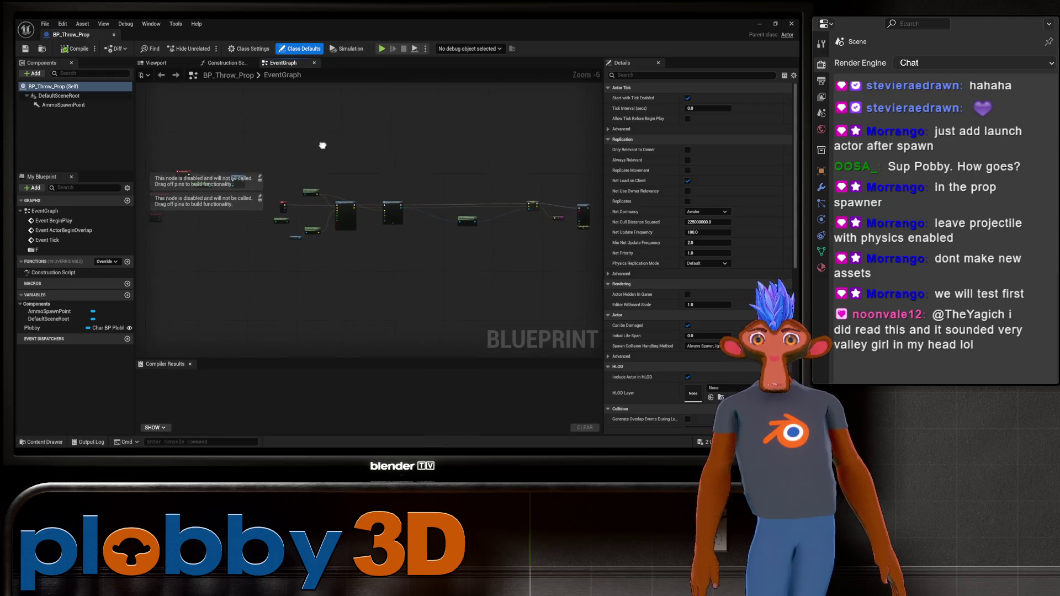
{"action": "scroll", "coordinate": [365, 204], "scroll_direction": "up", "scroll_amount": 5}
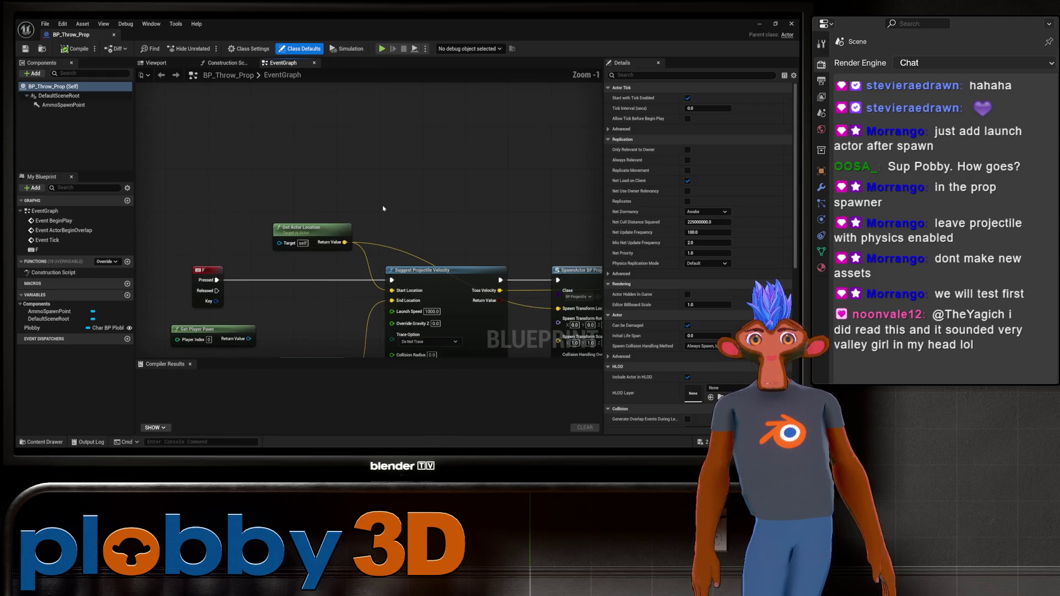
{"action": "scroll", "coordinate": [397, 230], "scroll_direction": "down", "scroll_amount": 1}
Pan the EventGraph across the SpawnActor, Get Component by Class, SET and Print String nodes
{"action": "mouse_move", "coordinate": [397, 229]}
{"action": "left_mouse_down"}
{"action": "mouse_move", "coordinate": [215, 149]}
{"action": "mouse_move", "coordinate": [405, 135]}
{"action": "left_mouse_up"}
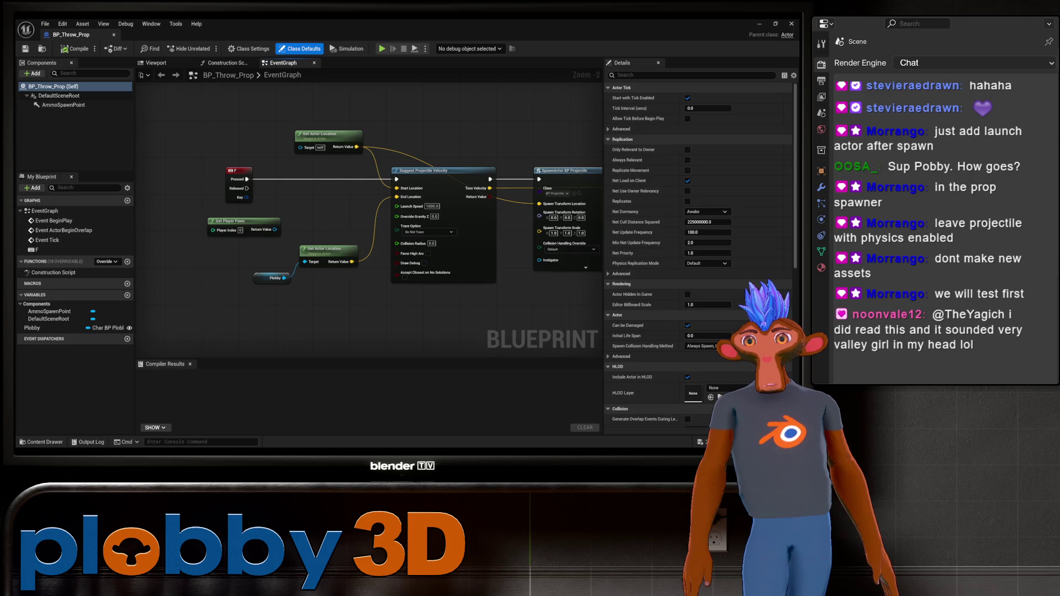
{"action": "left_click_drag", "start_coordinate": [416, 307], "coordinate": [148, 152]}
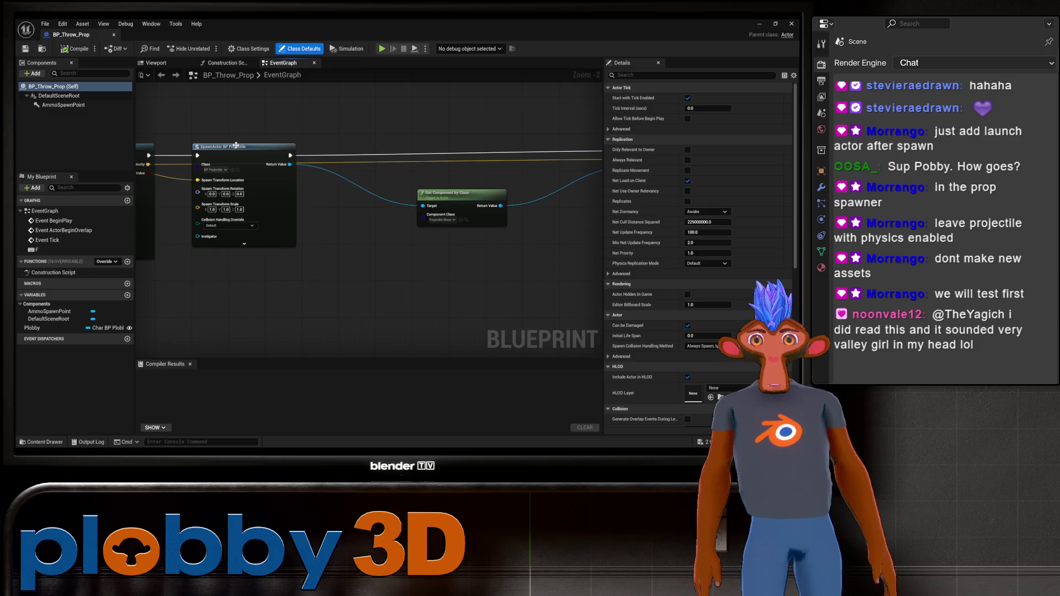
{"action": "left_click_drag", "start_coordinate": [419, 356], "coordinate": [255, 353]}
{"action": "scroll", "coordinate": [319, 320], "scroll_direction": "down", "scroll_amount": 1}
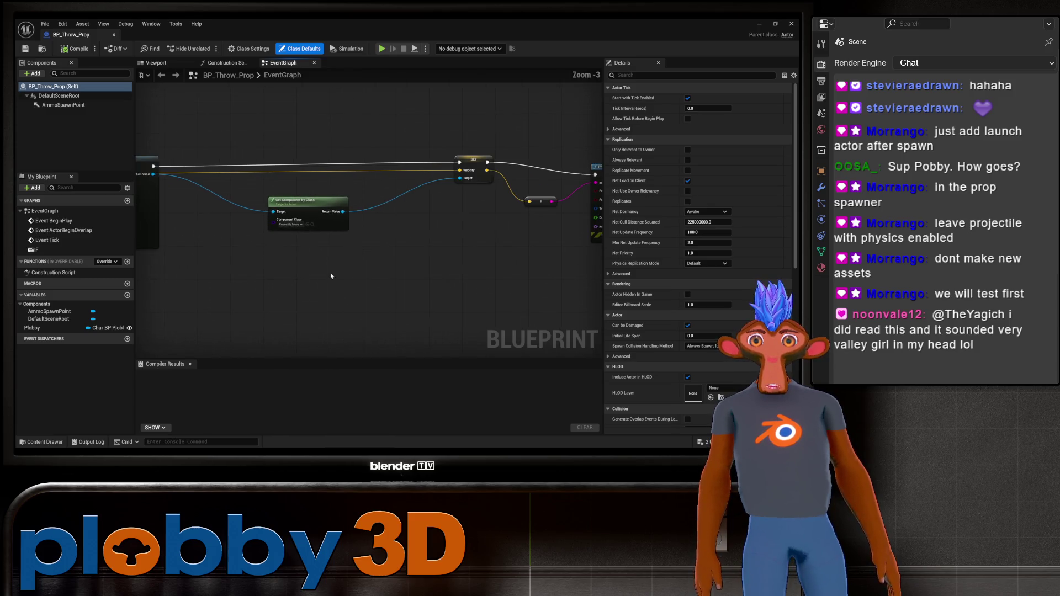
{"action": "mouse_move", "coordinate": [319, 274]}
{"action": "left_mouse_down"}
{"action": "mouse_move", "coordinate": [139, 274]}
{"action": "mouse_move", "coordinate": [420, 216]}
{"action": "mouse_move", "coordinate": [340, 257]}
{"action": "mouse_move", "coordinate": [392, 252]}
{"action": "mouse_move", "coordinate": [284, 260]}
{"action": "mouse_move", "coordinate": [400, 260]}
{"action": "mouse_move", "coordinate": [287, 251]}
{"action": "mouse_move", "coordinate": [310, 278]}
{"action": "mouse_move", "coordinate": [234, 258]}
{"action": "mouse_move", "coordinate": [385, 238]}
{"action": "mouse_move", "coordinate": [453, 284]}
{"action": "mouse_move", "coordinate": [329, 289]}
{"action": "left_mouse_up"}
{"action": "scroll", "coordinate": [435, 207], "scroll_direction": "up", "scroll_amount": 3}
{"action": "scroll", "coordinate": [316, 265], "scroll_direction": "down", "scroll_amount": 1}
{"action": "scroll", "coordinate": [409, 259], "scroll_direction": "down", "scroll_amount": 1}
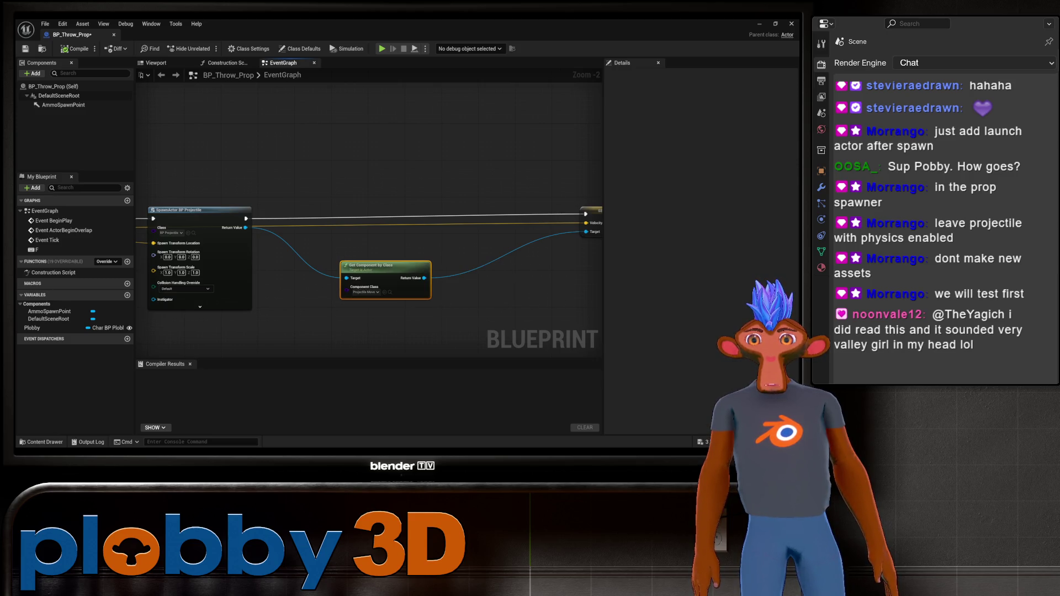
Disconnect Get Component by Class from SpawnActor's output and move it down out of the chain
{"action": "left_click_drag", "start_coordinate": [395, 245], "coordinate": [310, 235]}
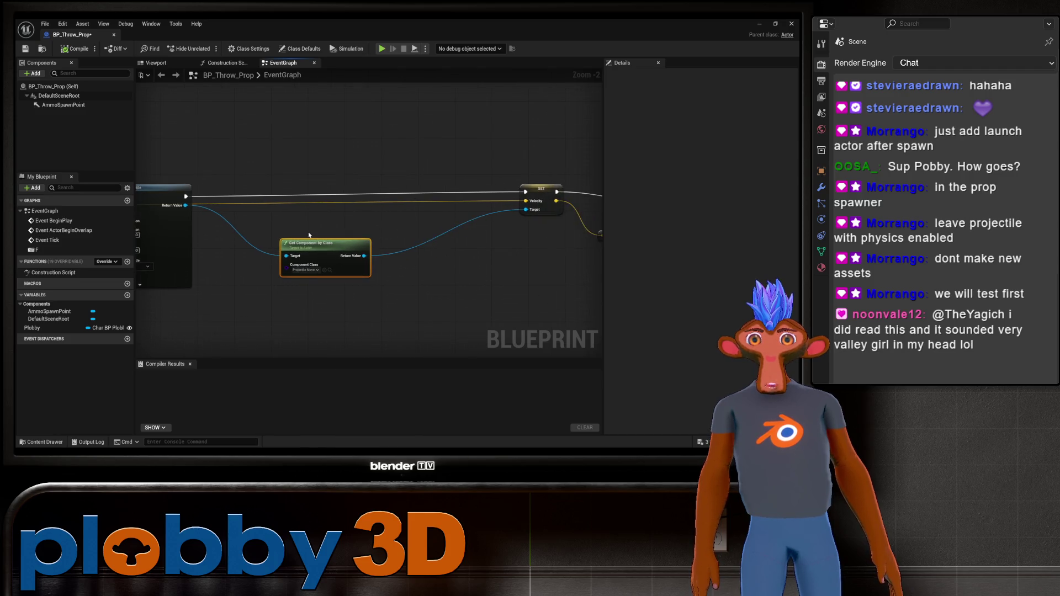
{"action": "mouse_move", "coordinate": [434, 254]}
{"action": "left_mouse_down"}
{"action": "mouse_move", "coordinate": [225, 256]}
{"action": "mouse_move", "coordinate": [366, 232]}
{"action": "mouse_move", "coordinate": [354, 235]}
{"action": "left_mouse_up"}
{"action": "mouse_move", "coordinate": [291, 246]}
{"action": "left_mouse_down"}
{"action": "mouse_move", "coordinate": [423, 252]}
{"action": "mouse_move", "coordinate": [239, 280]}
{"action": "left_mouse_up"}
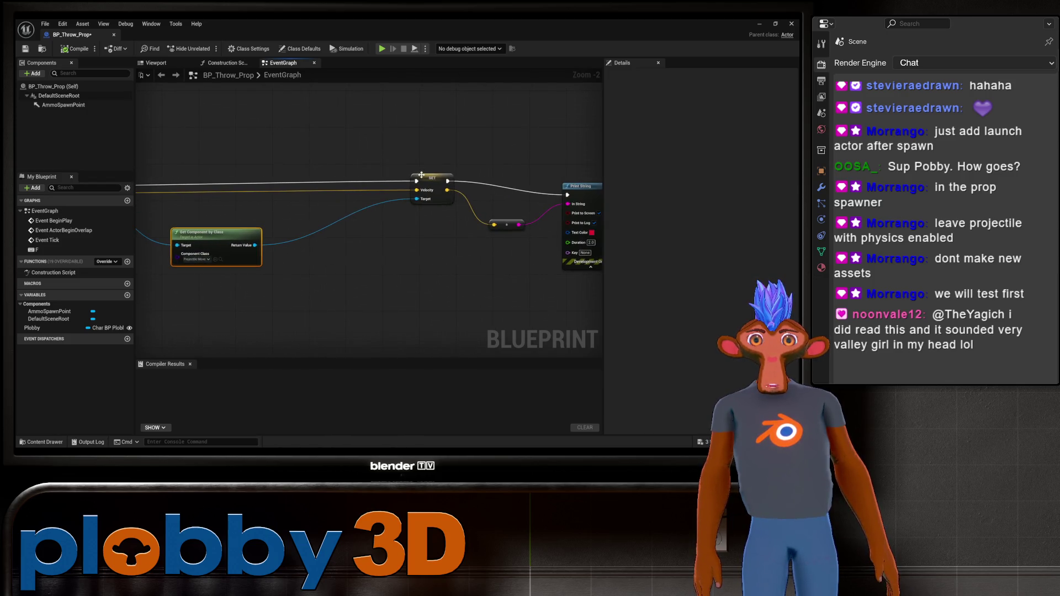
{"action": "scroll", "coordinate": [337, 248], "scroll_direction": "down", "scroll_amount": 2}
{"action": "left_click_drag", "start_coordinate": [337, 248], "coordinate": [431, 242]}
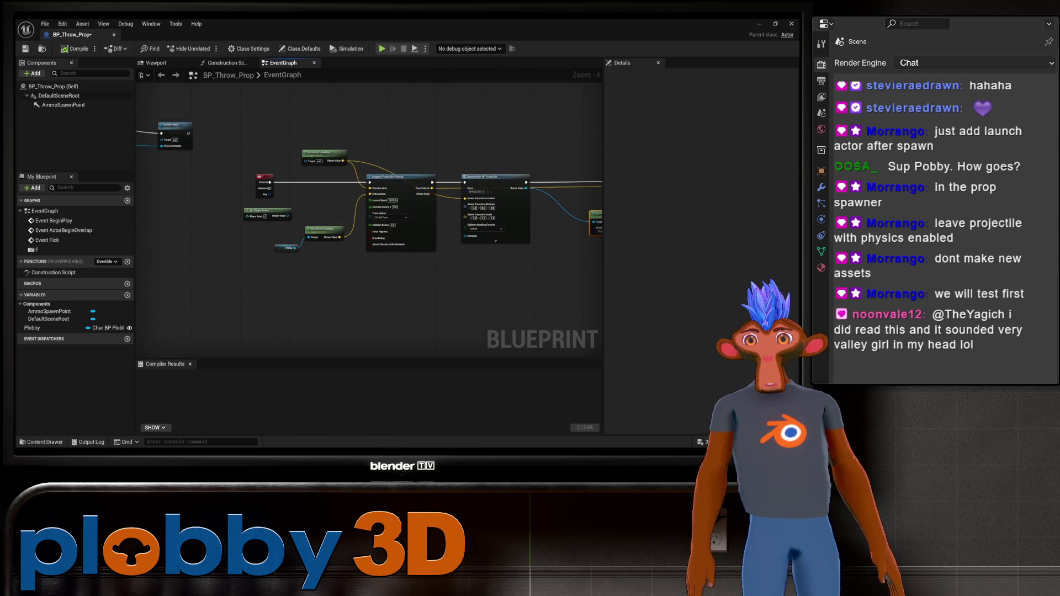
{"action": "left_click_drag", "start_coordinate": [431, 248], "coordinate": [374, 257]}
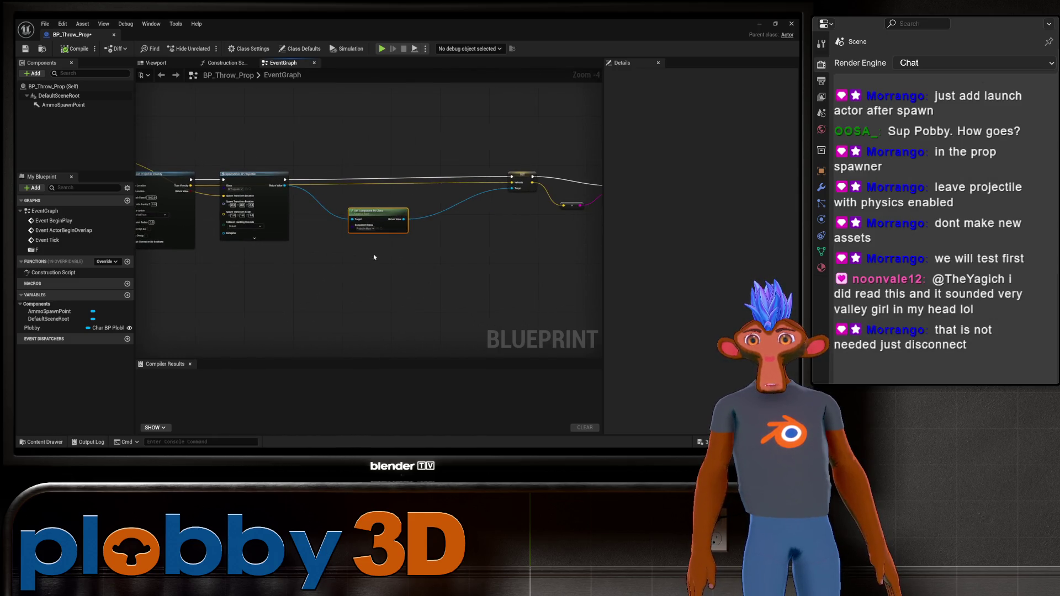
{"action": "left_click", "coordinate": [351, 220], "text": "alt"}
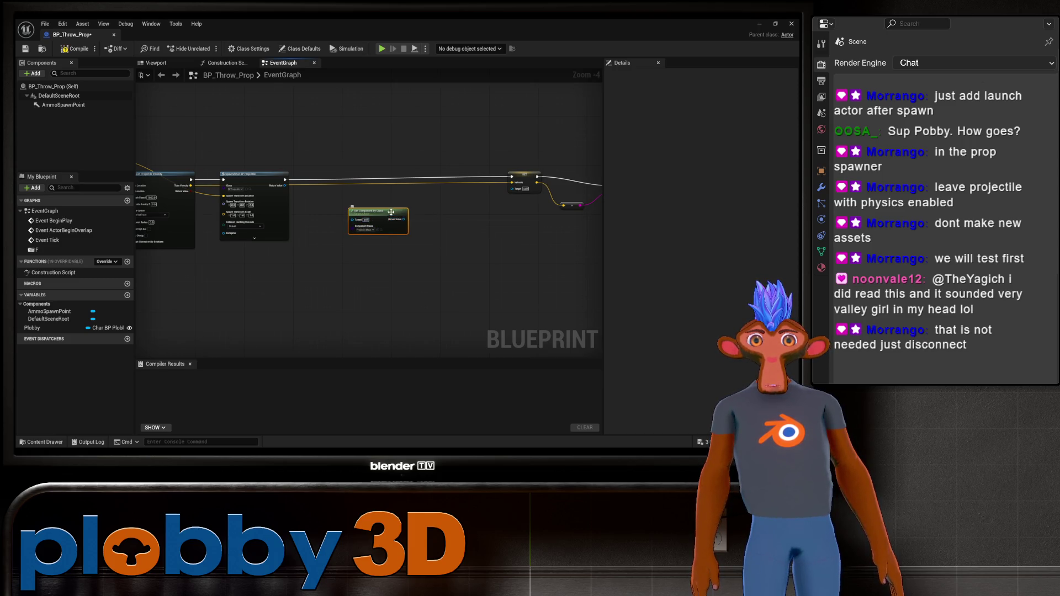
{"action": "mouse_move", "coordinate": [387, 211]}
{"action": "left_mouse_down"}
{"action": "mouse_move", "coordinate": [383, 299]}
{"action": "mouse_move", "coordinate": [361, 344]}
{"action": "left_mouse_up"}
Move the SET Velocity node and its reroute node left, close to SpawnActor
{"action": "left_click_drag", "start_coordinate": [473, 206], "coordinate": [393, 225]}
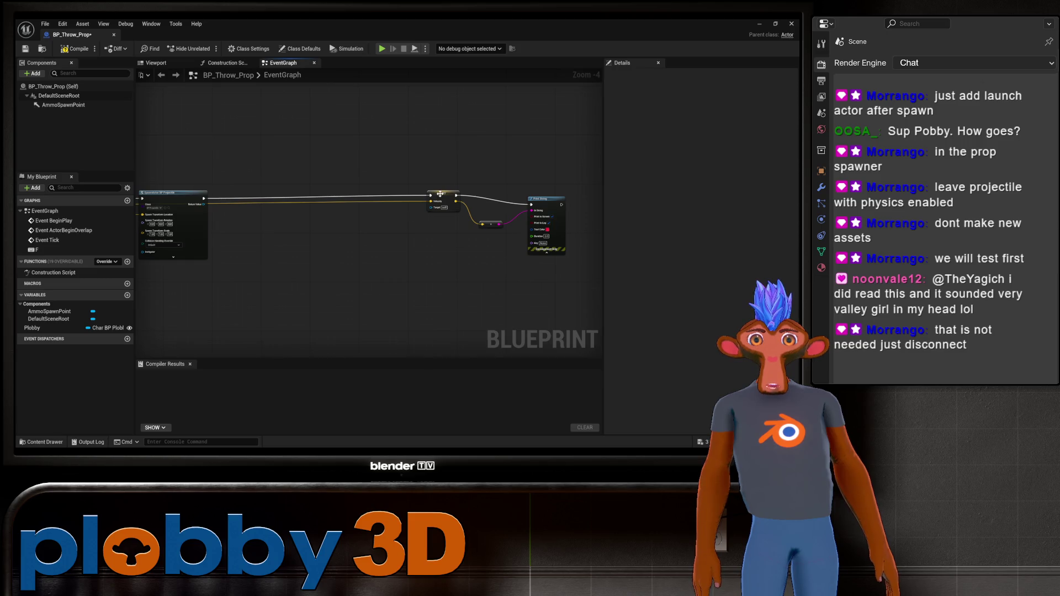
{"action": "left_click_drag", "start_coordinate": [440, 194], "coordinate": [250, 200]}
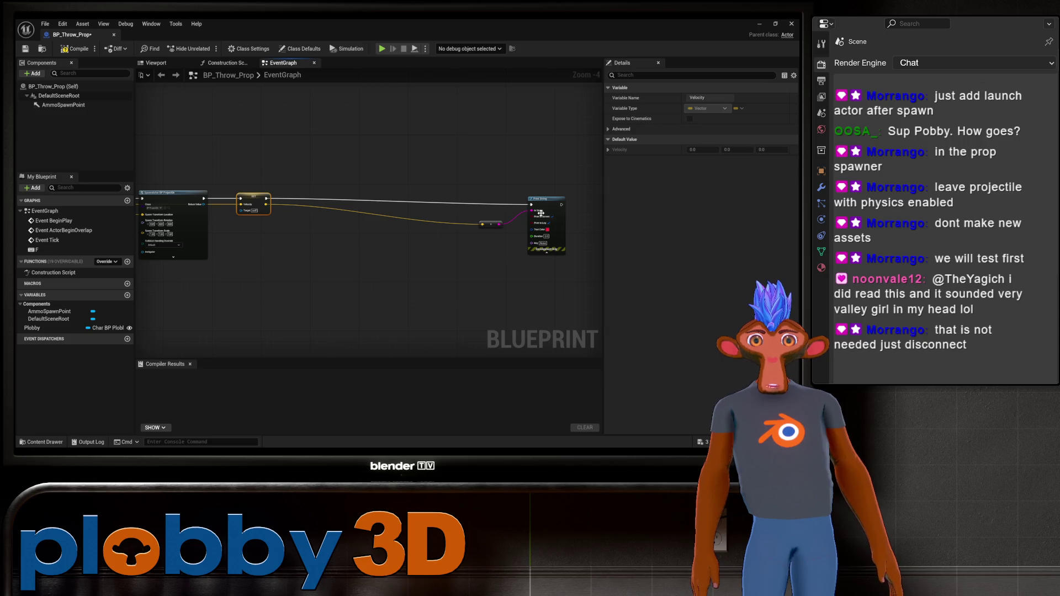
{"action": "mouse_move", "coordinate": [494, 225]}
{"action": "left_mouse_down"}
{"action": "mouse_move", "coordinate": [291, 220]}
{"action": "mouse_move", "coordinate": [517, 234]}
{"action": "left_mouse_up"}
{"action": "left_click_drag", "start_coordinate": [512, 218], "coordinate": [516, 219]}
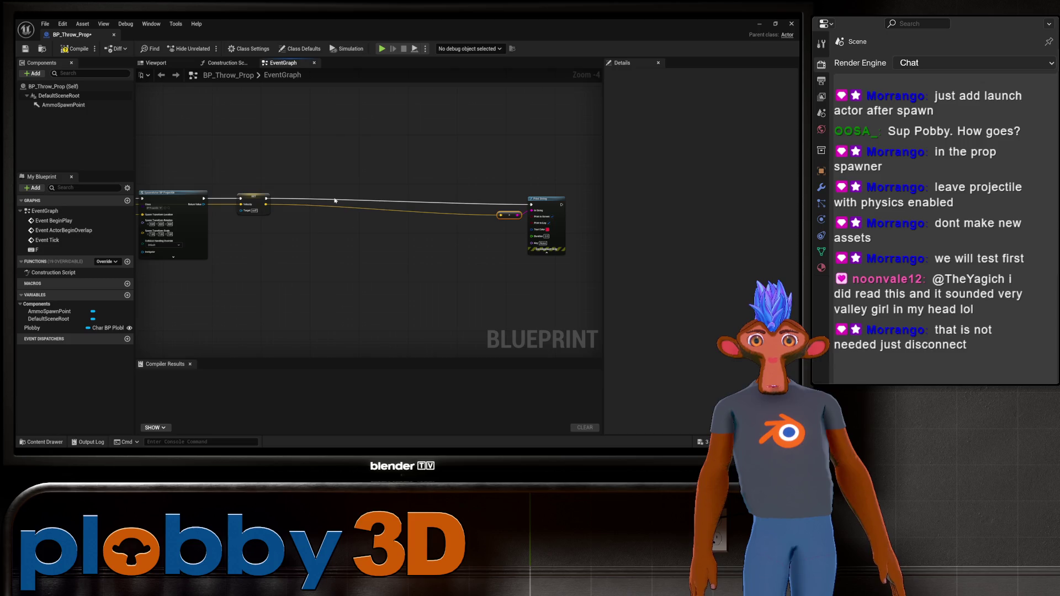
{"action": "scroll", "coordinate": [308, 161], "scroll_direction": "up", "scroll_amount": 1}
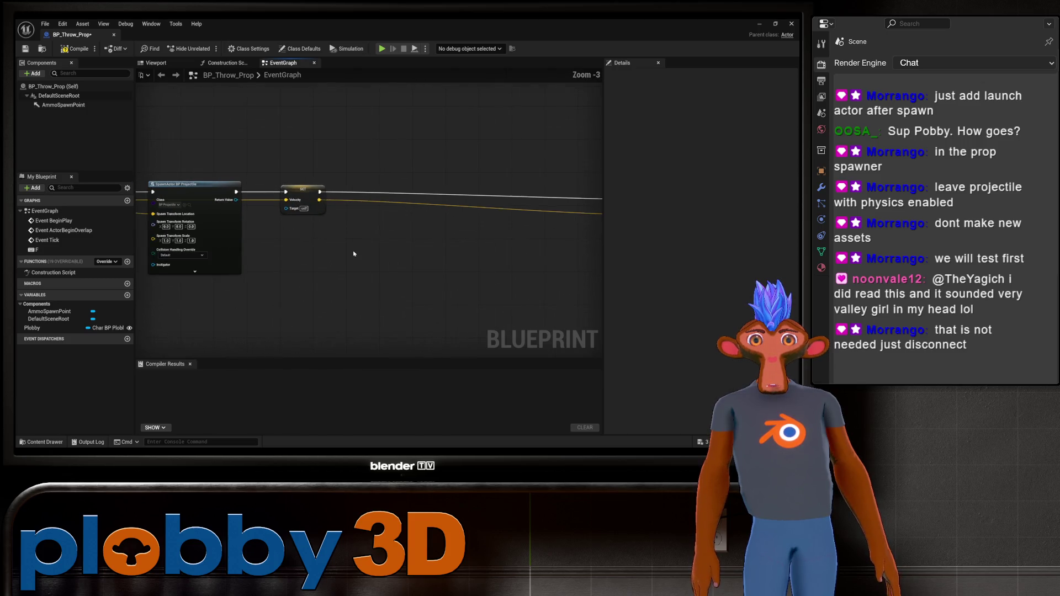
Search 'laun' from SpawnActor's Return Value, then cancel without adding a node
{"action": "right_click", "coordinate": [370, 254]}
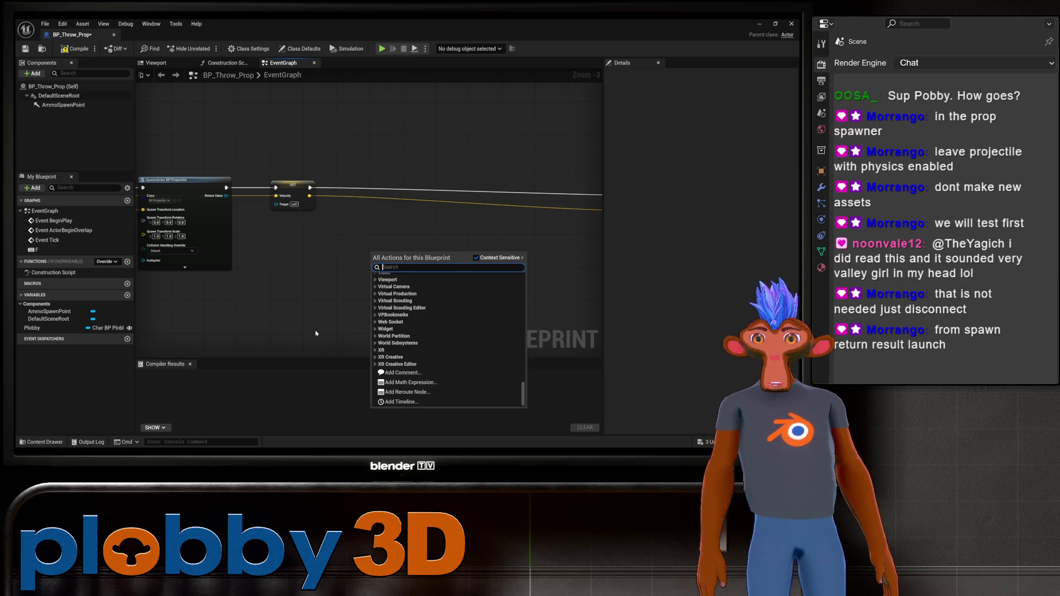
{"action": "left_click", "coordinate": [242, 305]}
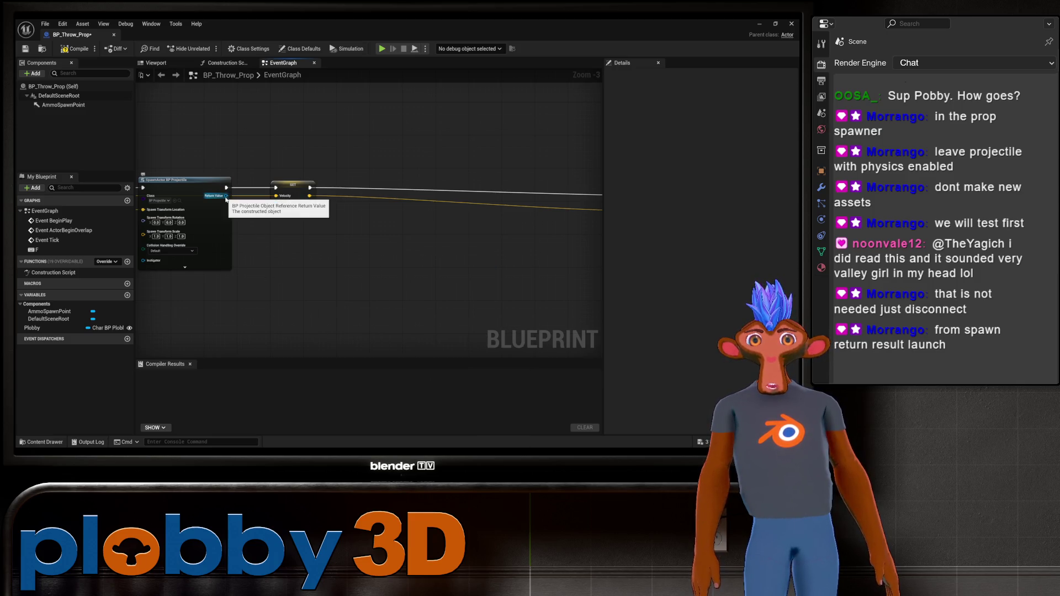
{"action": "left_click_drag", "start_coordinate": [225, 196], "coordinate": [345, 302]}
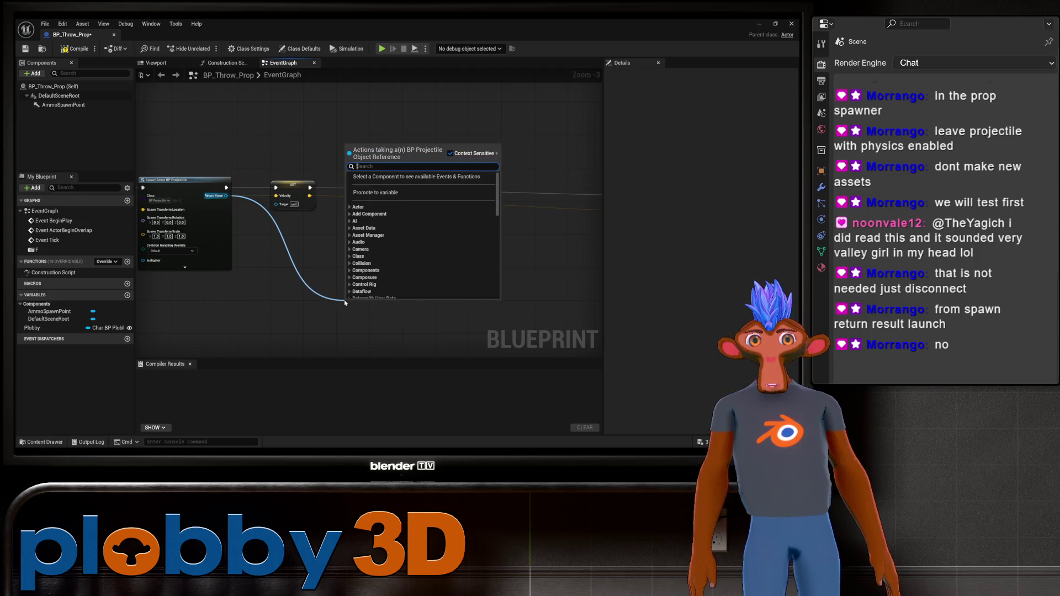
{"action": "type", "text": "l"}
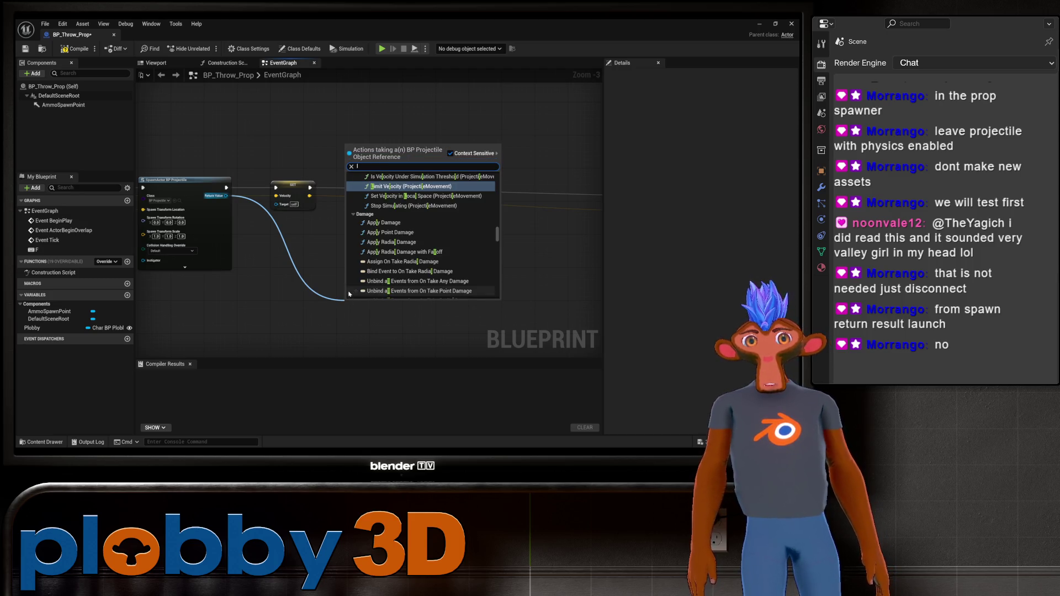
{"action": "type", "text": "aunch"}
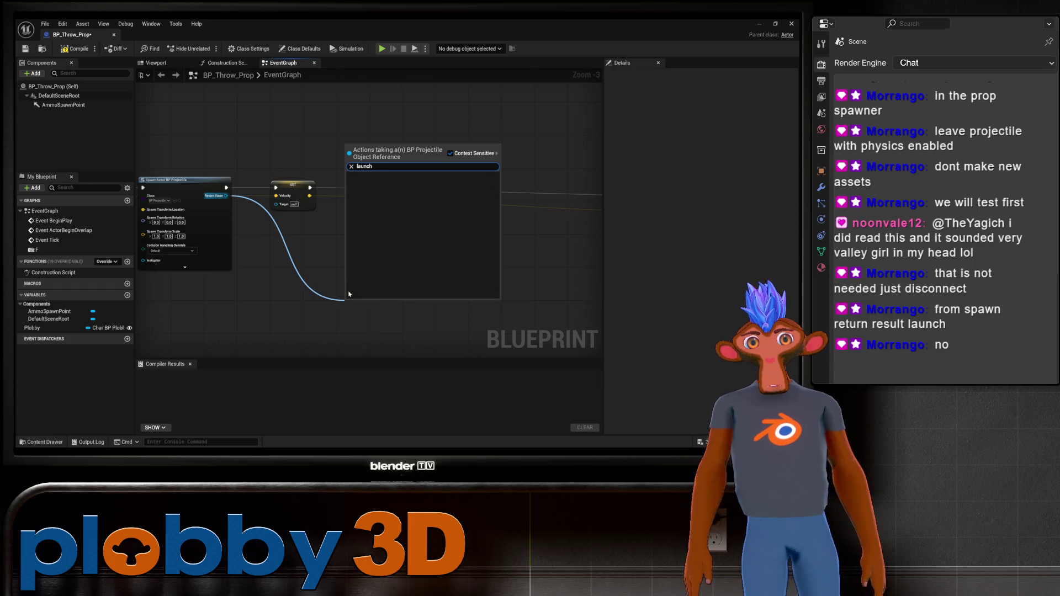
{"action": "key", "text": "BackSpace"}
{"action": "key", "text": "BackSpace"}
{"action": "key", "text": "BackSpace"}
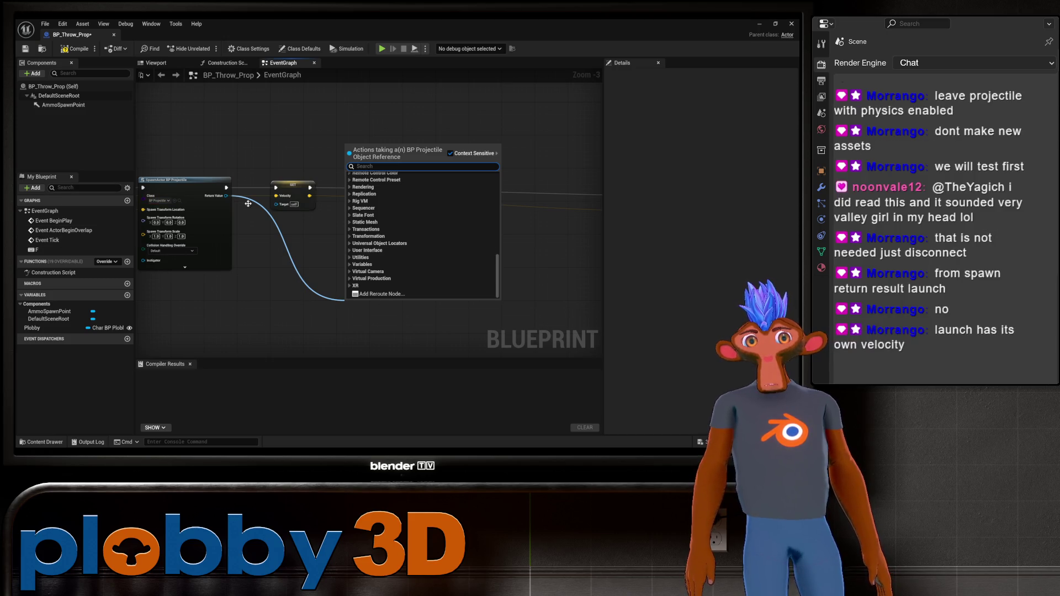
{"action": "left_click", "coordinate": [319, 263]}
Break the SET Velocity node's incoming Velocity links
{"action": "left_click", "coordinate": [294, 188]}
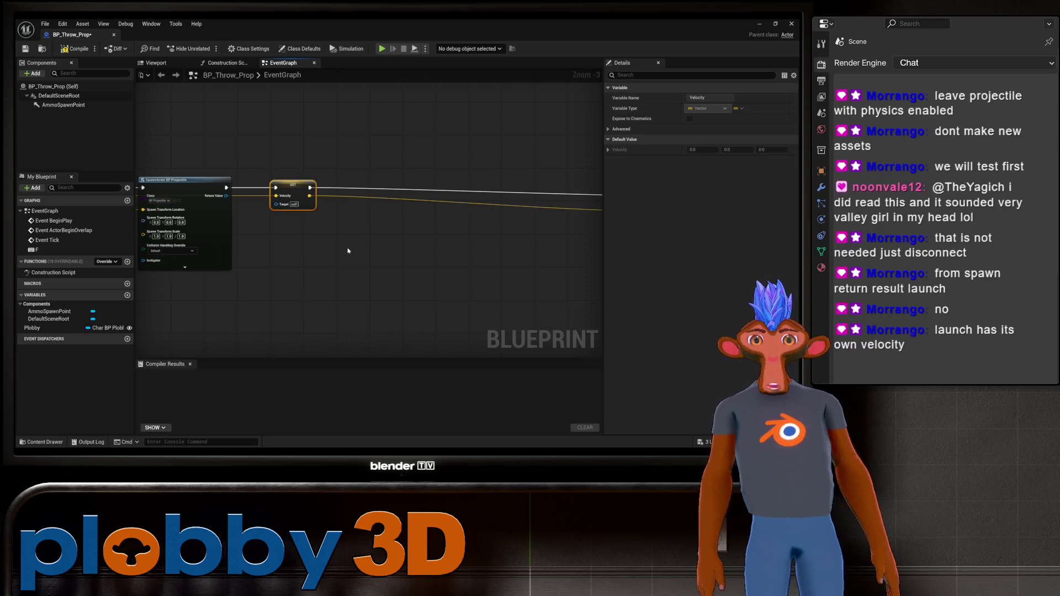
{"action": "left_click", "coordinate": [275, 197], "text": "alt"}
{"action": "left_click", "coordinate": [329, 196], "text": "alt"}
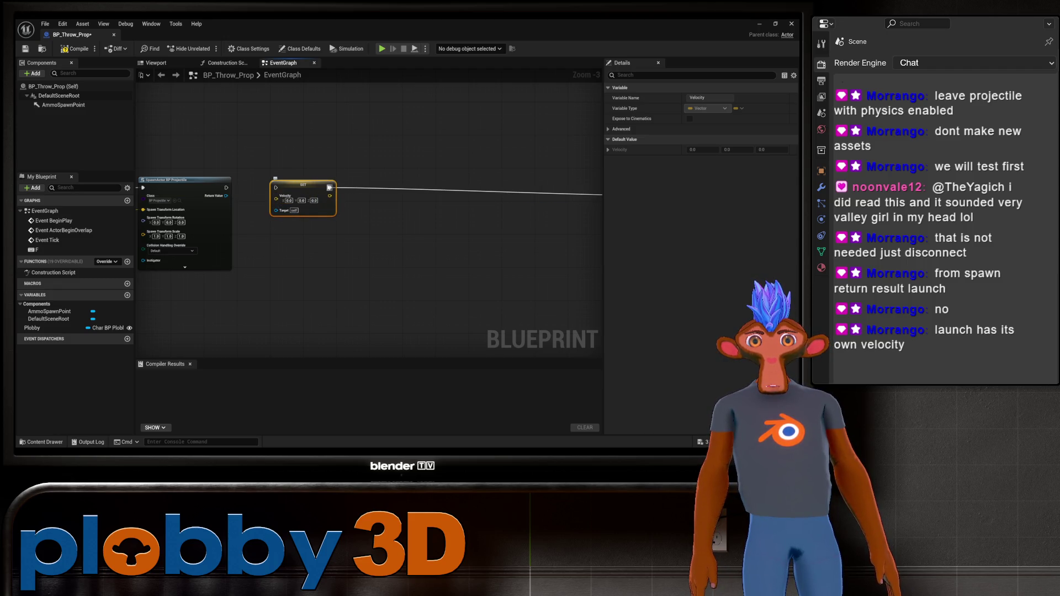
{"action": "scroll", "coordinate": [419, 345], "scroll_direction": "down", "scroll_amount": 4}
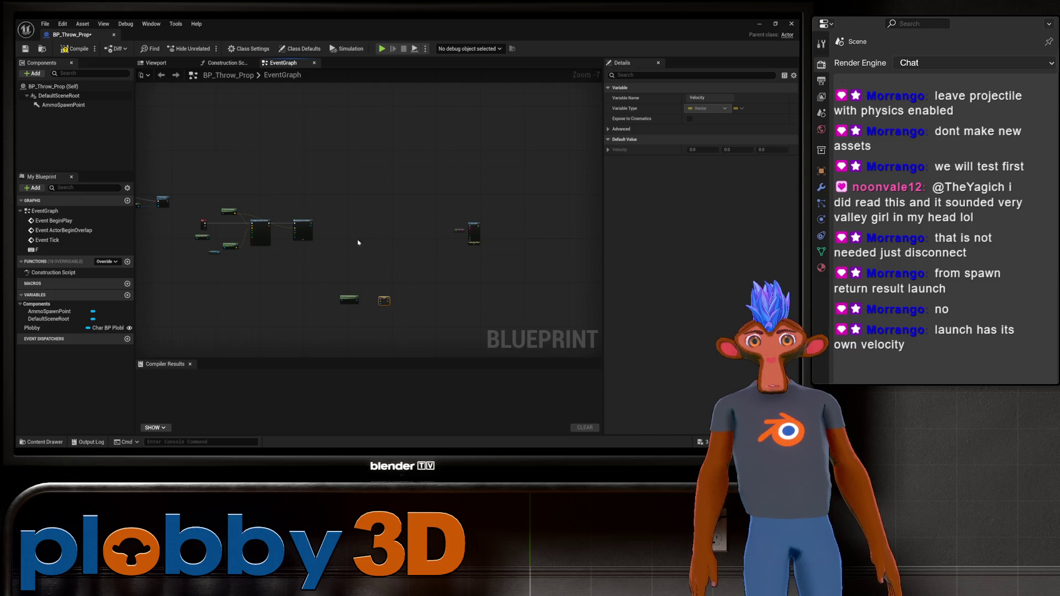
From SpawnActor's exec output, search 'impu' instead of 'launch' for an impulse action
{"action": "scroll", "coordinate": [276, 229], "scroll_direction": "up", "scroll_amount": 7}
{"action": "mouse_move", "coordinate": [213, 192]}
{"action": "left_mouse_down"}
{"action": "mouse_move", "coordinate": [389, 207]}
{"action": "mouse_move", "coordinate": [359, 203]}
{"action": "left_mouse_up"}
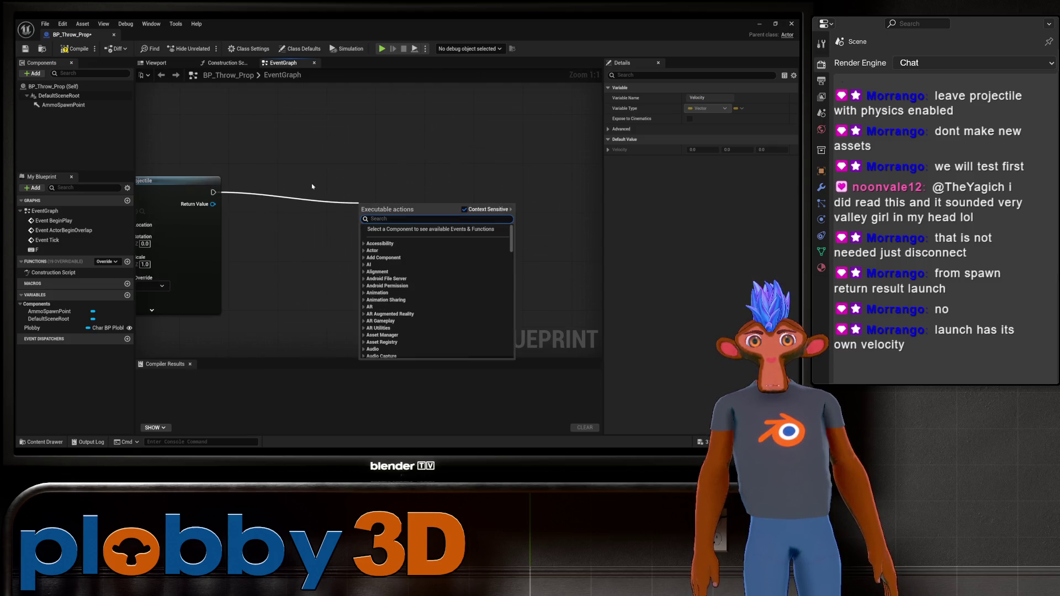
{"action": "type", "text": "launch"}
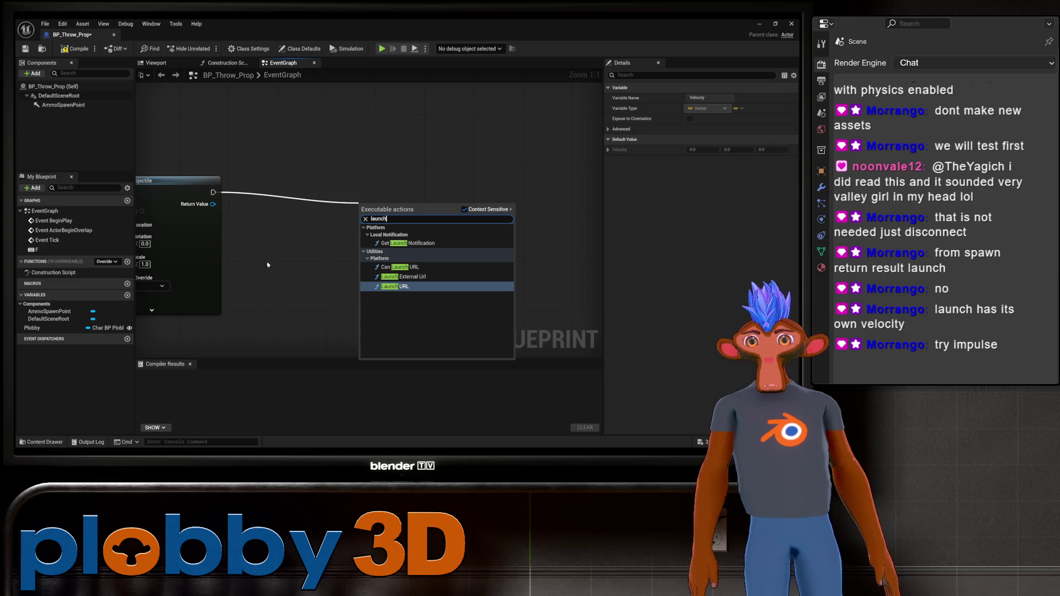
{"action": "key", "text": "BackSpace"}
{"action": "key", "text": "BackSpace"}
{"action": "key", "text": "BackSpace"}
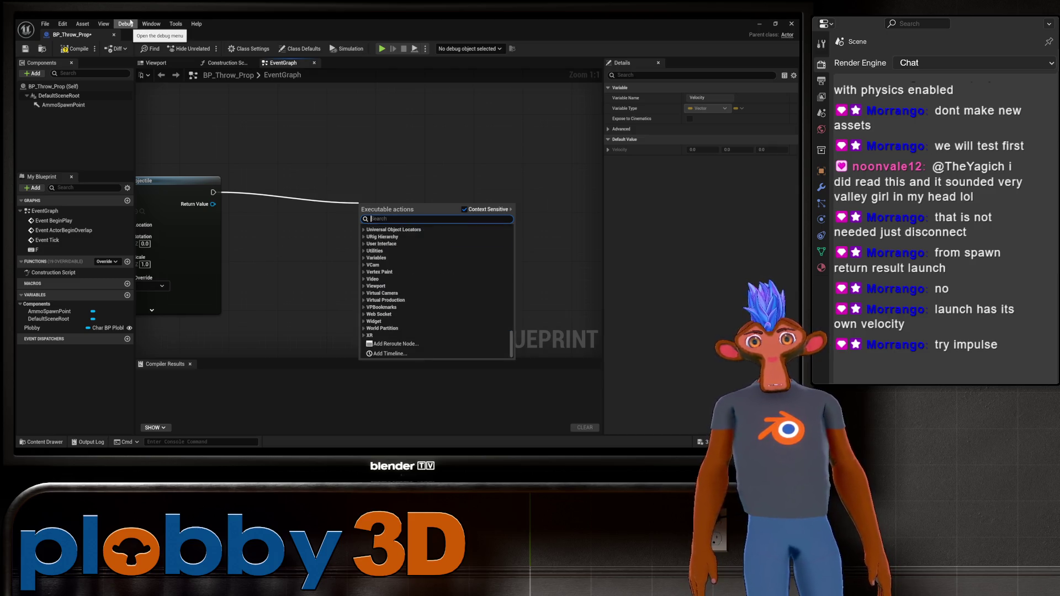
{"action": "type", "text": "impul"}
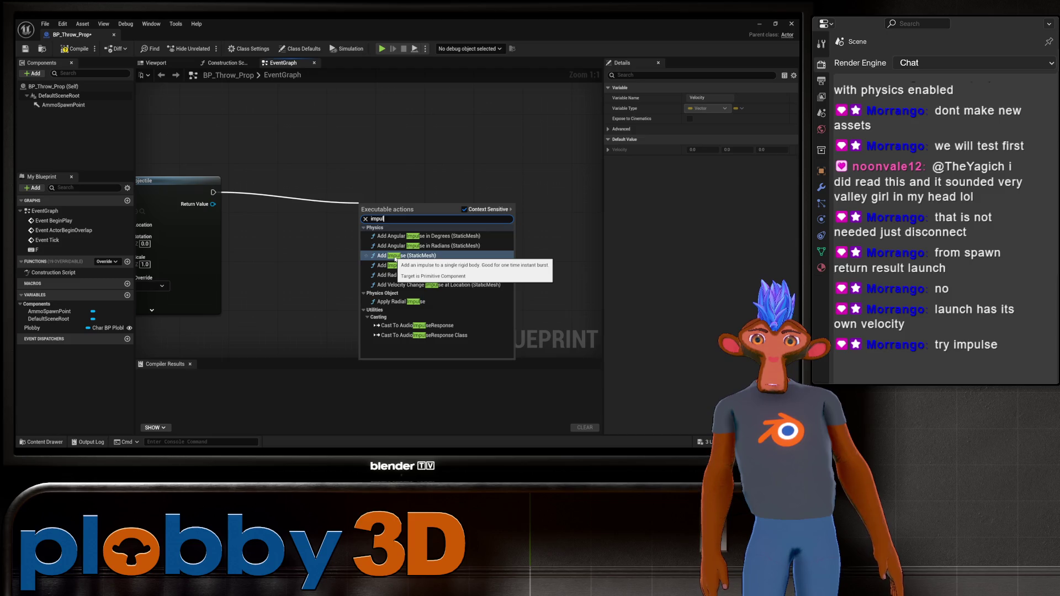
Add the Add Impulse (StaticMesh) node and shift it with its Static Mesh getter up-right
{"action": "left_click", "coordinate": [395, 257]}
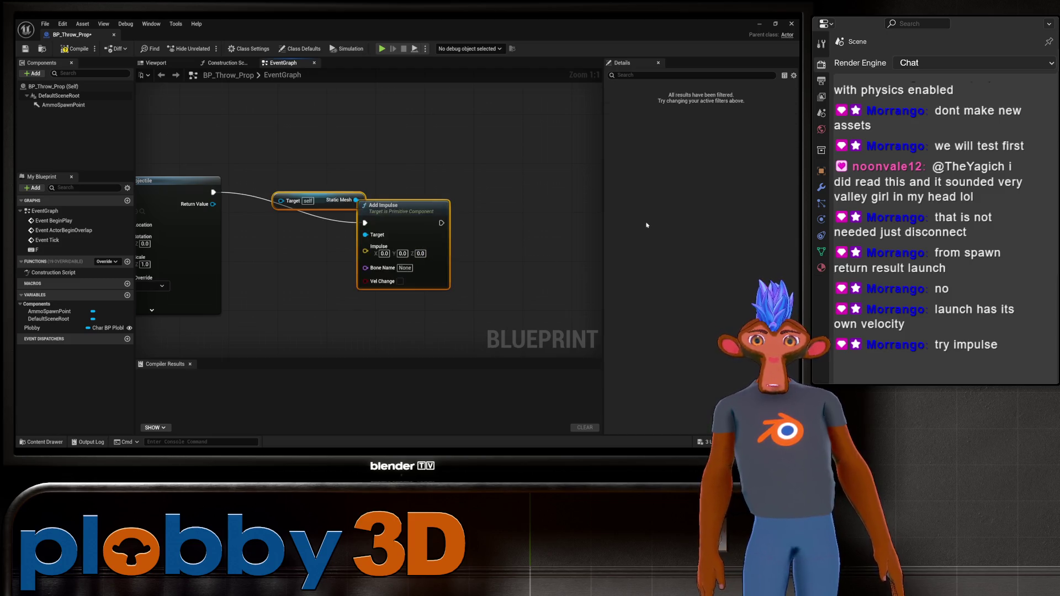
{"action": "mouse_move", "coordinate": [330, 202]}
{"action": "left_mouse_down"}
{"action": "mouse_move", "coordinate": [346, 155]}
{"action": "mouse_move", "coordinate": [343, 186]}
{"action": "mouse_move", "coordinate": [294, 243]}
{"action": "mouse_move", "coordinate": [325, 235]}
{"action": "mouse_move", "coordinate": [360, 319]}
{"action": "left_mouse_up"}
{"action": "left_click", "coordinate": [344, 176]}
Reposition the Static Mesh getter above the SpawnActor node
{"action": "mouse_move", "coordinate": [213, 204]}
{"action": "left_mouse_down"}
{"action": "mouse_move", "coordinate": [377, 218]}
{"action": "mouse_move", "coordinate": [281, 222]}
{"action": "mouse_move", "coordinate": [291, 225]}
{"action": "left_mouse_up"}
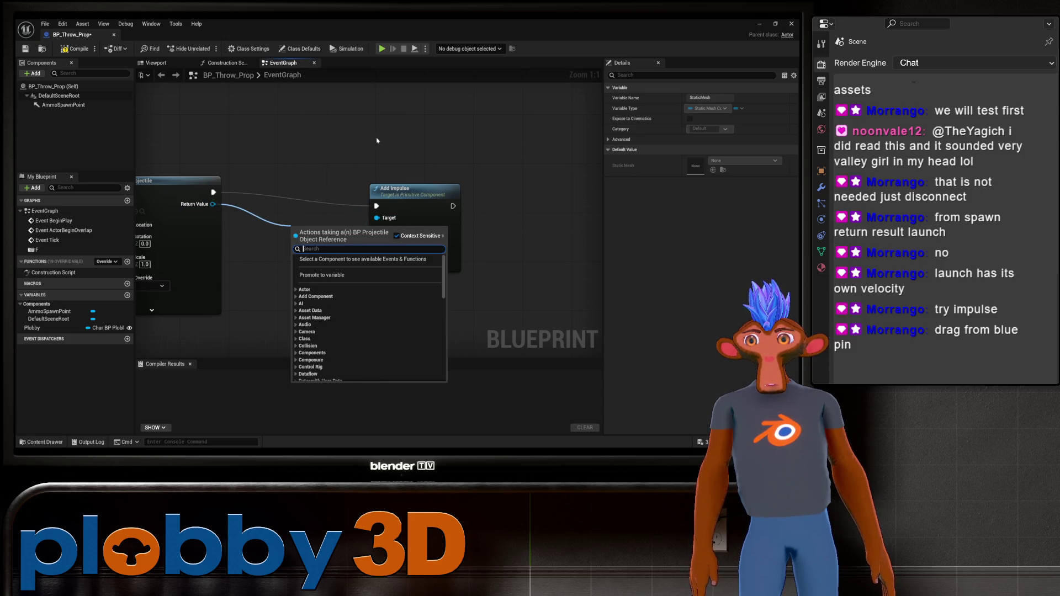
{"action": "key", "text": "Escape"}
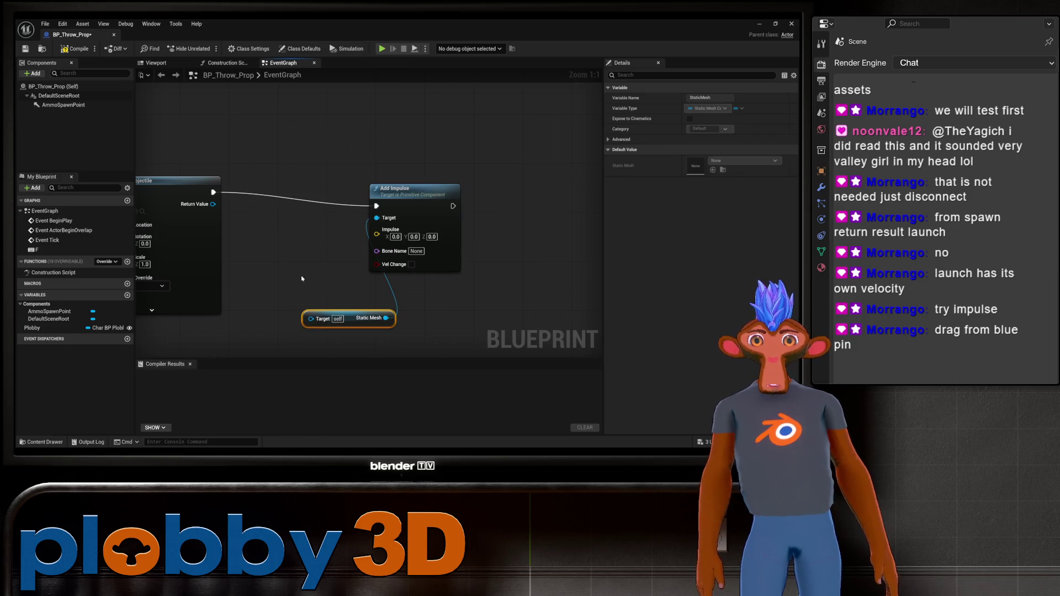
{"action": "mouse_move", "coordinate": [367, 313]}
{"action": "left_mouse_down"}
{"action": "mouse_move", "coordinate": [439, 298]}
{"action": "mouse_move", "coordinate": [383, 288]}
{"action": "left_mouse_up"}
{"action": "left_click", "coordinate": [415, 219]}
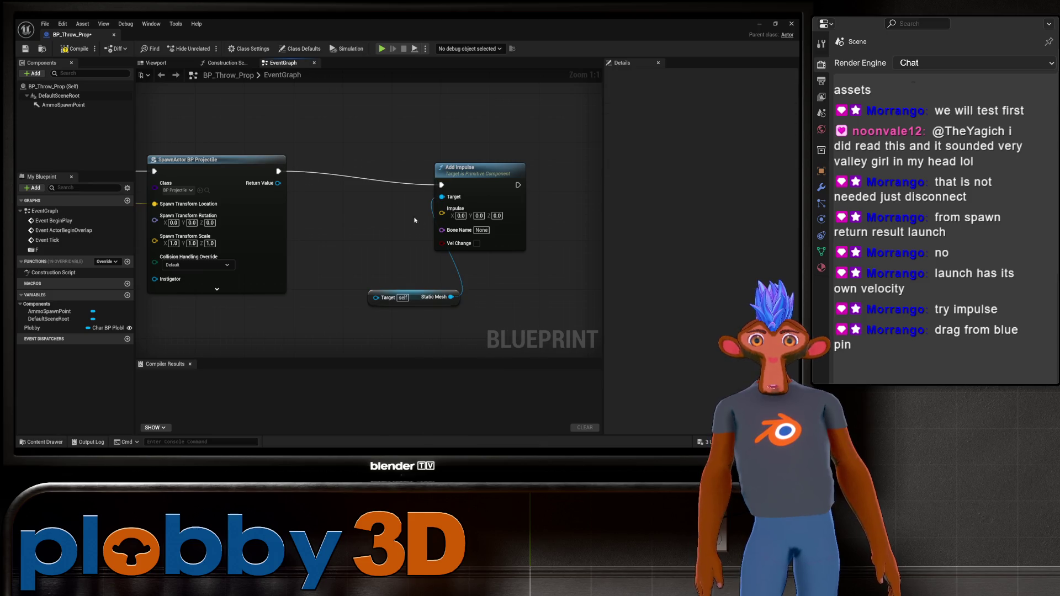
{"action": "left_click", "coordinate": [422, 291]}
{"action": "left_click_drag", "start_coordinate": [421, 292], "coordinate": [387, 133]}
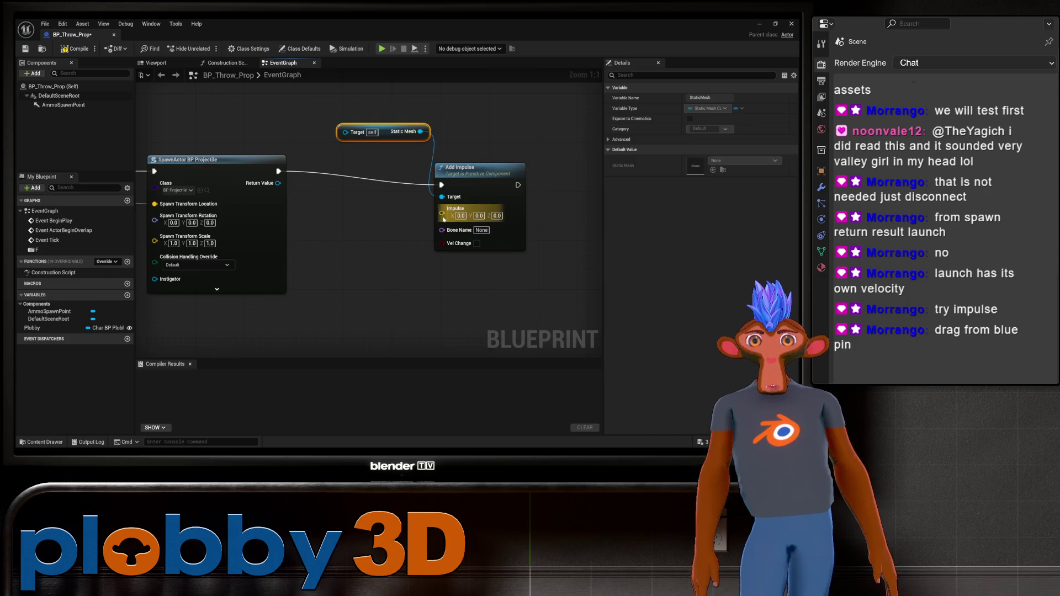
Try searching 'launc' from Return Value and Add Impulse's Target, then cancel the menus
{"action": "right_click", "coordinate": [404, 326]}
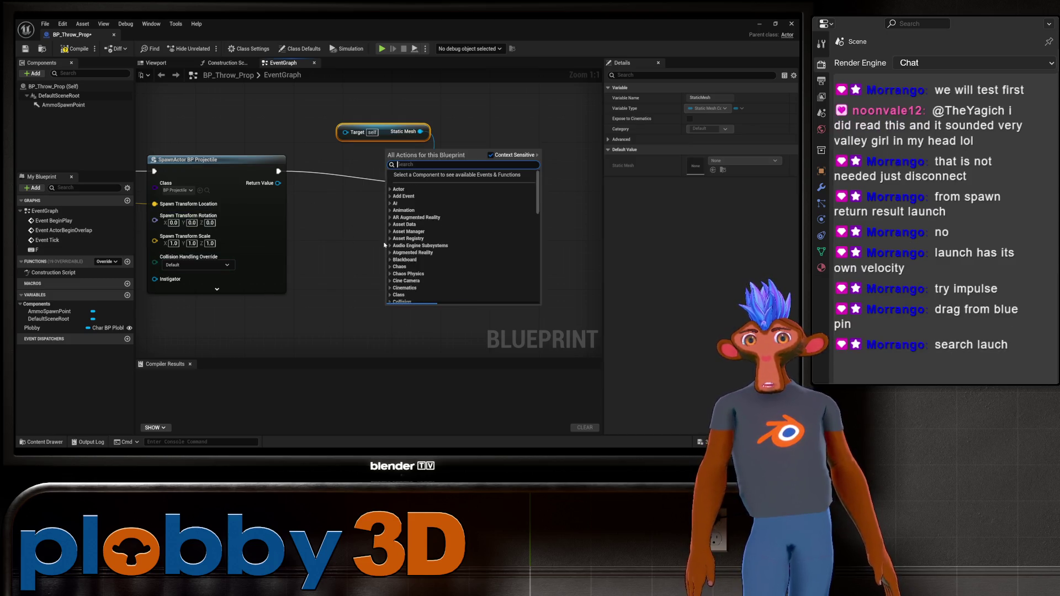
{"action": "key", "text": "Escape"}
{"action": "left_click_drag", "start_coordinate": [278, 183], "coordinate": [365, 280]}
{"action": "type", "text": "launchj"}
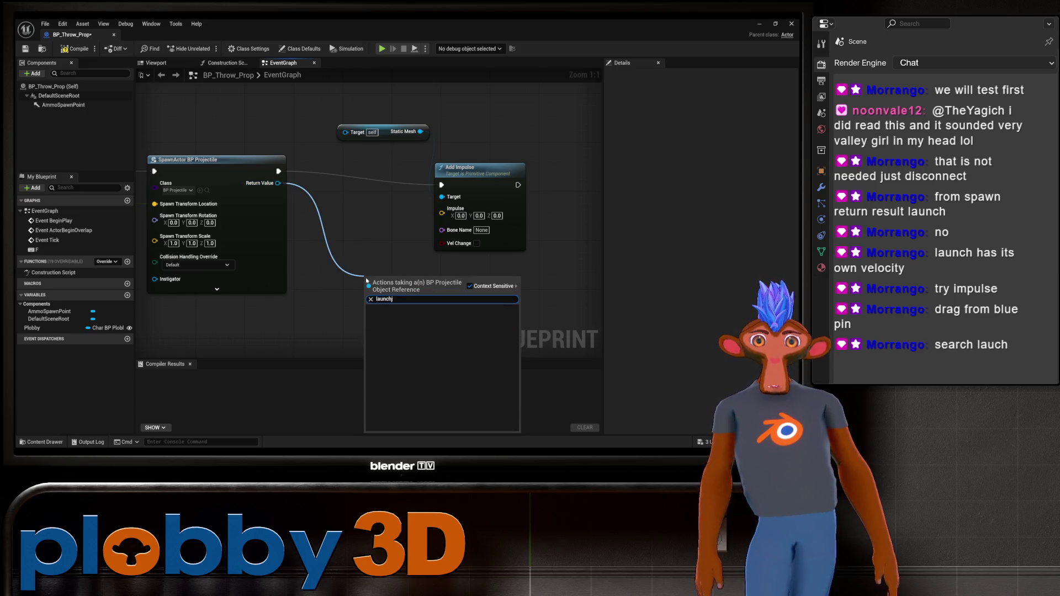
{"action": "key", "text": "BackSpace"}
{"action": "key", "text": "BackSpace"}
{"action": "key", "text": "BackSpace"}
{"action": "key", "text": "BackSpace"}
{"action": "key", "text": "BackSpace"}
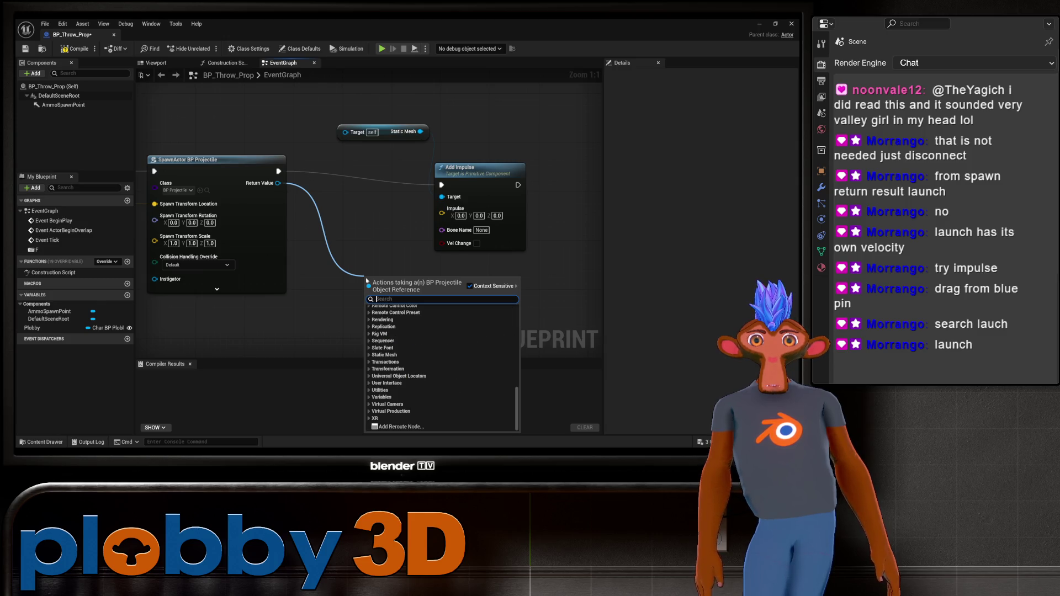
{"action": "left_click", "coordinate": [408, 251]}
{"action": "left_click_drag", "start_coordinate": [481, 167], "coordinate": [474, 172]}
{"action": "left_click_drag", "start_coordinate": [437, 201], "coordinate": [282, 275]}
{"action": "type", "text": "launc"}
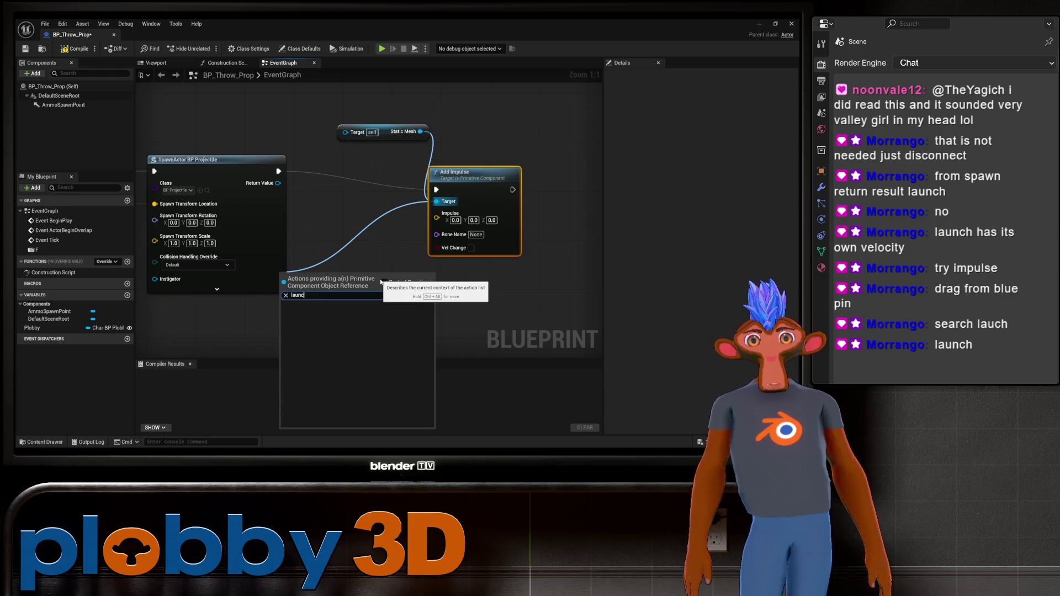
{"action": "key", "text": "Escape"}
{"action": "left_click", "coordinate": [376, 266]}
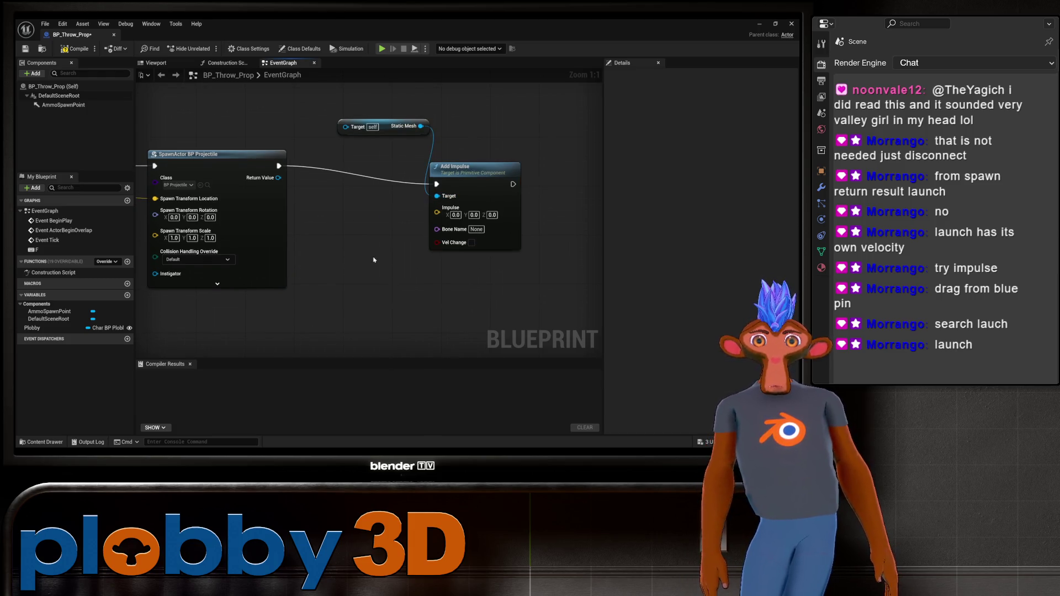
{"action": "left_click_drag", "start_coordinate": [376, 265], "coordinate": [311, 257]}
{"action": "left_click_drag", "start_coordinate": [367, 219], "coordinate": [406, 221]}
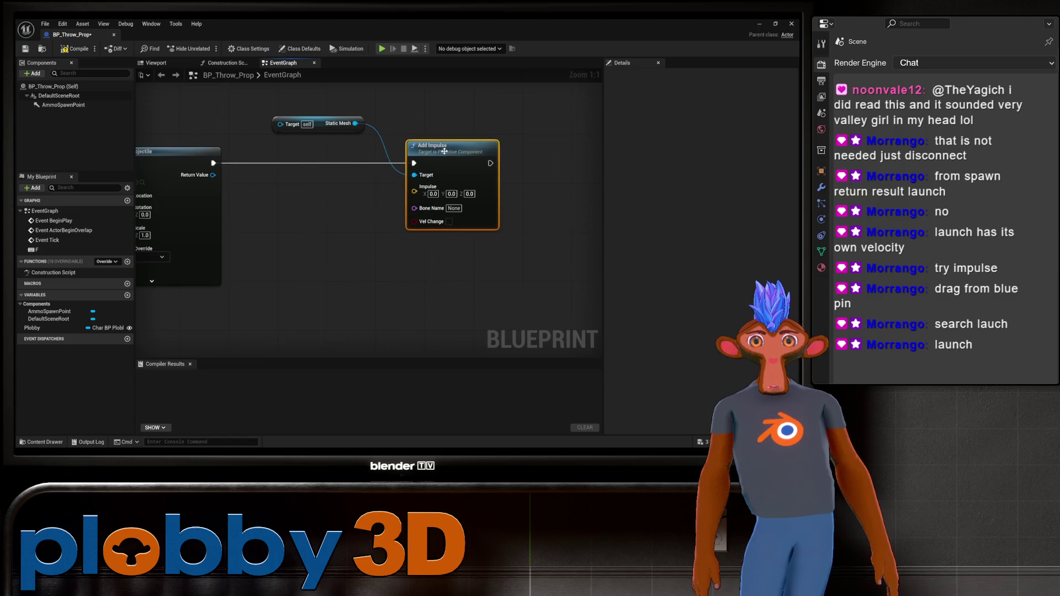
{"action": "left_click_drag", "start_coordinate": [260, 253], "coordinate": [533, 225]}
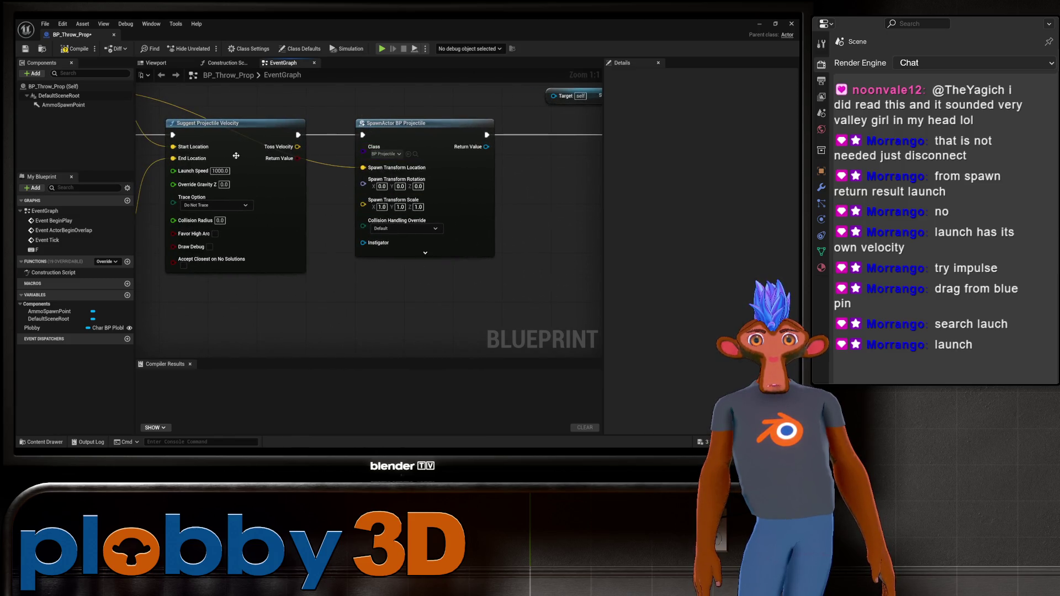
{"action": "mouse_move", "coordinate": [434, 282]}
{"action": "left_mouse_down"}
{"action": "mouse_move", "coordinate": [233, 282]}
{"action": "mouse_move", "coordinate": [472, 321]}
{"action": "left_mouse_up"}
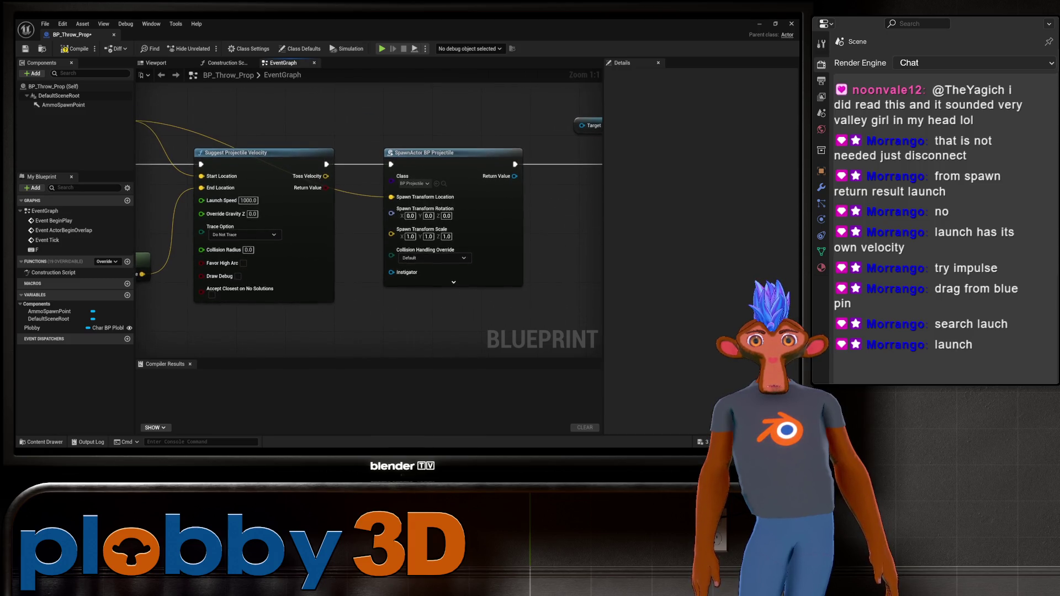
{"action": "left_click_drag", "start_coordinate": [636, 244], "coordinate": [366, 275]}
{"action": "left_click_drag", "start_coordinate": [522, 196], "coordinate": [551, 198]}
{"action": "key", "text": "Escape"}
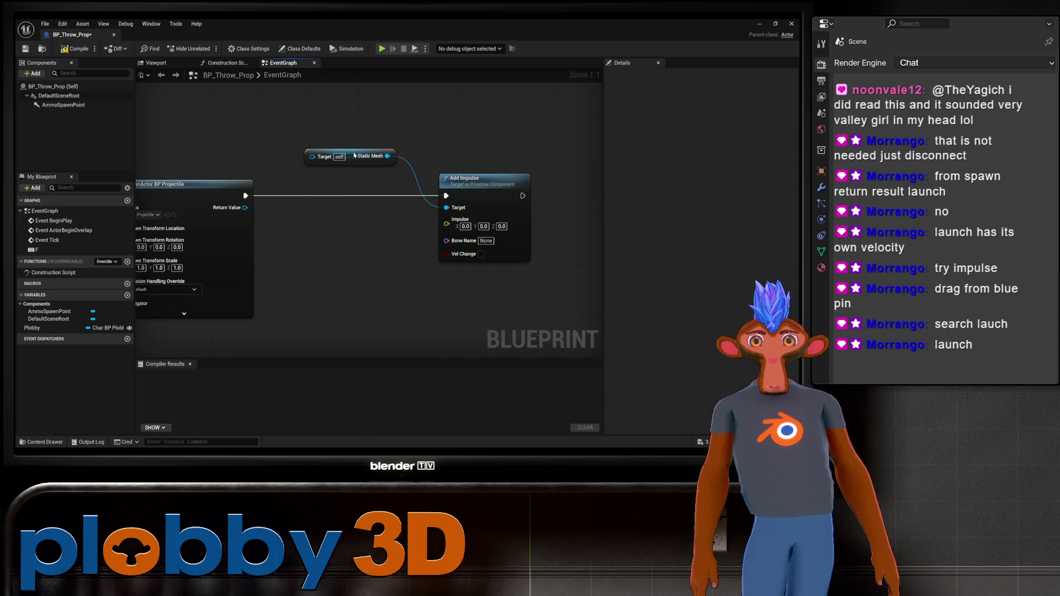
{"action": "left_click_drag", "start_coordinate": [446, 208], "coordinate": [386, 156]}
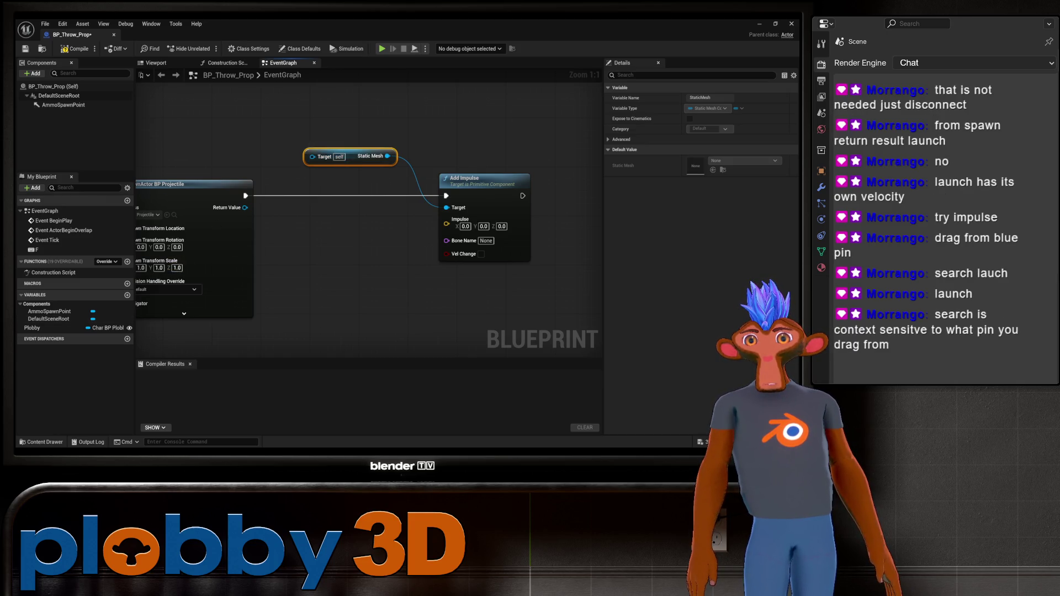
{"action": "mouse_move", "coordinate": [195, 255]}
{"action": "left_mouse_down"}
{"action": "mouse_move", "coordinate": [329, 222]}
{"action": "mouse_move", "coordinate": [152, 236]}
{"action": "mouse_move", "coordinate": [146, 260]}
{"action": "left_mouse_up"}
{"action": "scroll", "coordinate": [291, 265], "scroll_direction": "down", "scroll_amount": 2}
{"action": "left_click_drag", "start_coordinate": [291, 265], "coordinate": [581, 219]}
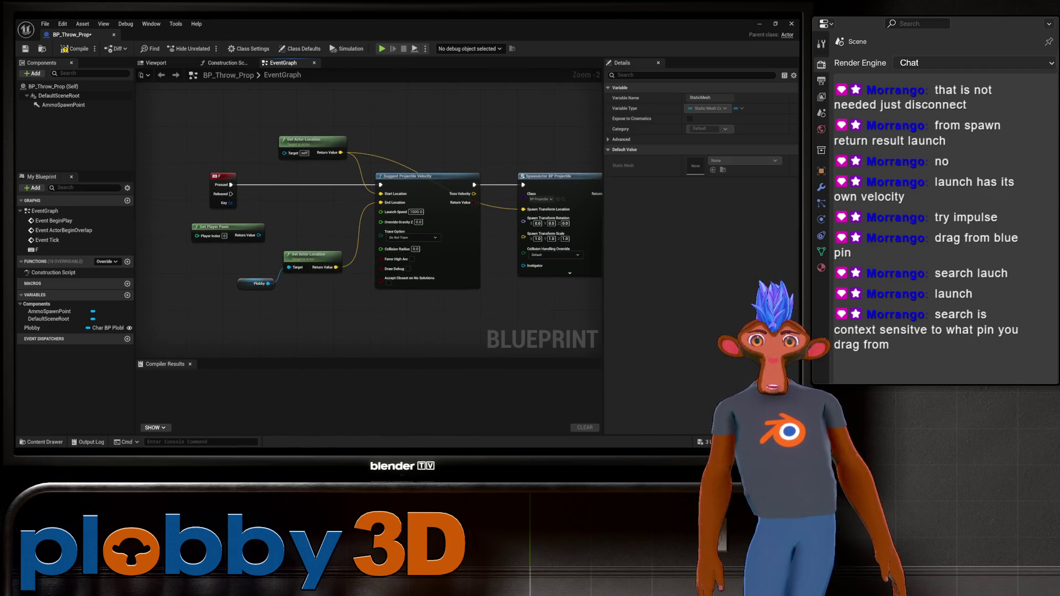
{"action": "left_click_drag", "start_coordinate": [569, 274], "coordinate": [506, 338]}
{"action": "left_click_drag", "start_coordinate": [597, 278], "coordinate": [378, 260]}
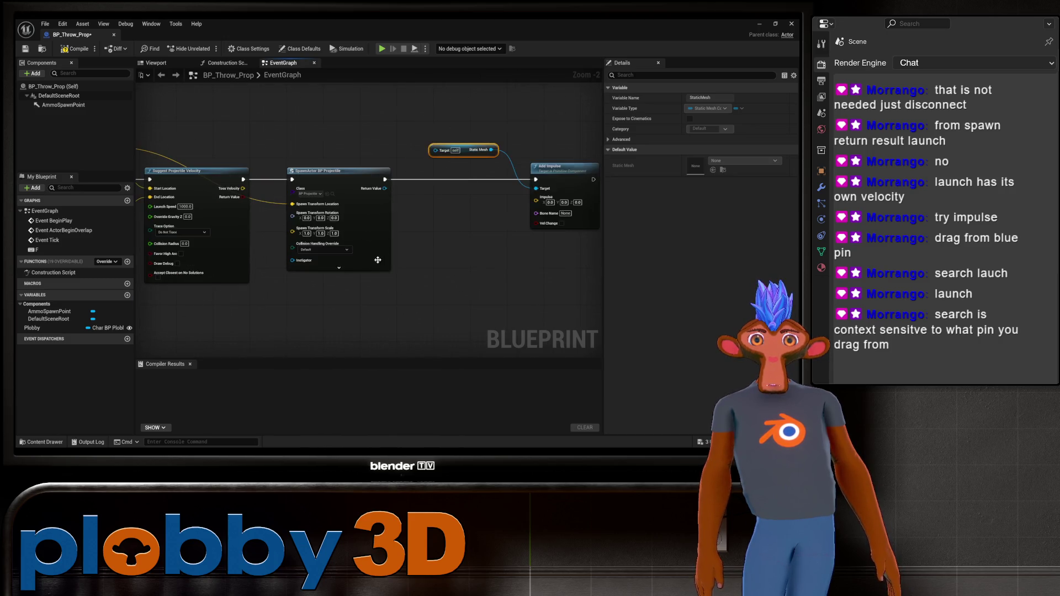
{"action": "left_click_drag", "start_coordinate": [440, 248], "coordinate": [335, 238]}
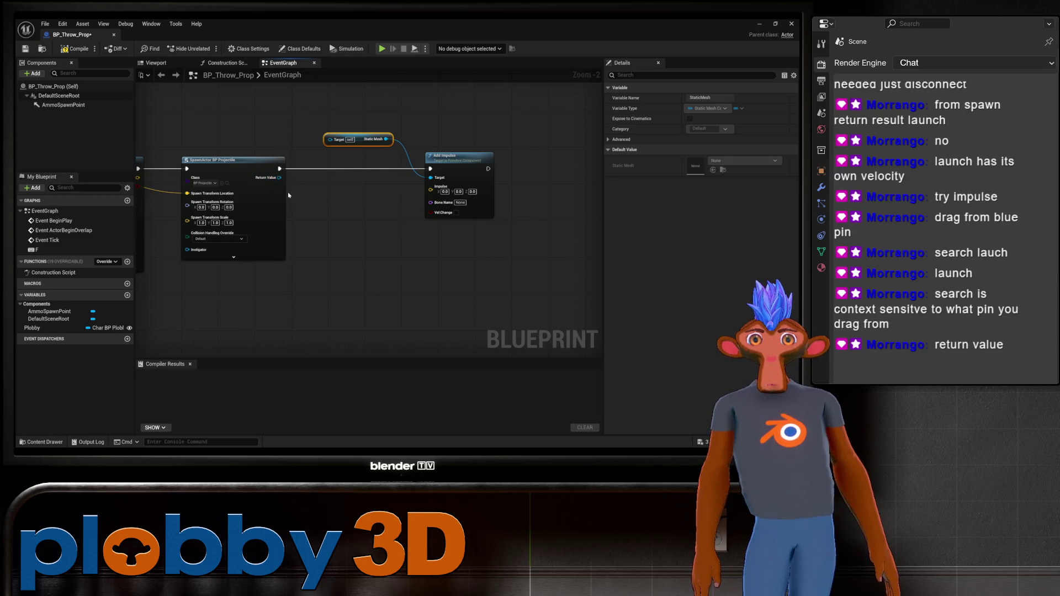
Search 'launch' from the projectile's Return Value, toggling context sensitivity, then cancel
{"action": "left_click_drag", "start_coordinate": [279, 177], "coordinate": [332, 219]}
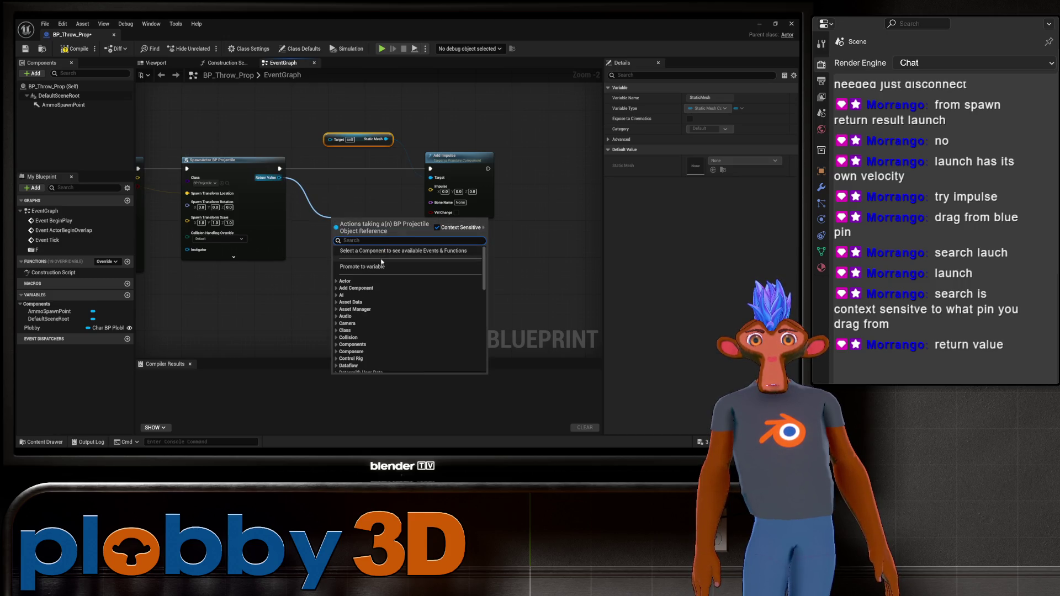
{"action": "type", "text": "launch"}
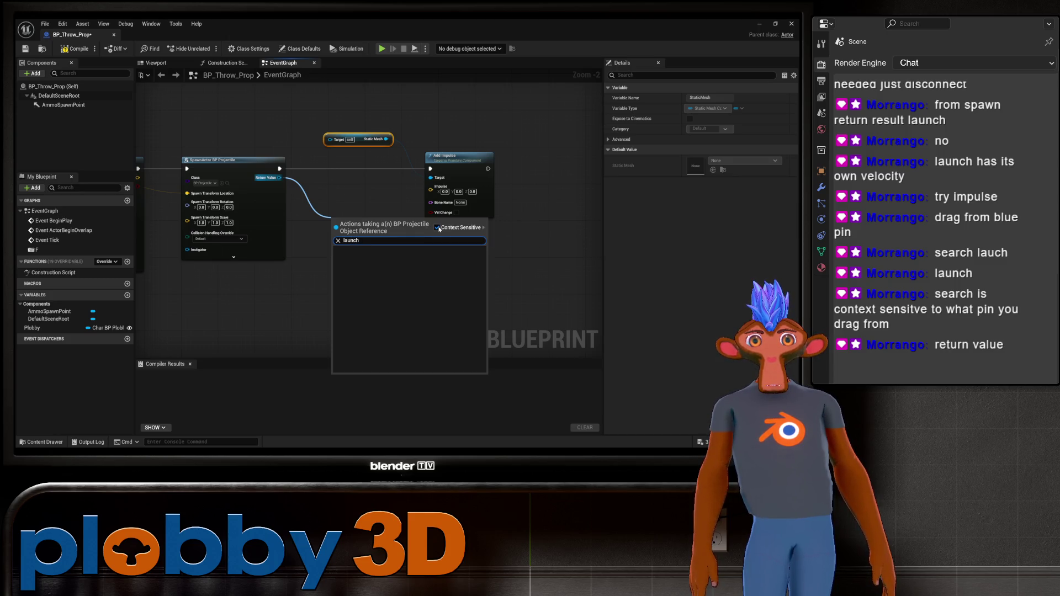
{"action": "left_click", "coordinate": [438, 227]}
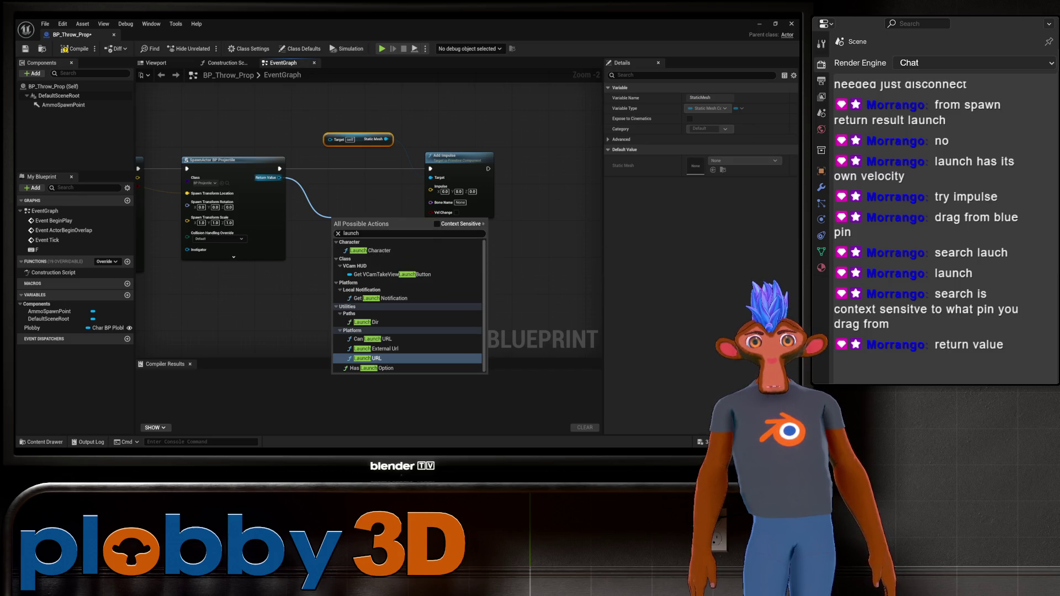
{"action": "left_click", "coordinate": [437, 224]}
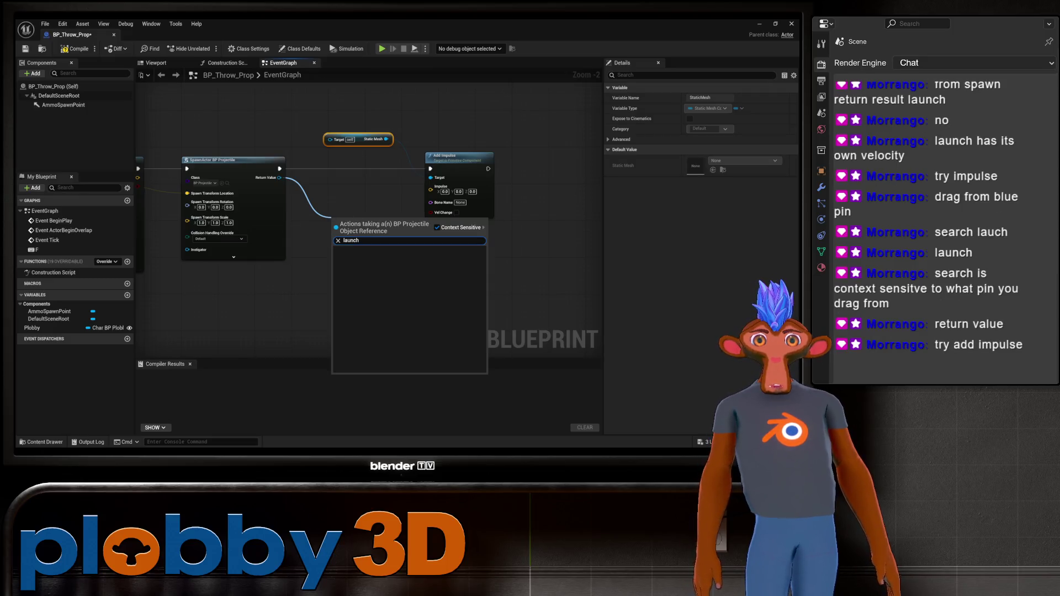
{"action": "key", "text": "Escape"}
Move Add Impulse beside SpawnActor and undo an extra Static Mesh getter
{"action": "mouse_move", "coordinate": [470, 157]}
{"action": "left_mouse_down"}
{"action": "mouse_move", "coordinate": [461, 170]}
{"action": "mouse_move", "coordinate": [382, 192]}
{"action": "mouse_move", "coordinate": [447, 183]}
{"action": "mouse_move", "coordinate": [353, 177]}
{"action": "mouse_move", "coordinate": [381, 181]}
{"action": "left_mouse_up"}
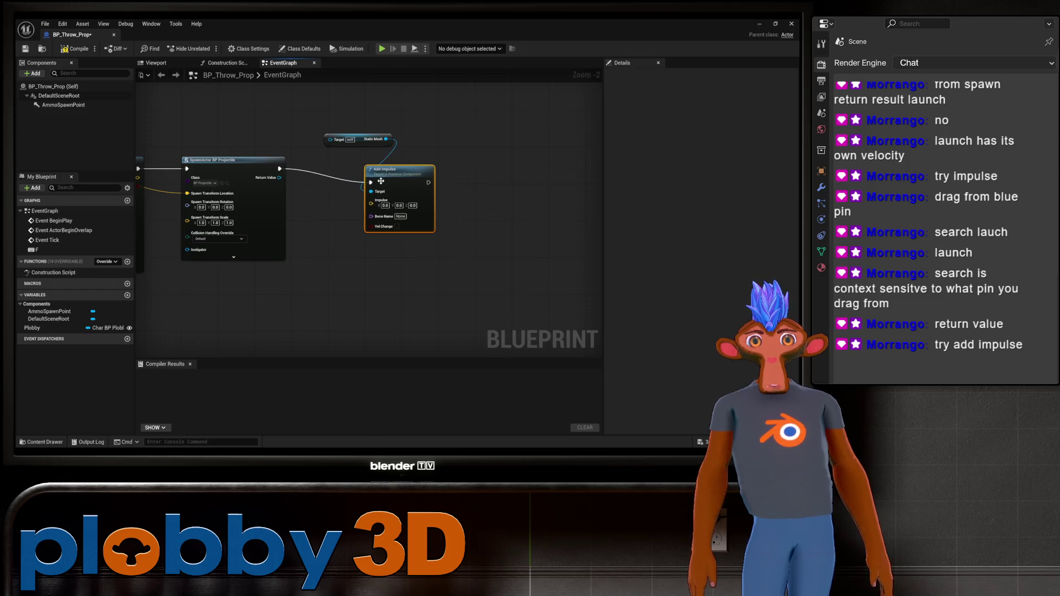
{"action": "scroll", "coordinate": [309, 215], "scroll_direction": "up", "scroll_amount": 2}
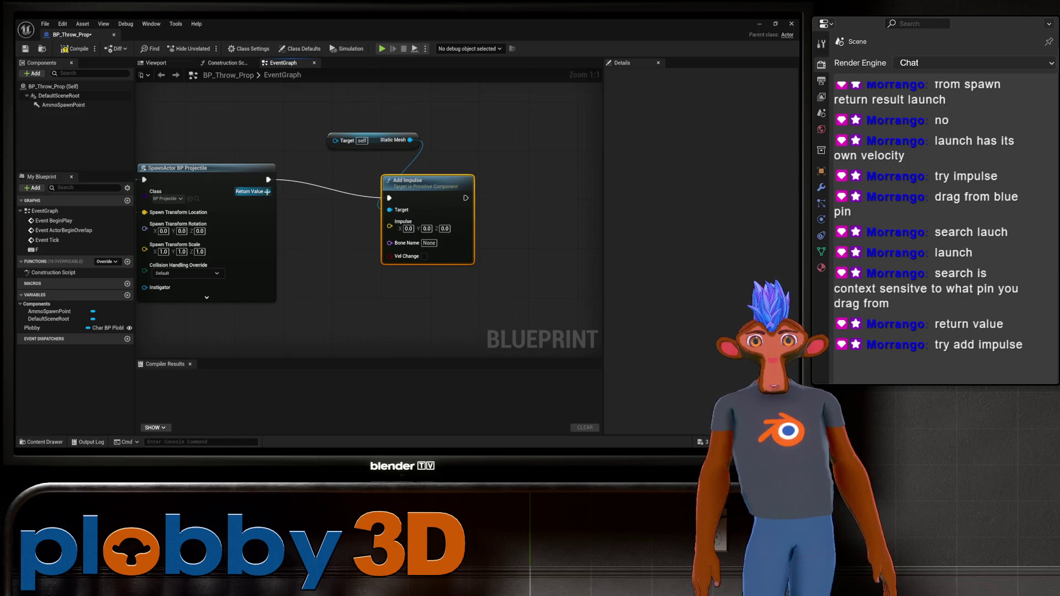
{"action": "left_click_drag", "start_coordinate": [268, 192], "coordinate": [392, 212]}
{"action": "mouse_move", "coordinate": [310, 175]}
{"action": "left_mouse_down"}
{"action": "mouse_move", "coordinate": [348, 292]}
{"action": "mouse_move", "coordinate": [345, 255]}
{"action": "left_mouse_up"}
{"action": "key", "text": "ctrl+z"}
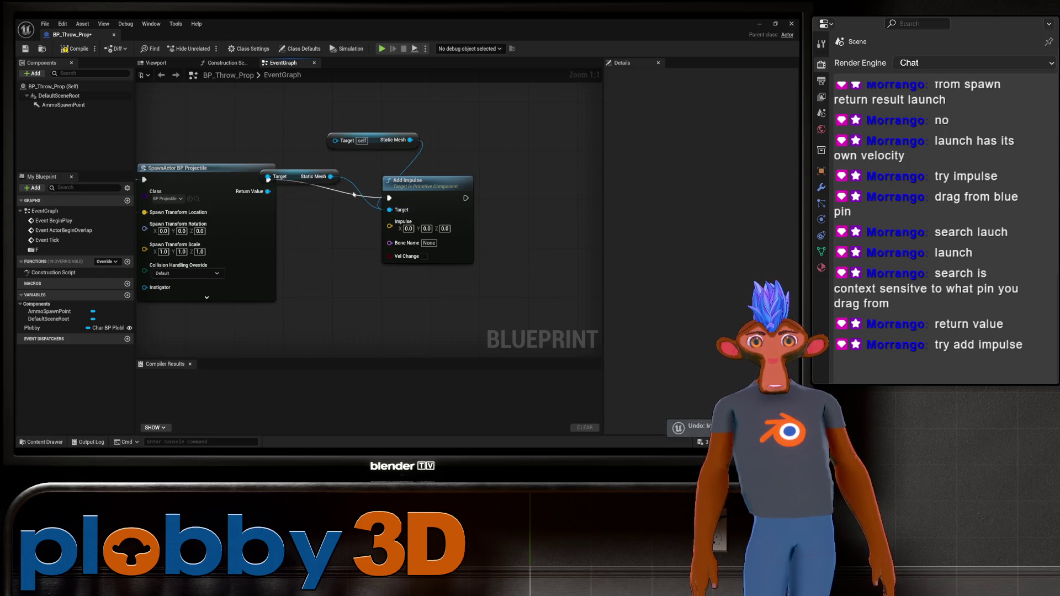
{"action": "mouse_move", "coordinate": [280, 201]}
{"action": "left_mouse_down"}
{"action": "mouse_move", "coordinate": [348, 193]}
{"action": "mouse_move", "coordinate": [278, 179]}
{"action": "left_mouse_up"}
Wire Suggest Projectile Velocity's Toss Velocity into Add Impulse's Impulse input
{"action": "mouse_move", "coordinate": [420, 164]}
{"action": "left_mouse_down"}
{"action": "mouse_move", "coordinate": [341, 175]}
{"action": "mouse_move", "coordinate": [486, 169]}
{"action": "left_mouse_up"}
{"action": "right_click", "coordinate": [437, 180]}
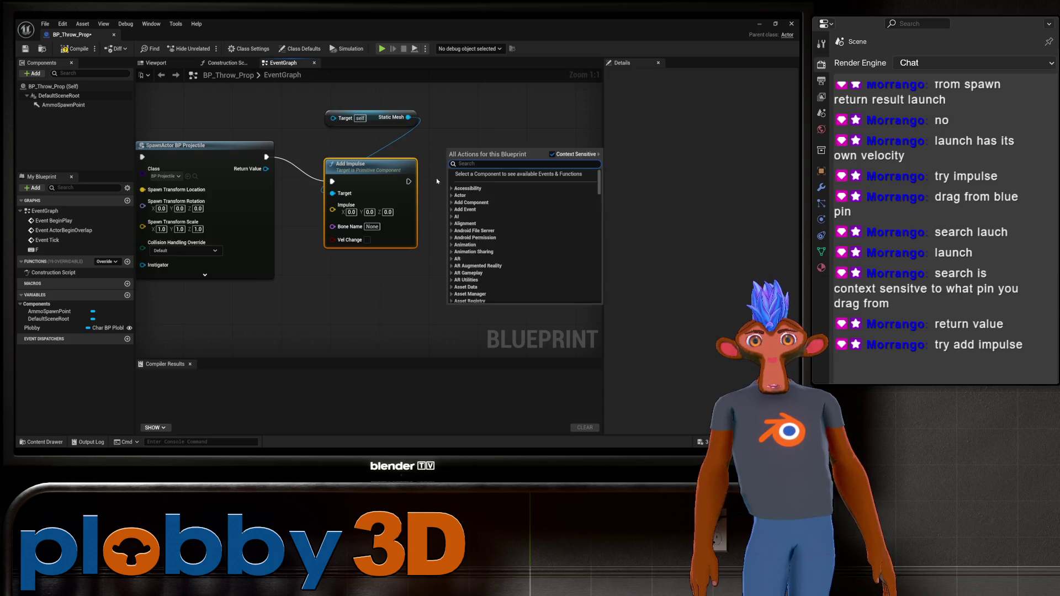
{"action": "left_click", "coordinate": [438, 181]}
{"action": "left_click_drag", "start_coordinate": [395, 291], "coordinate": [307, 314]}
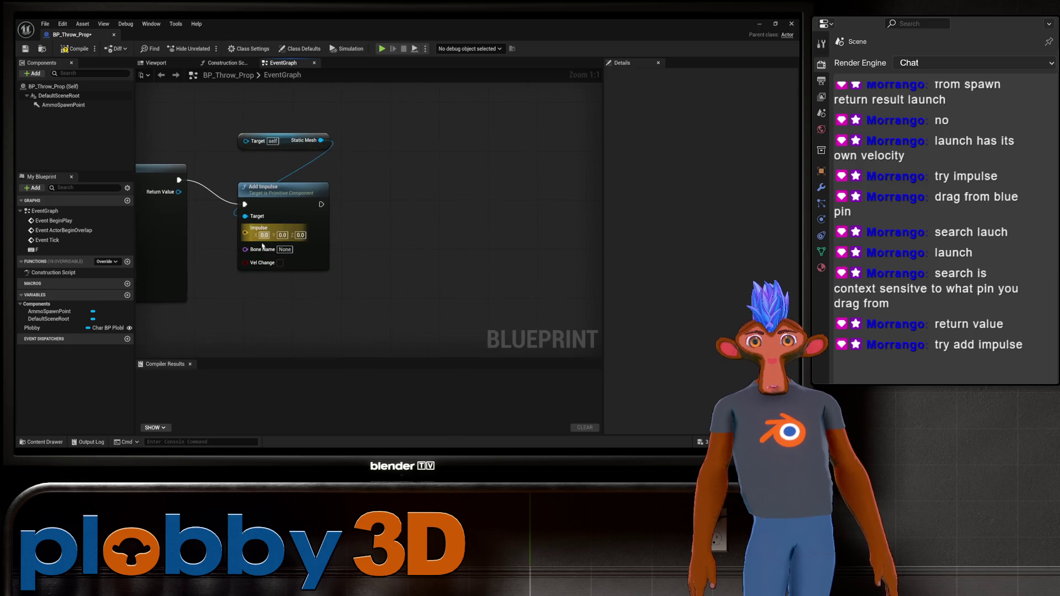
{"action": "scroll", "coordinate": [263, 247], "scroll_direction": "down", "scroll_amount": 2}
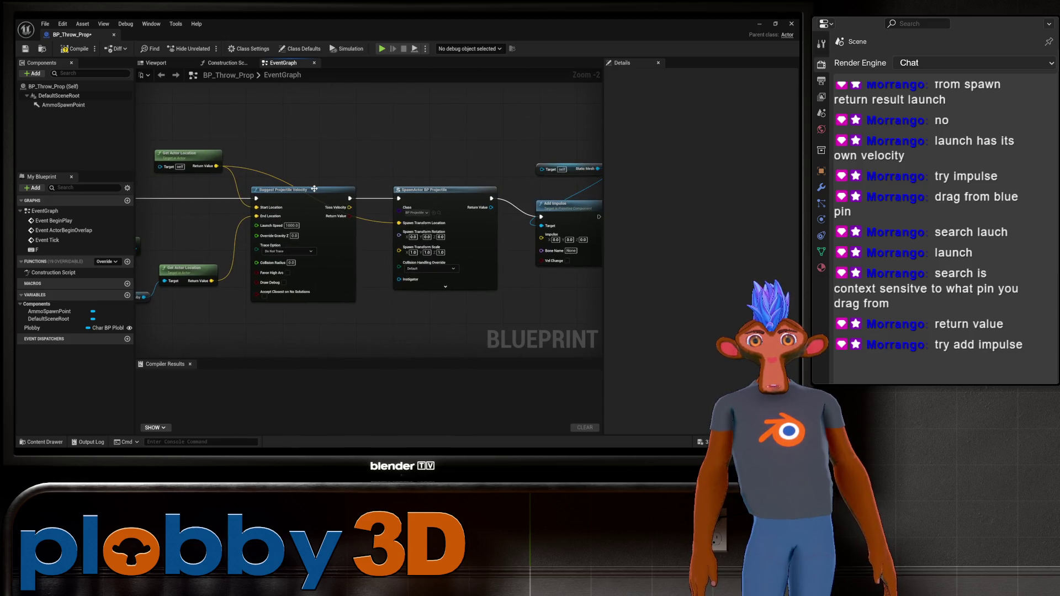
{"action": "left_click_drag", "start_coordinate": [336, 193], "coordinate": [231, 175]}
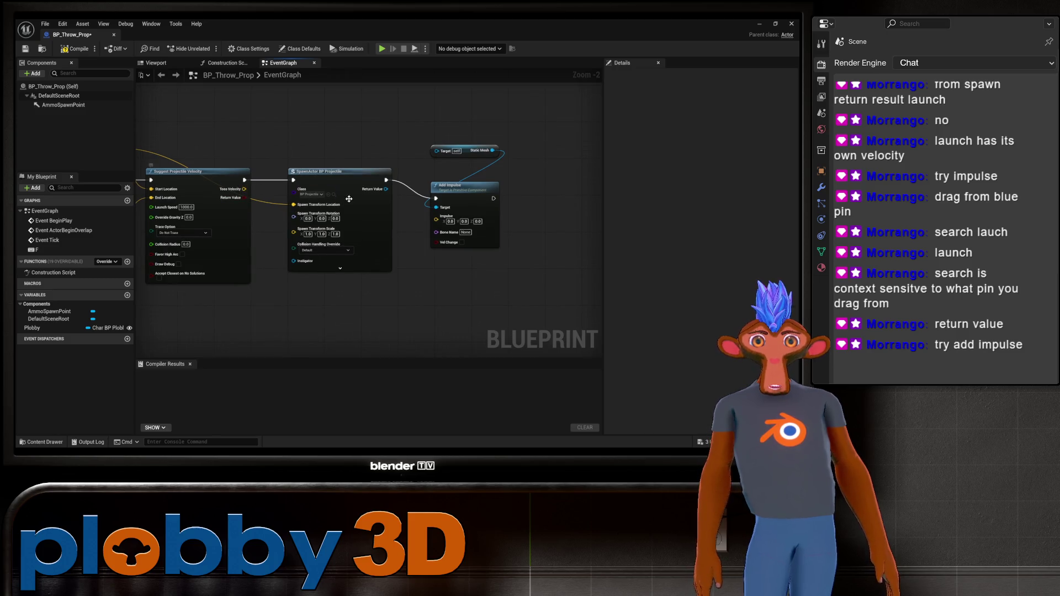
{"action": "mouse_move", "coordinate": [244, 189]}
{"action": "left_mouse_down"}
{"action": "mouse_move", "coordinate": [309, 218]}
{"action": "mouse_move", "coordinate": [424, 230]}
{"action": "mouse_move", "coordinate": [436, 217]}
{"action": "mouse_move", "coordinate": [352, 220]}
{"action": "left_mouse_up"}
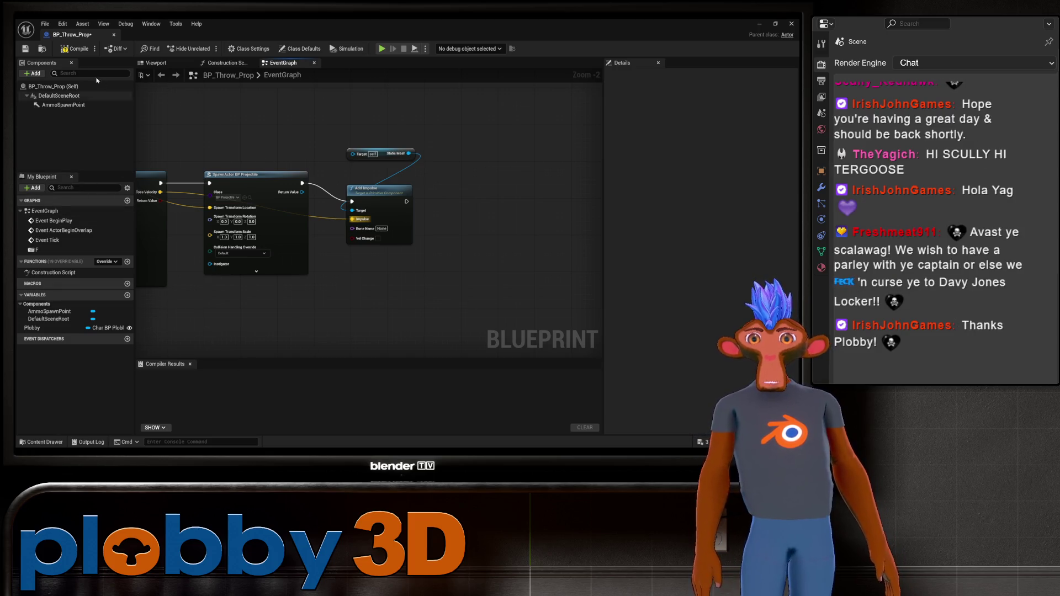
Compile, delete the Static Mesh getter on Add Impulse's Target, recompile, and dock the Blueprint tab
{"action": "left_click", "coordinate": [75, 49]}
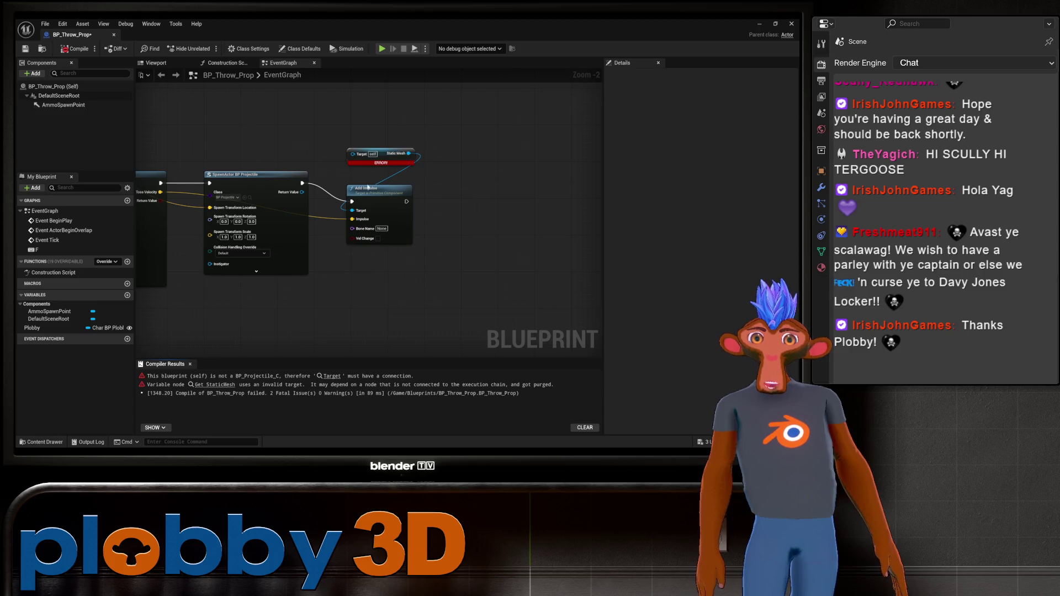
{"action": "left_click", "coordinate": [351, 211], "text": "alt"}
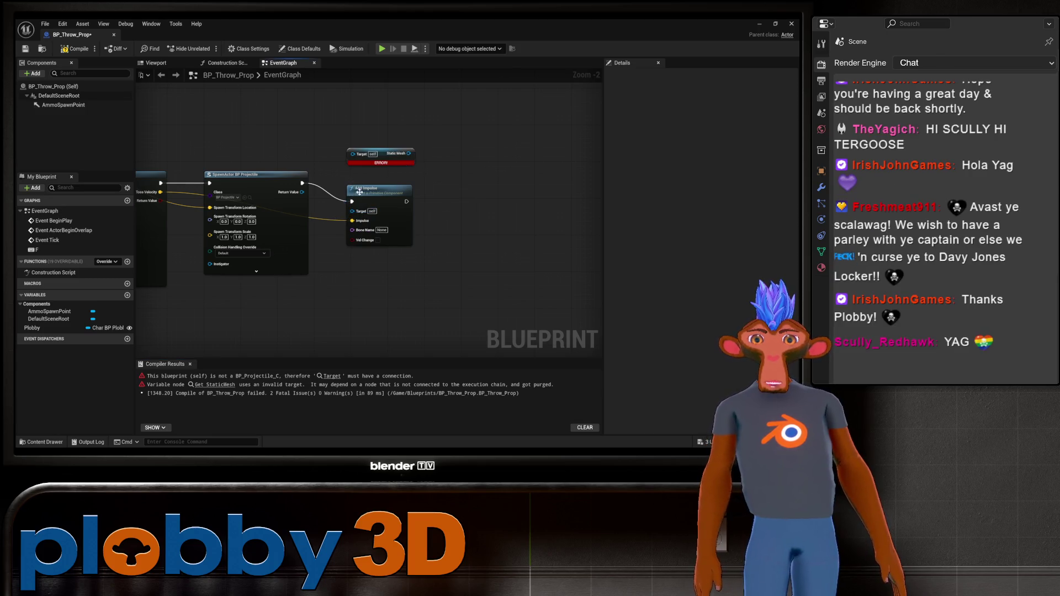
{"action": "left_click", "coordinate": [384, 151]}
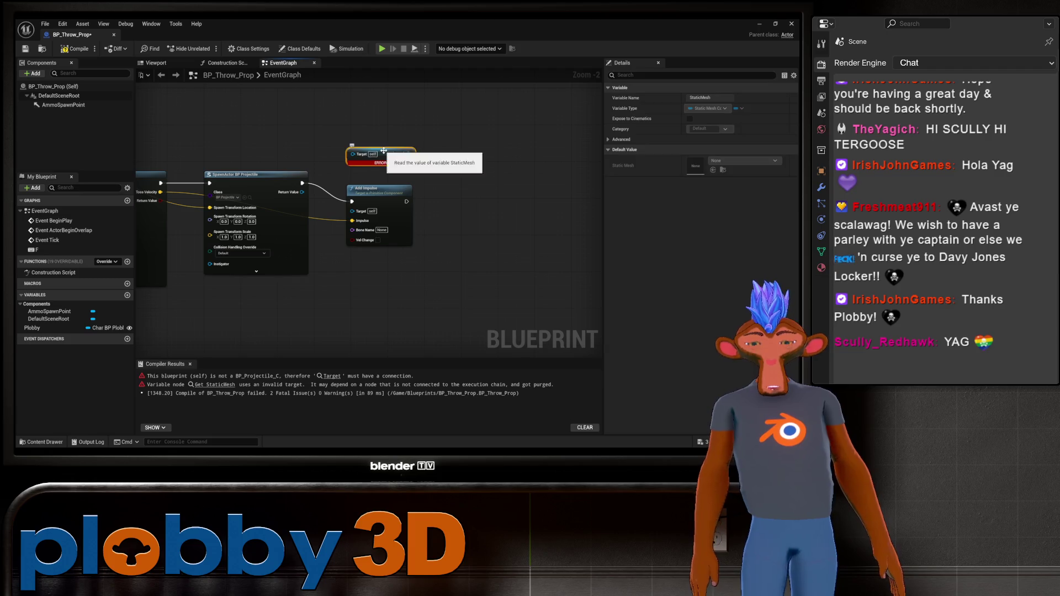
{"action": "key", "text": "Delete"}
{"action": "left_click", "coordinate": [75, 49]}
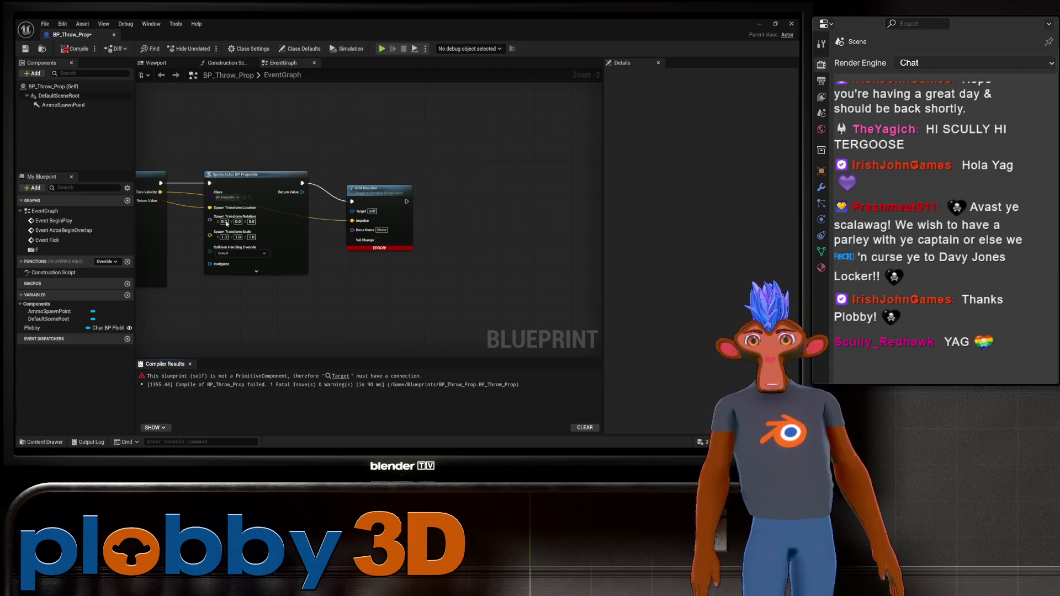
{"action": "mouse_move", "coordinate": [77, 37]}
{"action": "left_mouse_down"}
{"action": "mouse_move", "coordinate": [345, 96]}
{"action": "mouse_move", "coordinate": [147, 38]}
{"action": "left_mouse_up"}
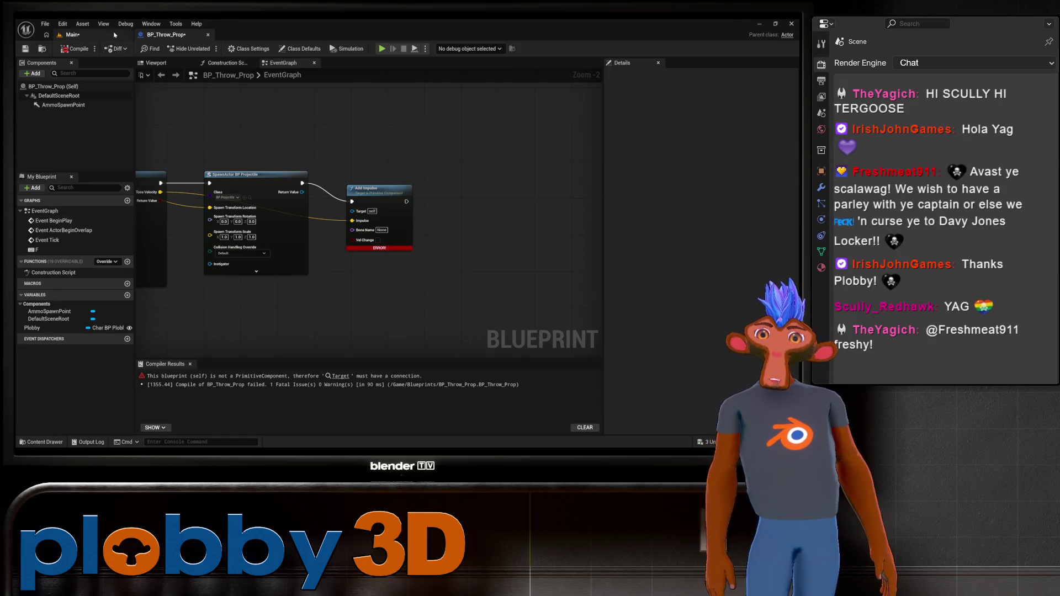
Switch to the Main level, fly the camera around the character, and select BP_Throw_Prop
{"action": "left_click", "coordinate": [70, 34]}
{"action": "key", "text": "w"}
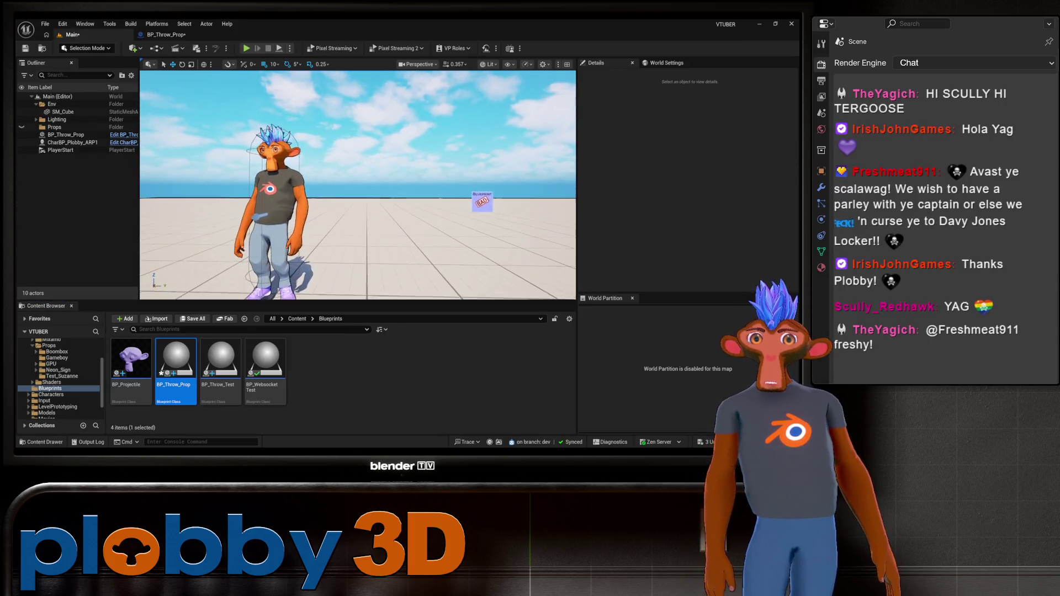
{"action": "key", "text": "w"}
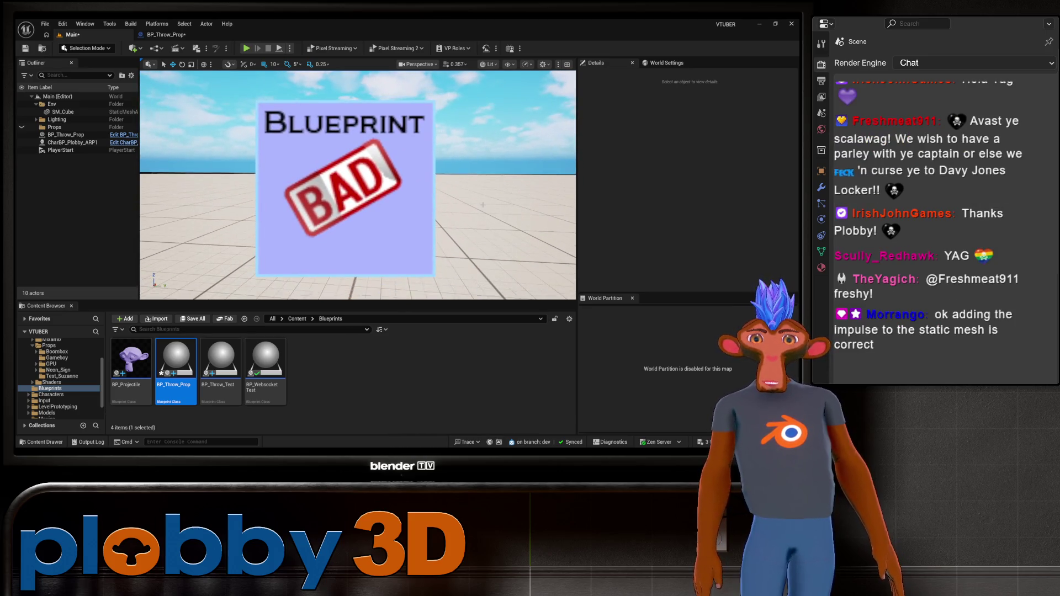
{"action": "key", "text": "s"}
{"action": "key", "text": "w"}
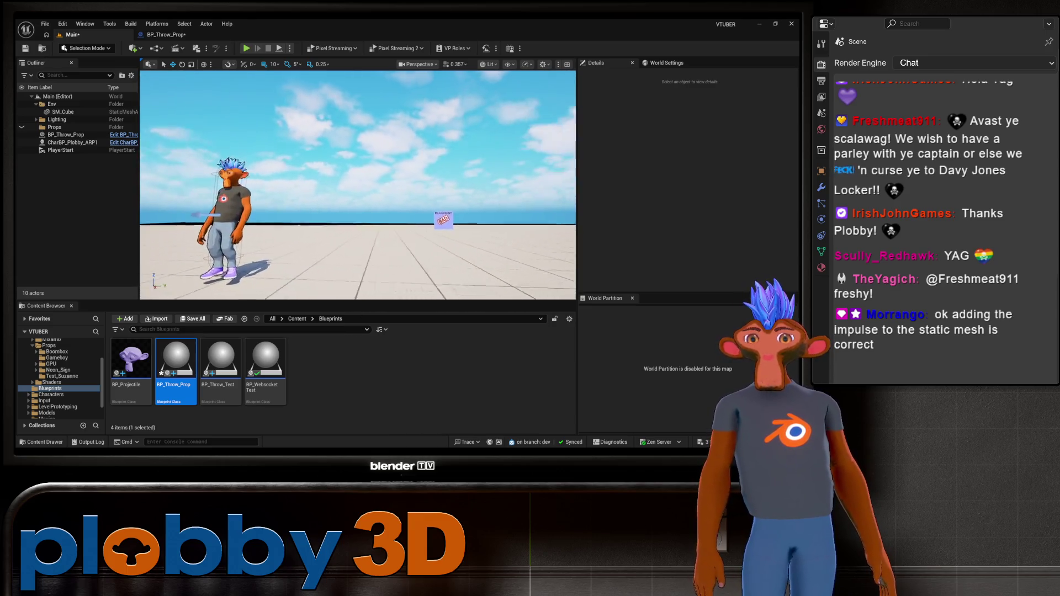
{"action": "key", "text": "s"}
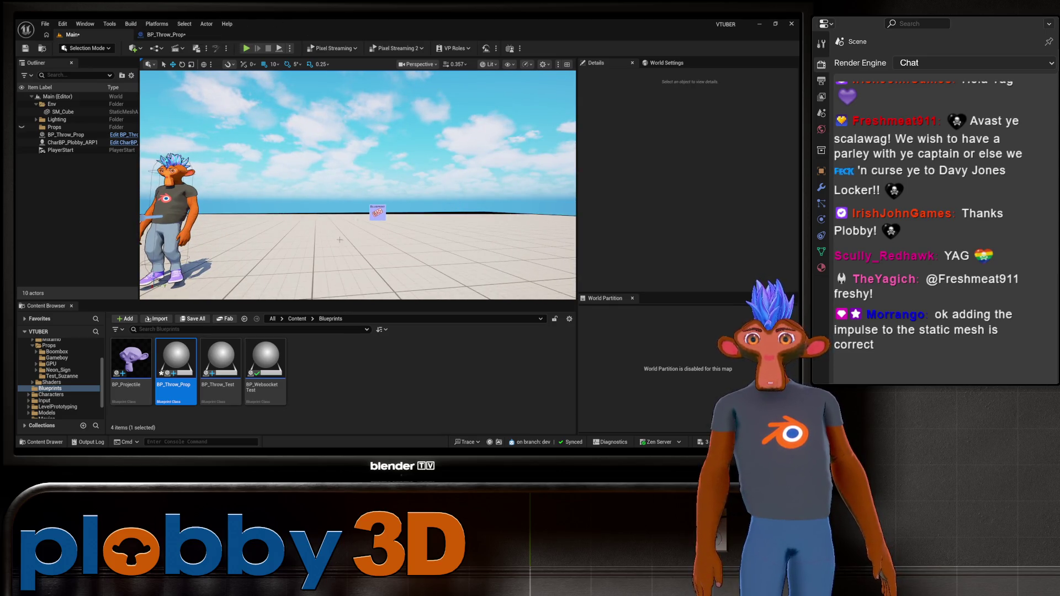
{"action": "key", "text": "a"}
{"action": "left_click", "coordinate": [66, 135]}
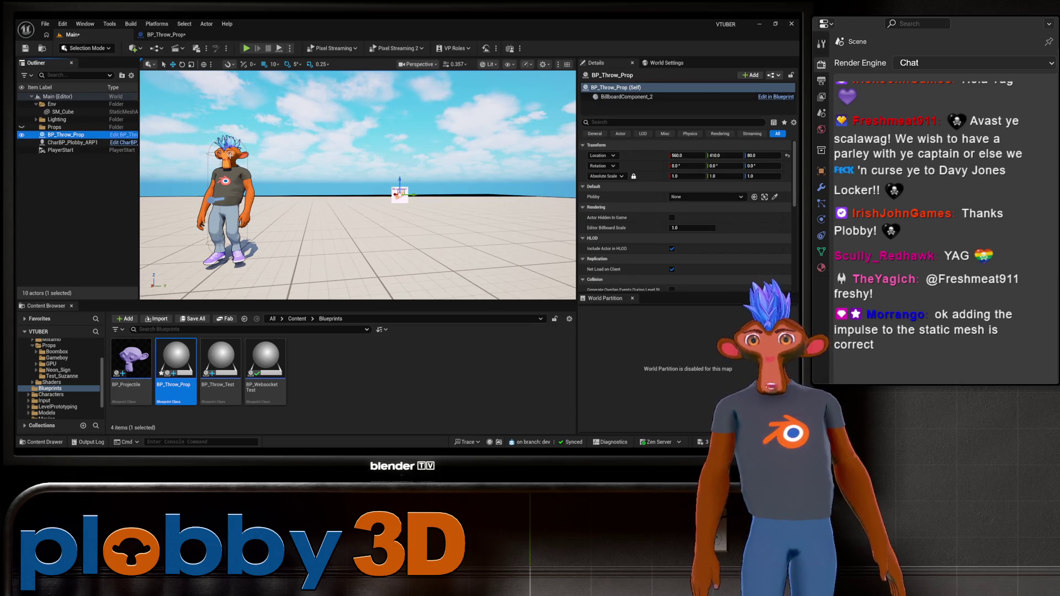
Move the viewport camera forward toward the character
{"action": "key", "text": "w"}
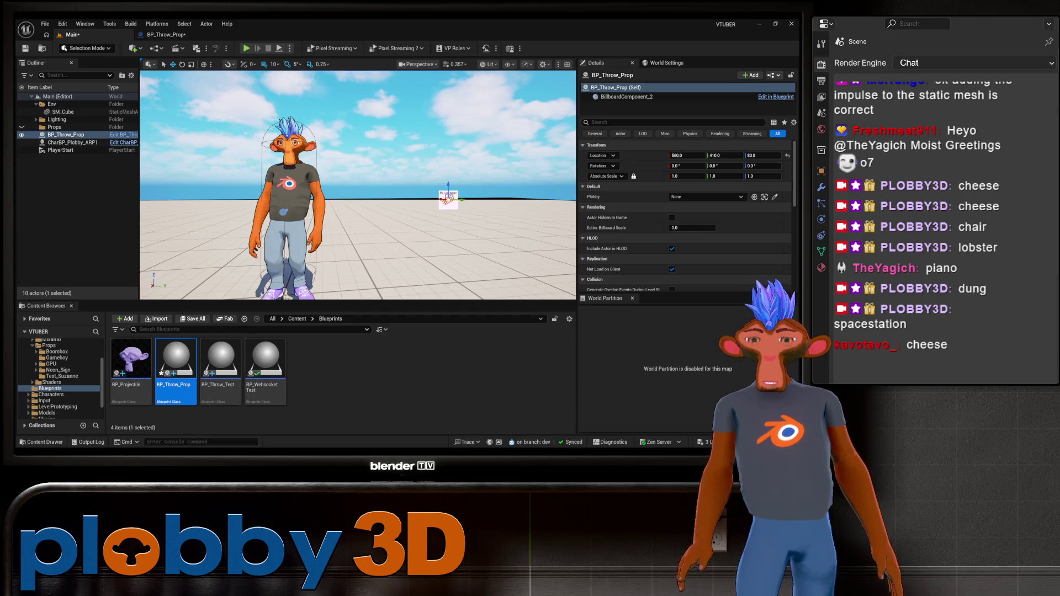
Back in BP_Throw_Prop, add an Add Impulse (StaticMesh) node after SpawnActor via 'add im'
{"action": "left_click", "coordinate": [166, 34]}
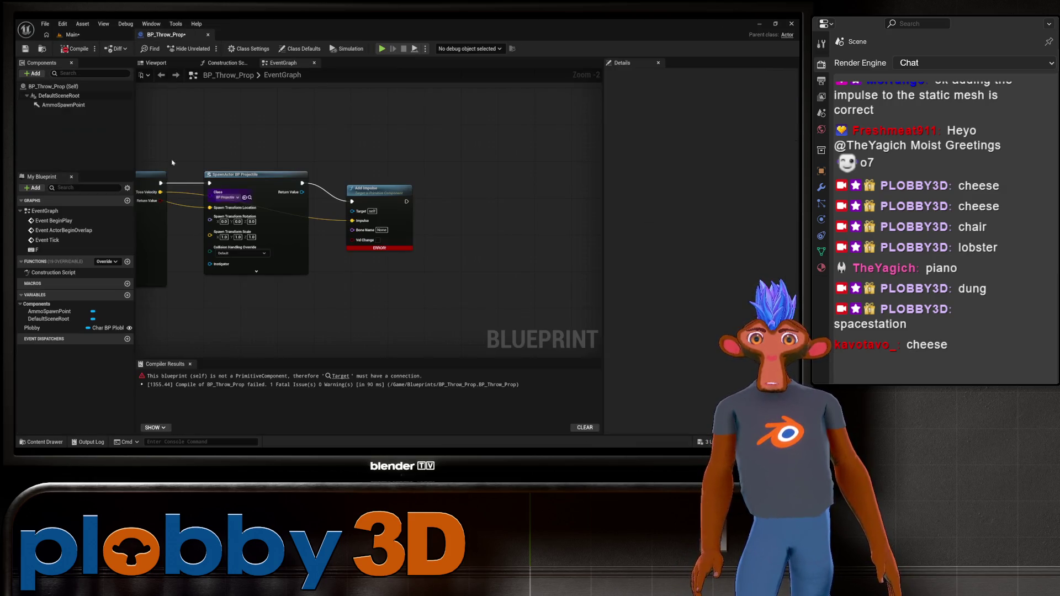
{"action": "mouse_move", "coordinate": [327, 141]}
{"action": "left_mouse_down"}
{"action": "mouse_move", "coordinate": [404, 152]}
{"action": "mouse_move", "coordinate": [318, 157]}
{"action": "left_mouse_up"}
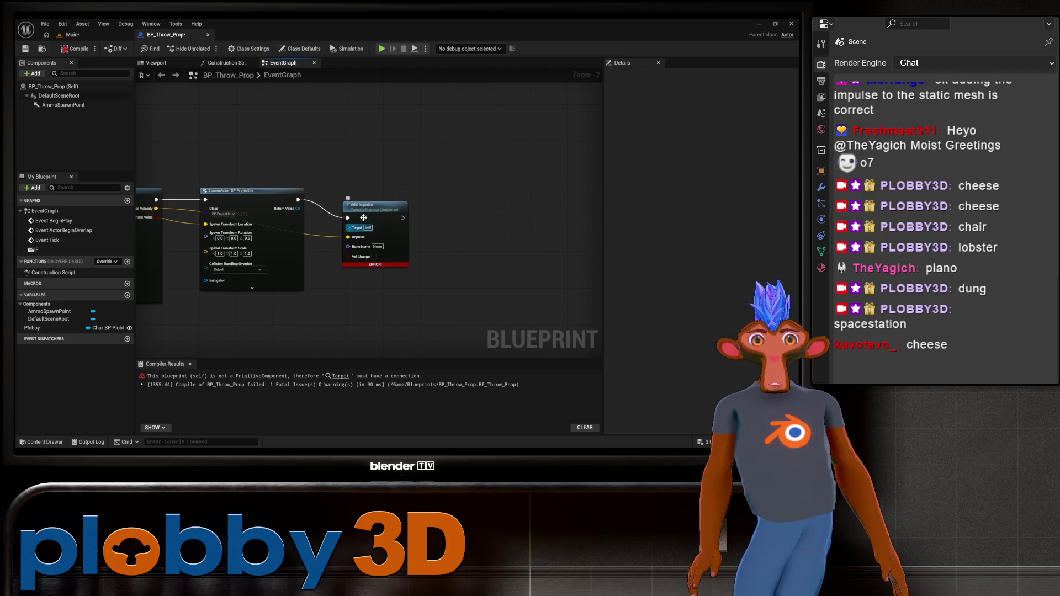
{"action": "mouse_move", "coordinate": [379, 205]}
{"action": "left_mouse_down"}
{"action": "mouse_move", "coordinate": [407, 202]}
{"action": "mouse_move", "coordinate": [435, 221]}
{"action": "mouse_move", "coordinate": [367, 177]}
{"action": "mouse_move", "coordinate": [361, 158]}
{"action": "left_mouse_up"}
{"action": "left_click", "coordinate": [362, 158]}
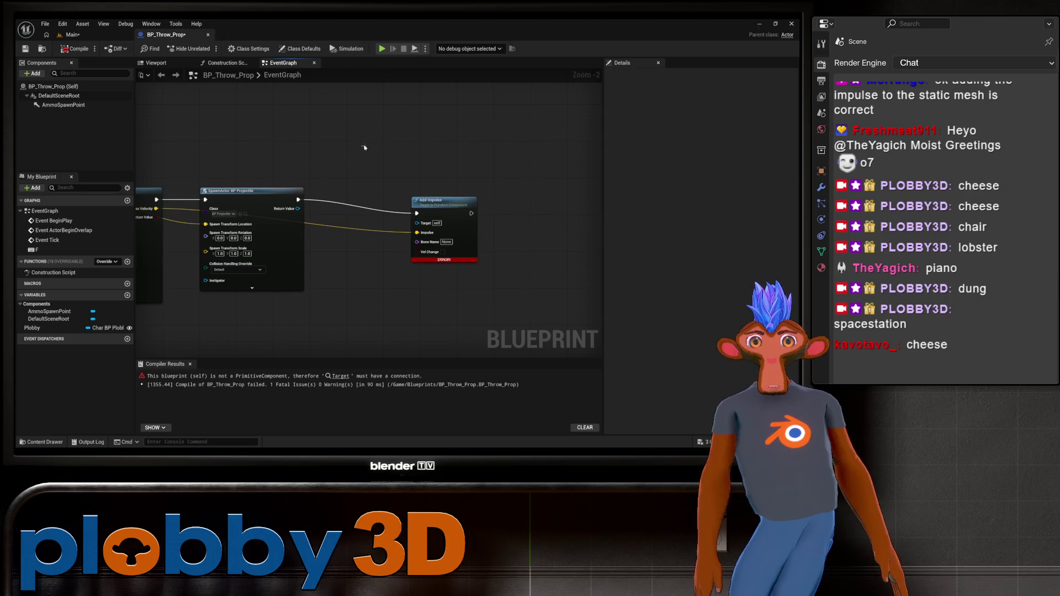
{"action": "left_click_drag", "start_coordinate": [416, 213], "coordinate": [368, 213]}
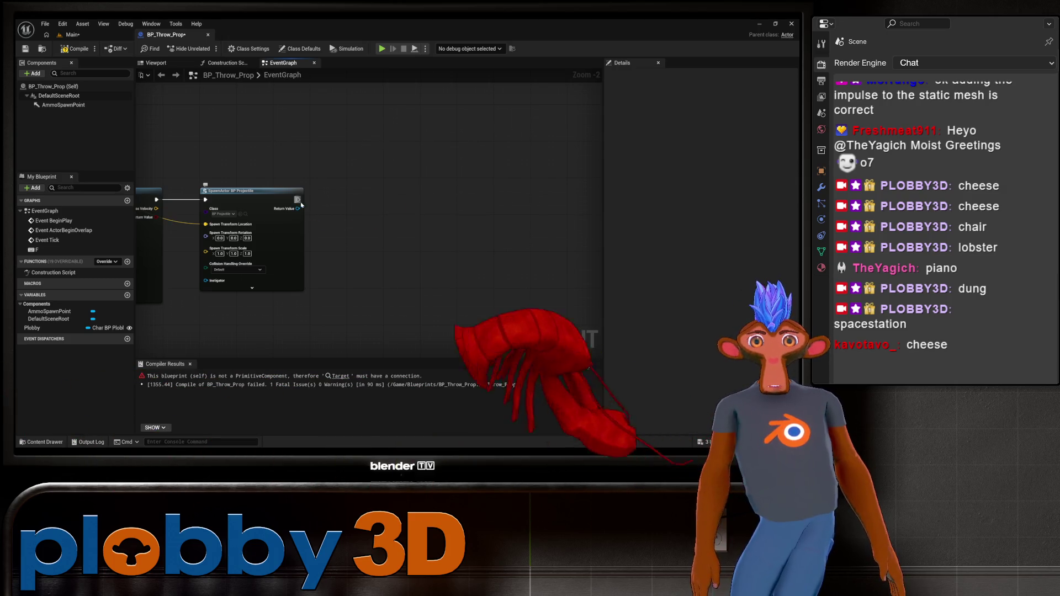
{"action": "type", "text": "add im"}
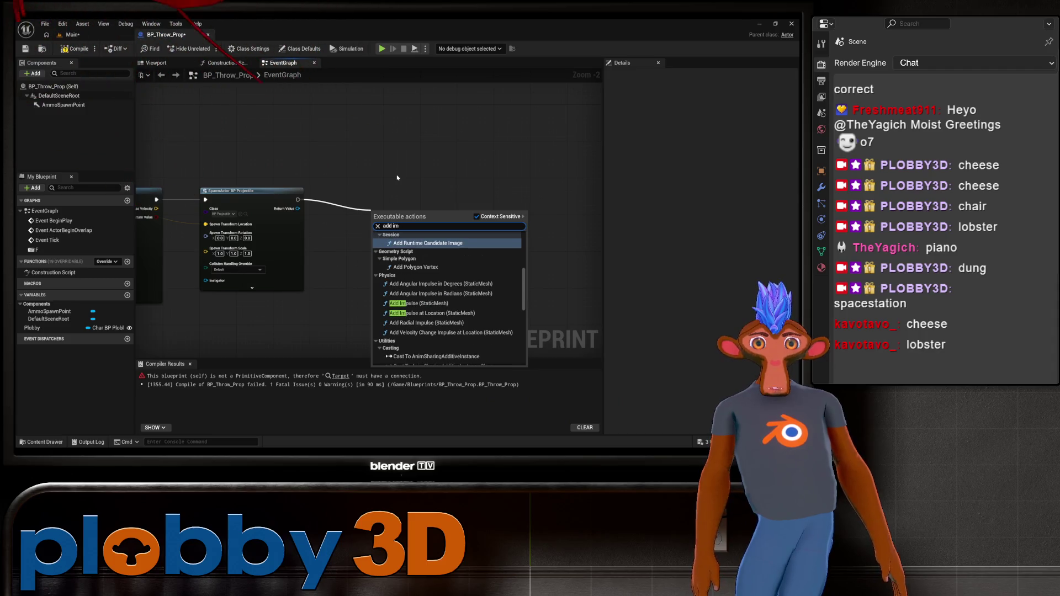
{"action": "left_click", "coordinate": [474, 303]}
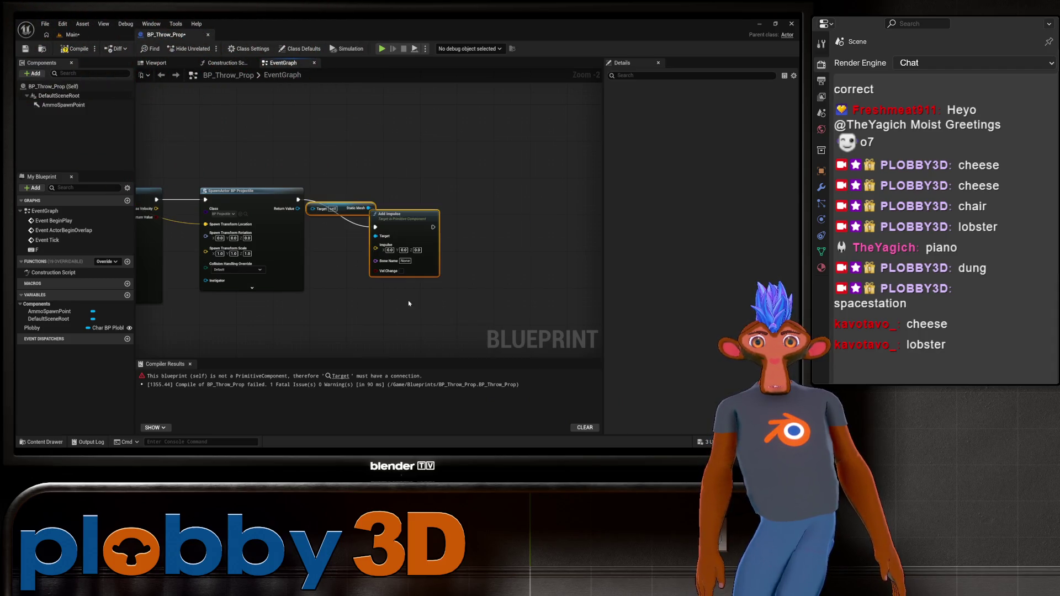
{"action": "mouse_move", "coordinate": [411, 215]}
{"action": "left_mouse_down"}
{"action": "mouse_move", "coordinate": [504, 214]}
{"action": "mouse_move", "coordinate": [412, 202]}
{"action": "left_mouse_up"}
{"action": "left_click", "coordinate": [422, 180]}
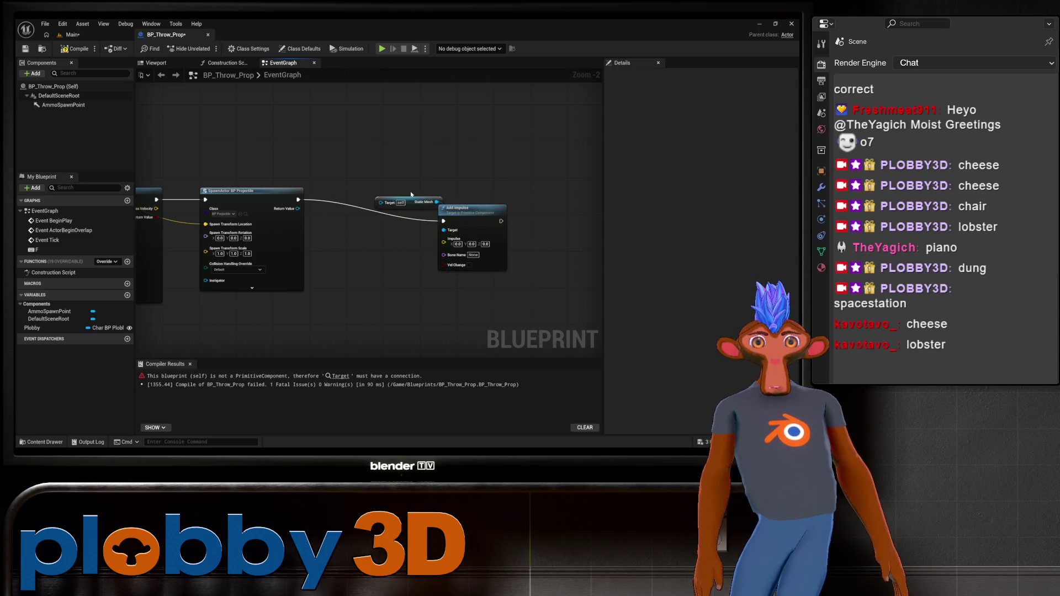
Wire SpawnActor's Return Value into the Static Mesh getter's Target and compile successfully
{"action": "left_click", "coordinate": [75, 49]}
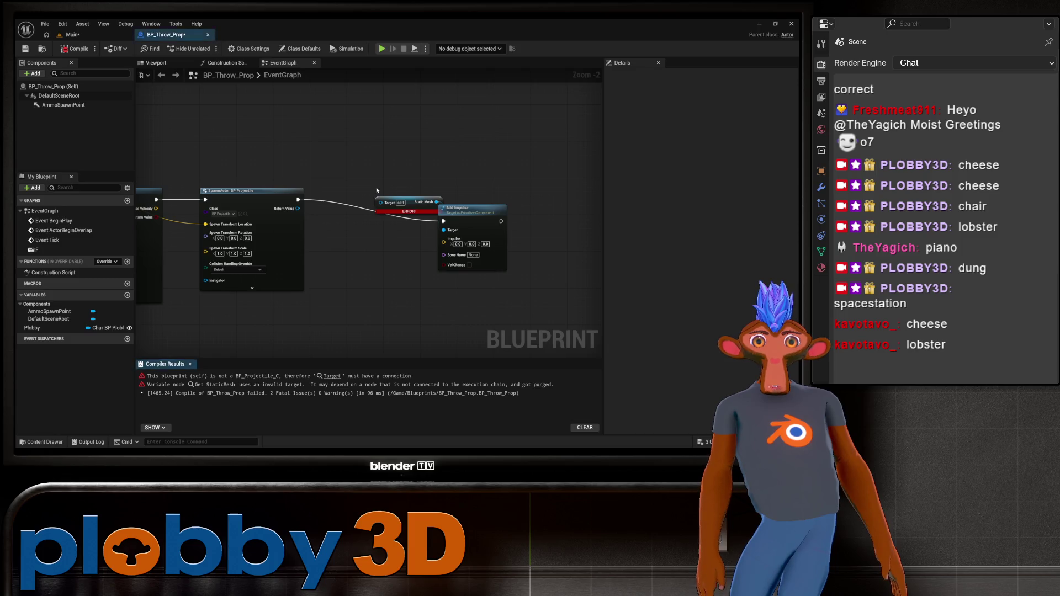
{"action": "left_click", "coordinate": [409, 197]}
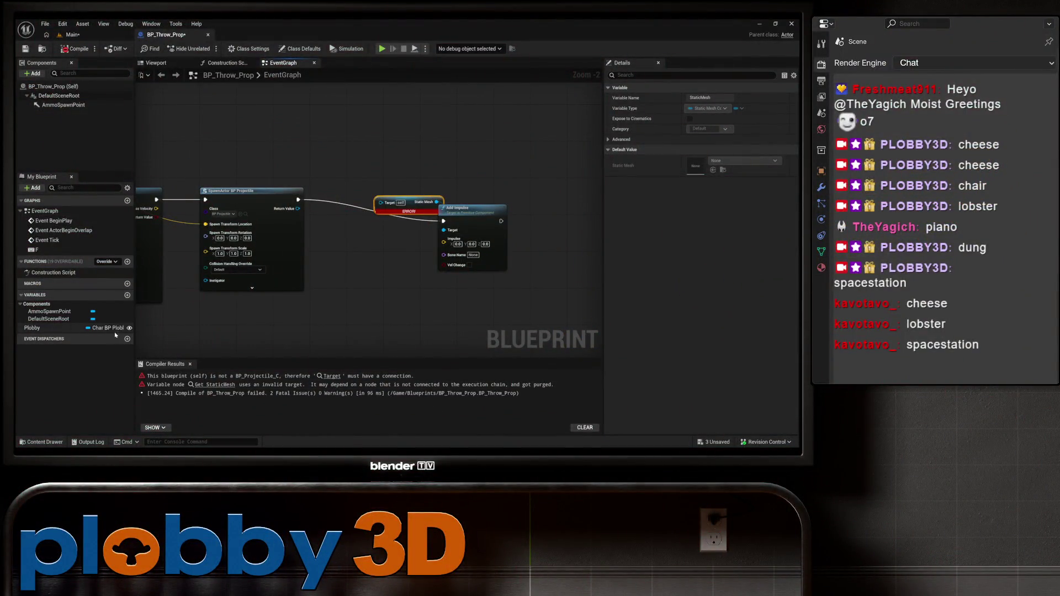
{"action": "left_click", "coordinate": [401, 199], "text": "ctrl"}
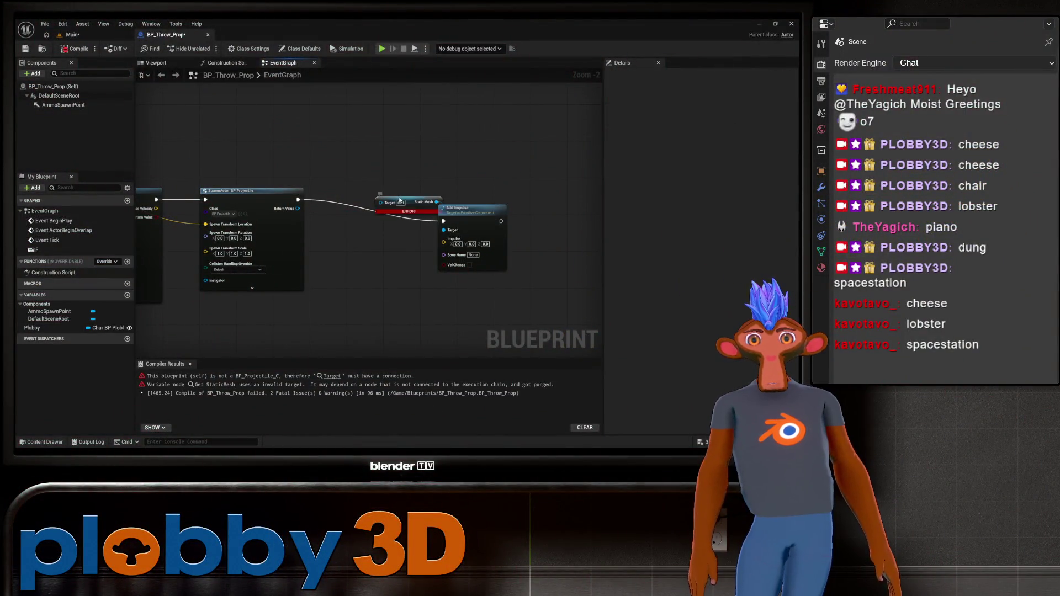
{"action": "left_click_drag", "start_coordinate": [399, 200], "coordinate": [372, 265]}
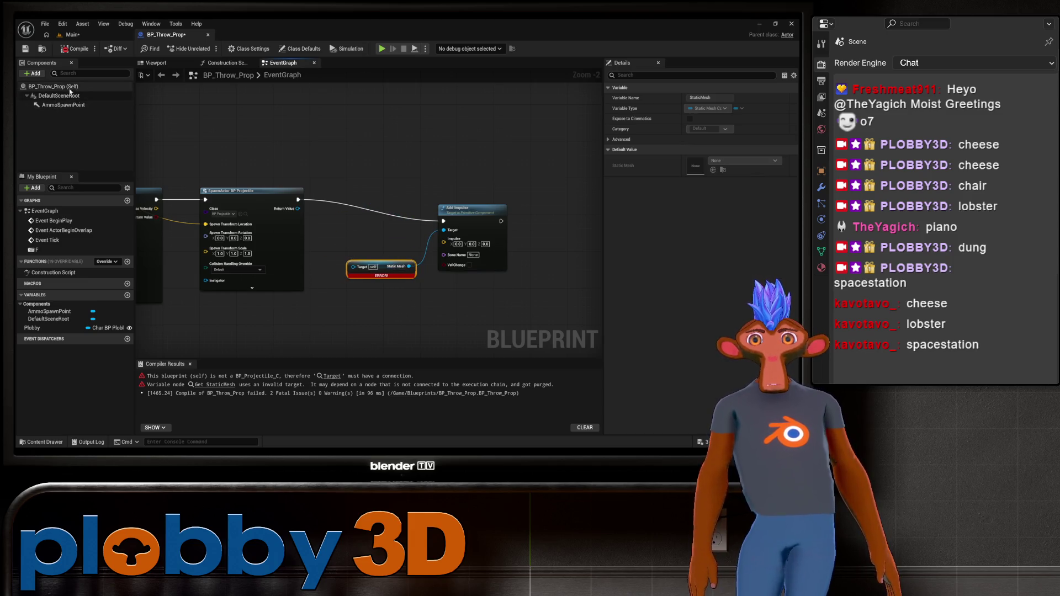
{"action": "left_click_drag", "start_coordinate": [332, 256], "coordinate": [318, 206]}
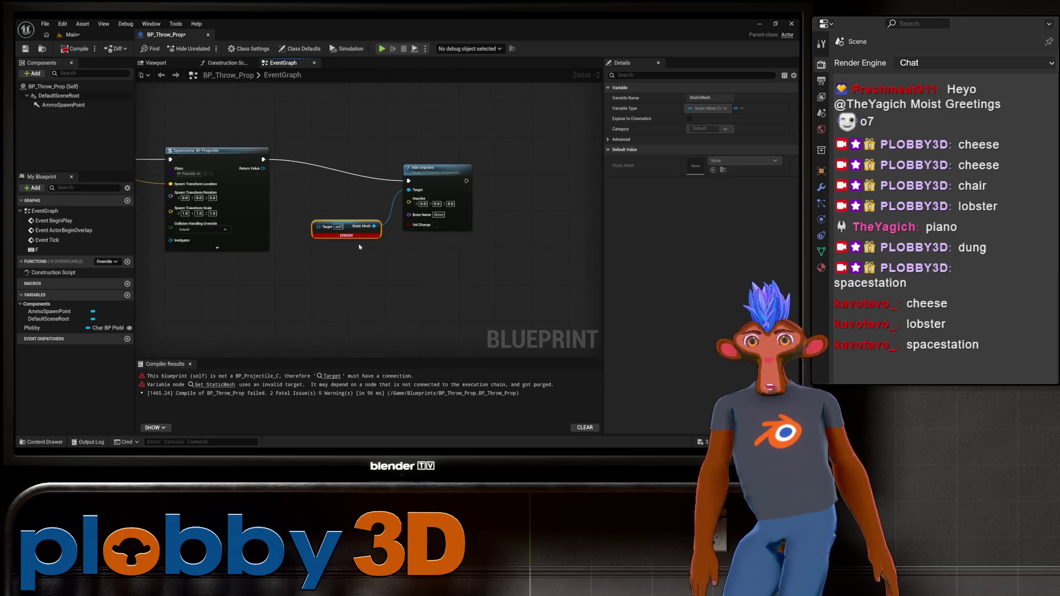
{"action": "scroll", "coordinate": [360, 247], "scroll_direction": "up", "scroll_amount": 2}
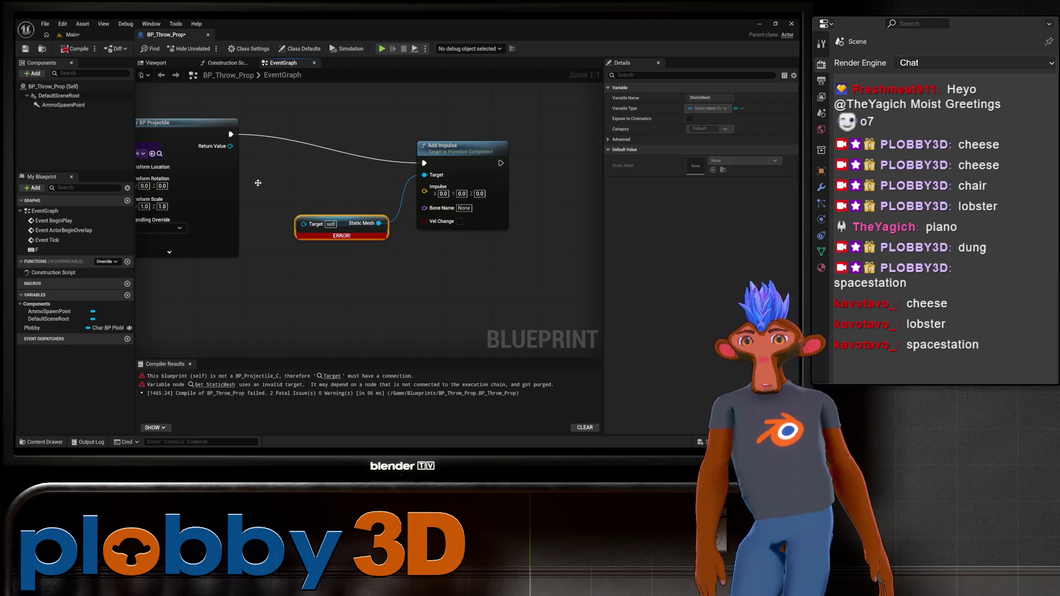
{"action": "left_click_drag", "start_coordinate": [230, 146], "coordinate": [303, 223]}
{"action": "left_click", "coordinate": [76, 49]}
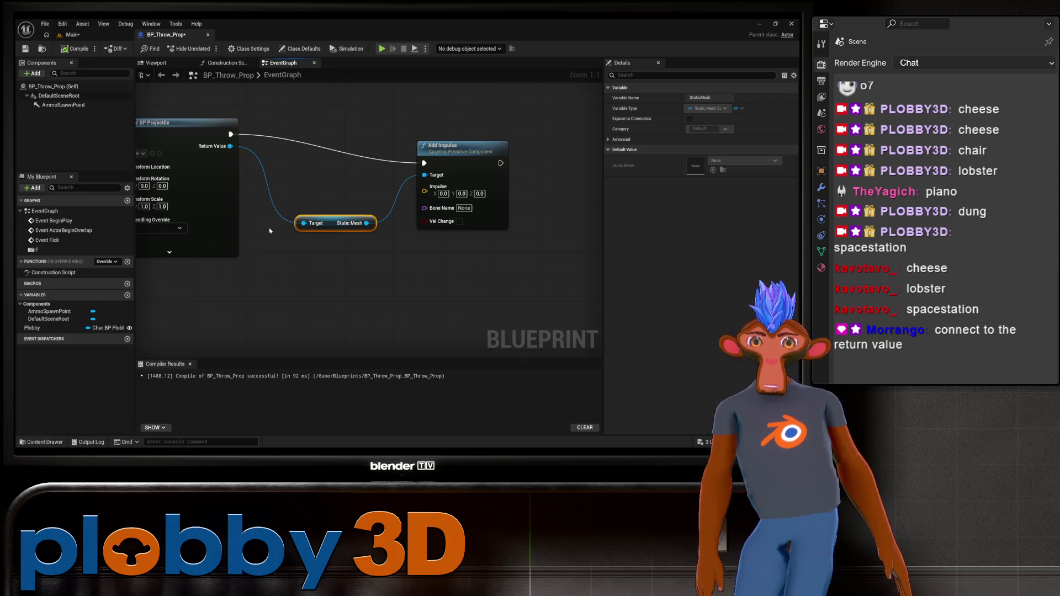
Bring SpawnActor and Add Impulse into view and recompile BP_Throw_Prop
{"action": "scroll", "coordinate": [270, 231], "scroll_direction": "down", "scroll_amount": 4}
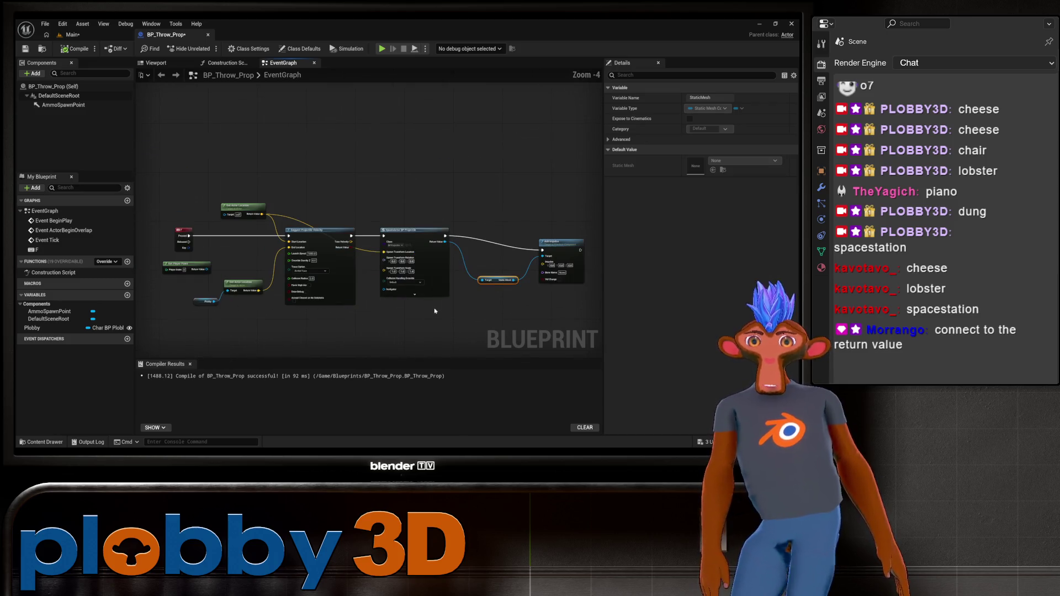
{"action": "left_click_drag", "start_coordinate": [434, 311], "coordinate": [332, 291]}
{"action": "scroll", "coordinate": [332, 291], "scroll_direction": "up", "scroll_amount": 1}
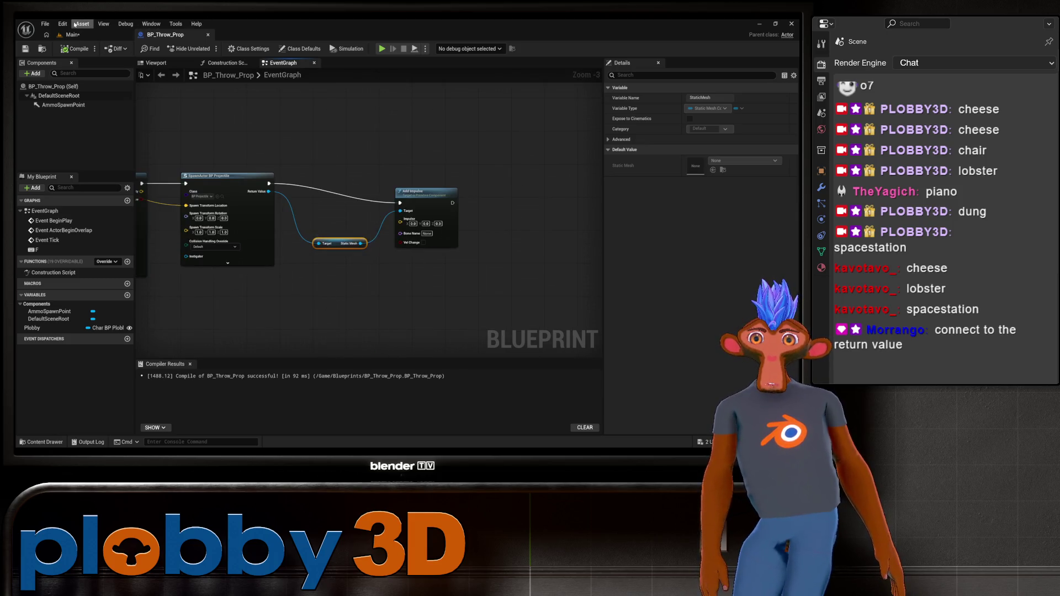
{"action": "left_click", "coordinate": [81, 48]}
Wire Suggest Projectile Velocity's Toss Velocity into Add Impulse's Impulse, then return to the Main level
{"action": "mouse_move", "coordinate": [298, 295]}
{"action": "left_mouse_down"}
{"action": "mouse_move", "coordinate": [301, 305]}
{"action": "mouse_move", "coordinate": [312, 293]}
{"action": "mouse_move", "coordinate": [329, 241]}
{"action": "mouse_move", "coordinate": [411, 280]}
{"action": "left_mouse_up"}
{"action": "scroll", "coordinate": [330, 242], "scroll_direction": "up", "scroll_amount": 1}
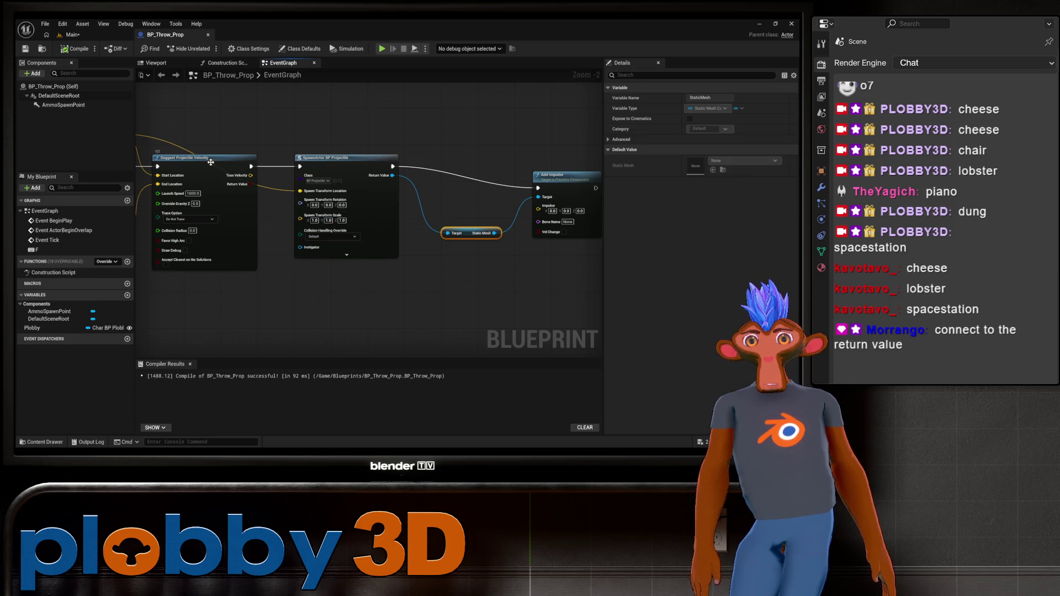
{"action": "left_click", "coordinate": [211, 162]}
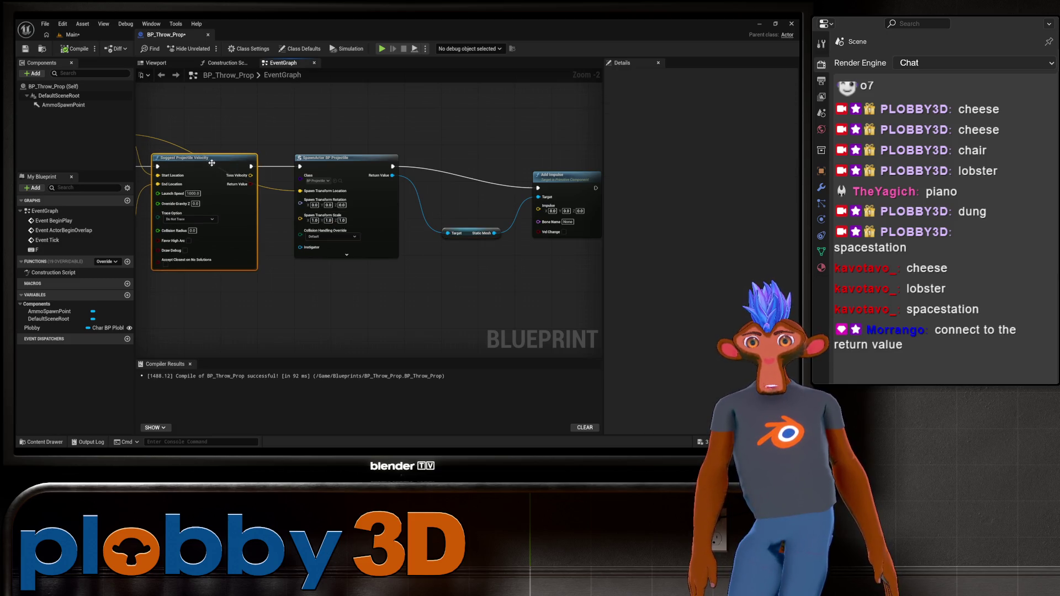
{"action": "mouse_move", "coordinate": [251, 176]}
{"action": "left_mouse_down"}
{"action": "mouse_move", "coordinate": [539, 209]}
{"action": "mouse_move", "coordinate": [111, 232]}
{"action": "mouse_move", "coordinate": [545, 378]}
{"action": "mouse_move", "coordinate": [581, 140]}
{"action": "mouse_move", "coordinate": [511, 213]}
{"action": "mouse_move", "coordinate": [431, 189]}
{"action": "left_mouse_up"}
{"action": "scroll", "coordinate": [397, 191], "scroll_direction": "up", "scroll_amount": 2}
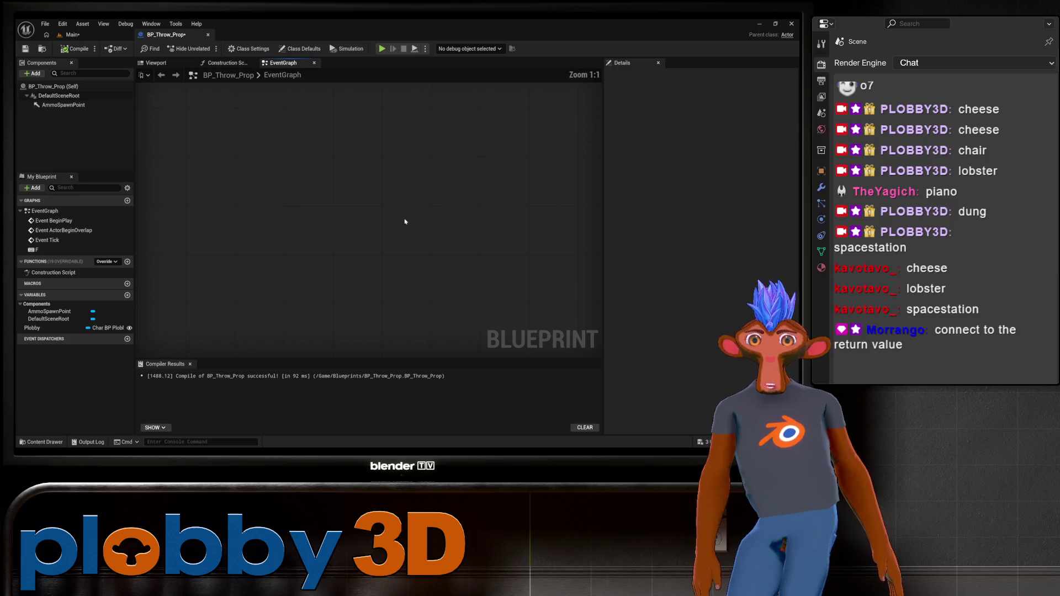
{"action": "scroll", "coordinate": [343, 258], "scroll_direction": "down", "scroll_amount": 2}
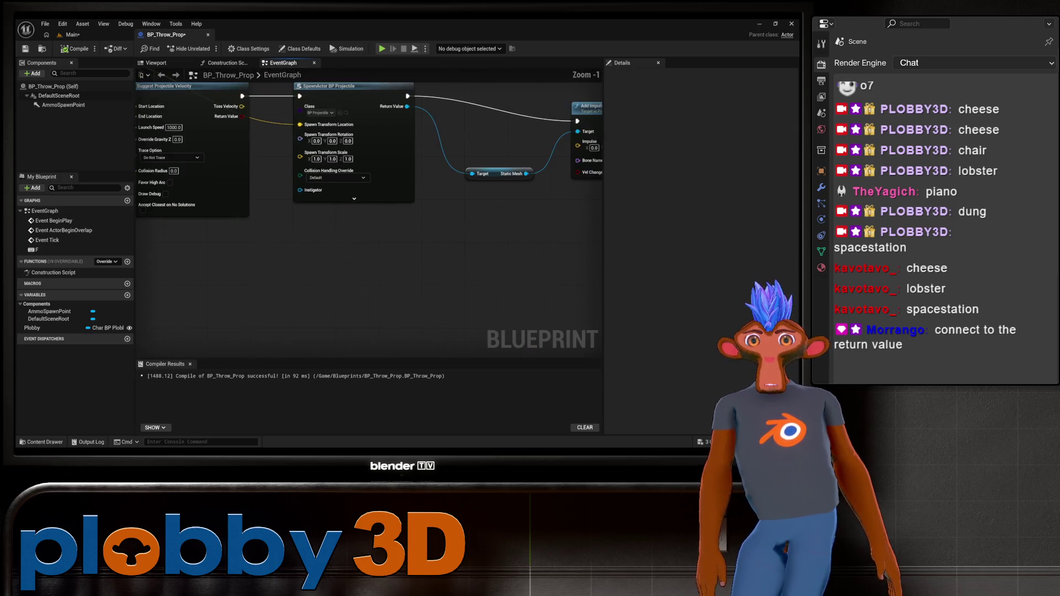
{"action": "left_click_drag", "start_coordinate": [291, 322], "coordinate": [341, 278]}
{"action": "mouse_move", "coordinate": [409, 301]}
{"action": "left_mouse_down"}
{"action": "mouse_move", "coordinate": [345, 305]}
{"action": "mouse_move", "coordinate": [301, 329]}
{"action": "left_mouse_up"}
{"action": "left_click_drag", "start_coordinate": [161, 181], "coordinate": [448, 212]}
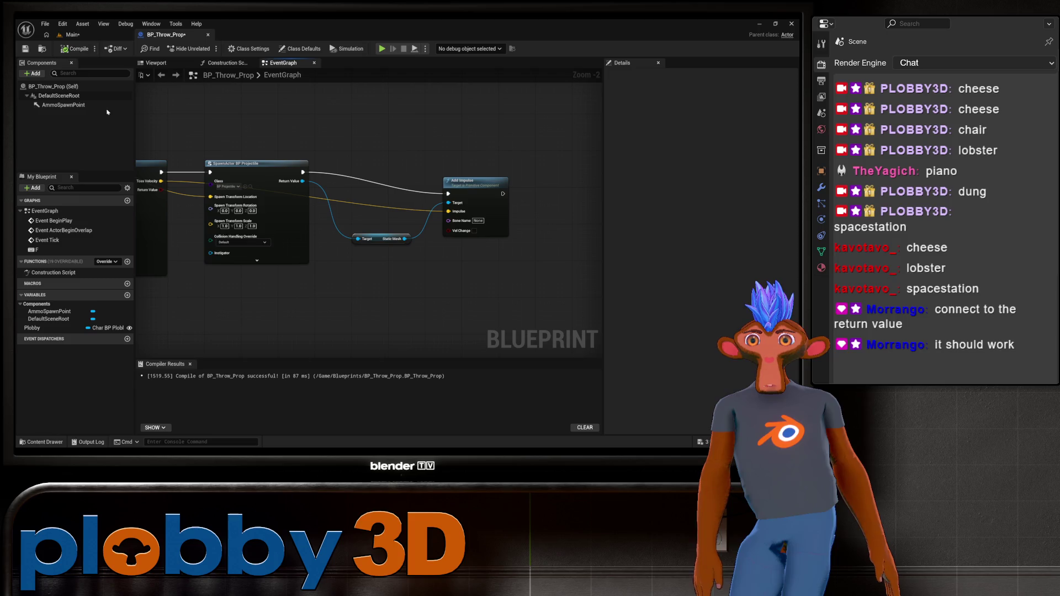
{"action": "left_click", "coordinate": [73, 32]}
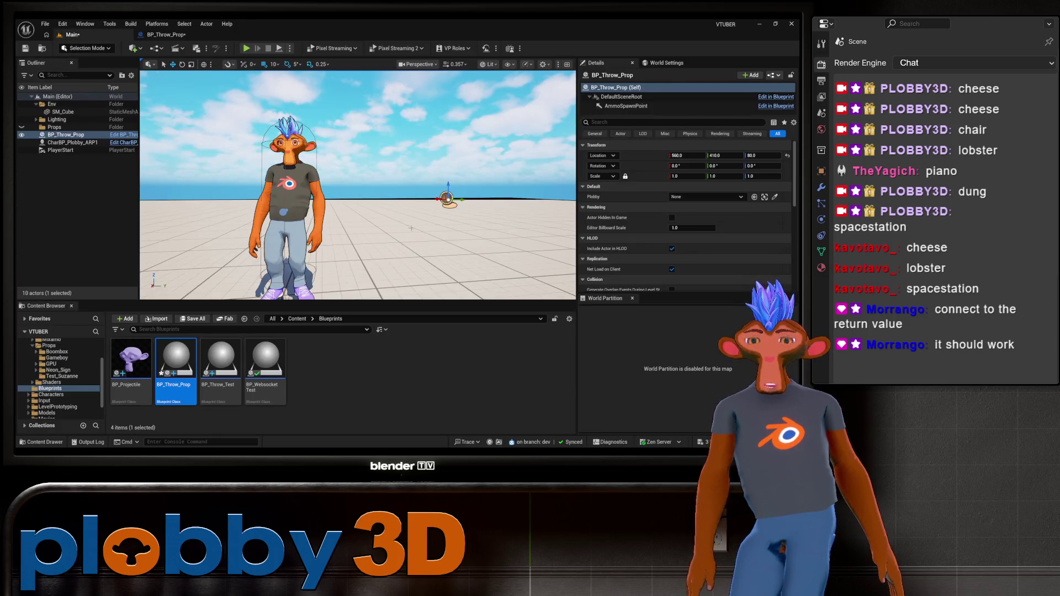
Run a Play-In-Editor test of the throw from the Main level, then stop it
{"action": "left_click", "coordinate": [165, 35]}
{"action": "left_click", "coordinate": [71, 35]}
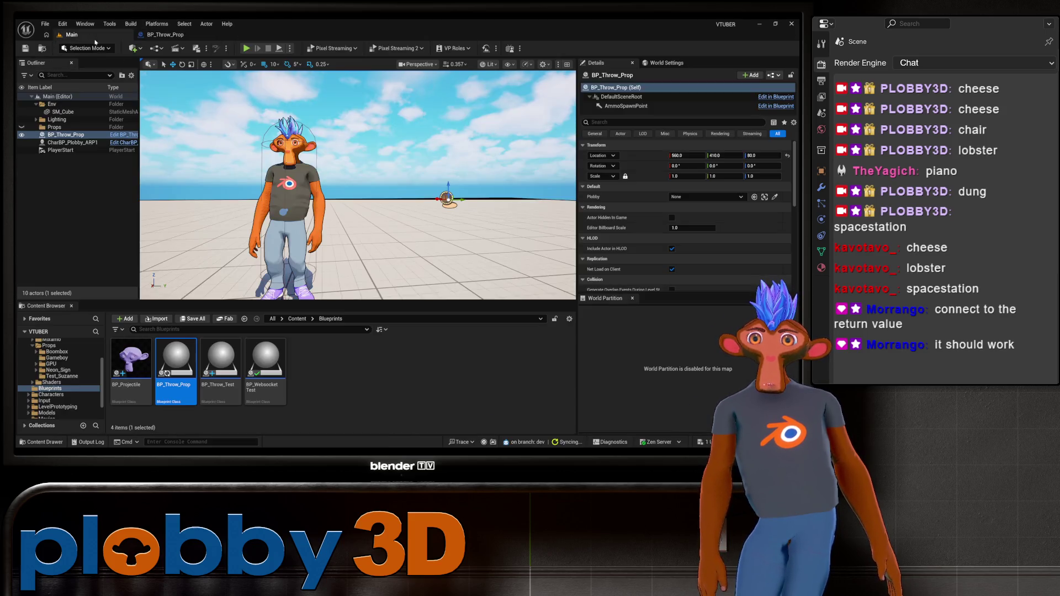
{"action": "key", "text": "alt+p"}
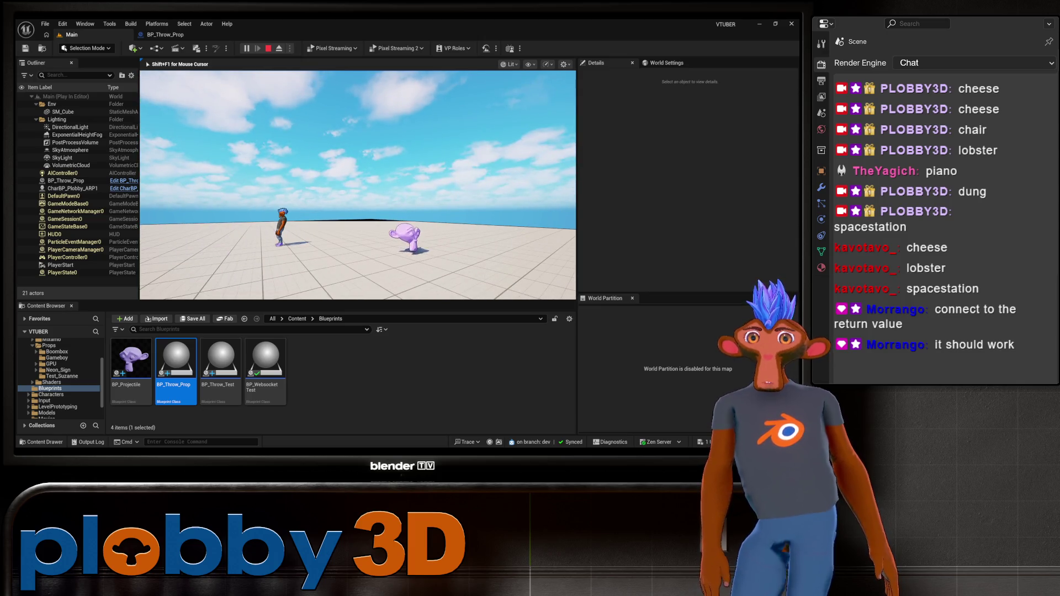
{"action": "key", "text": "Escape"}
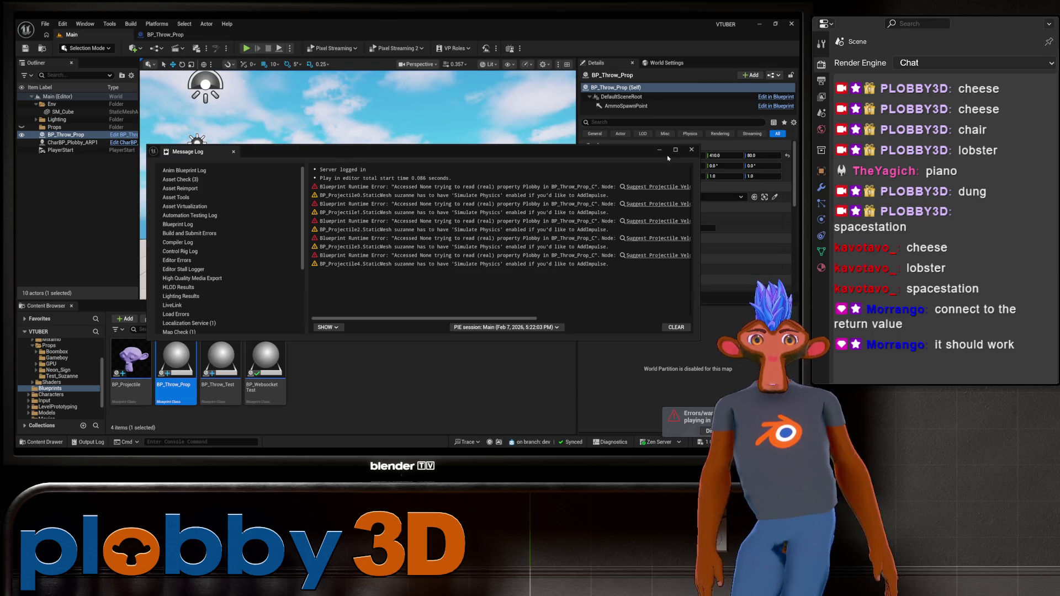
Frame BP_Throw_Prop in the viewport and close the Message Log, ending on the Main level
{"action": "left_click", "coordinate": [692, 149]}
{"action": "key", "text": "f"}
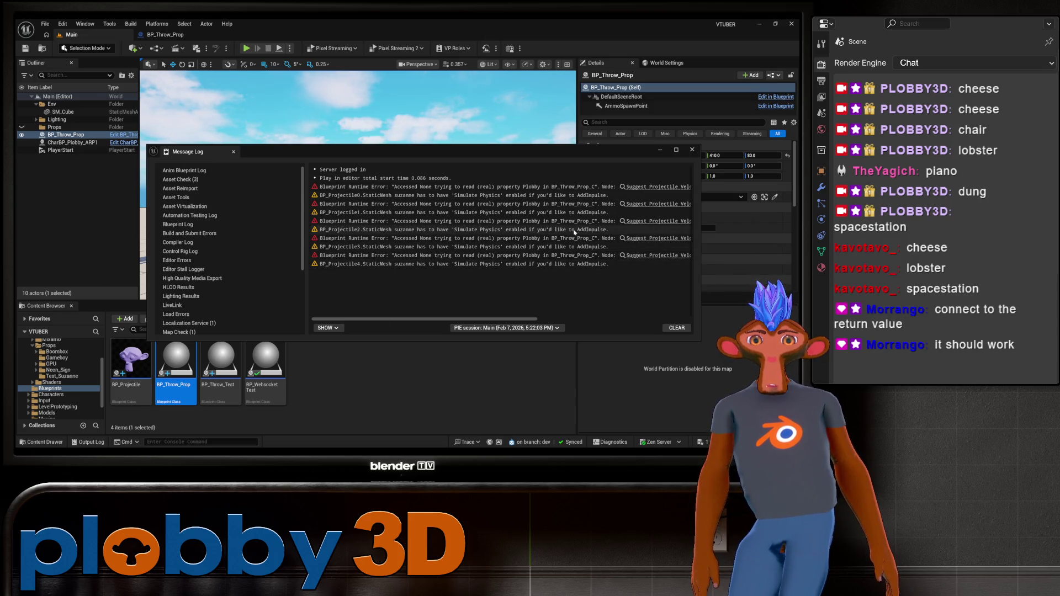
{"action": "left_click", "coordinate": [692, 149]}
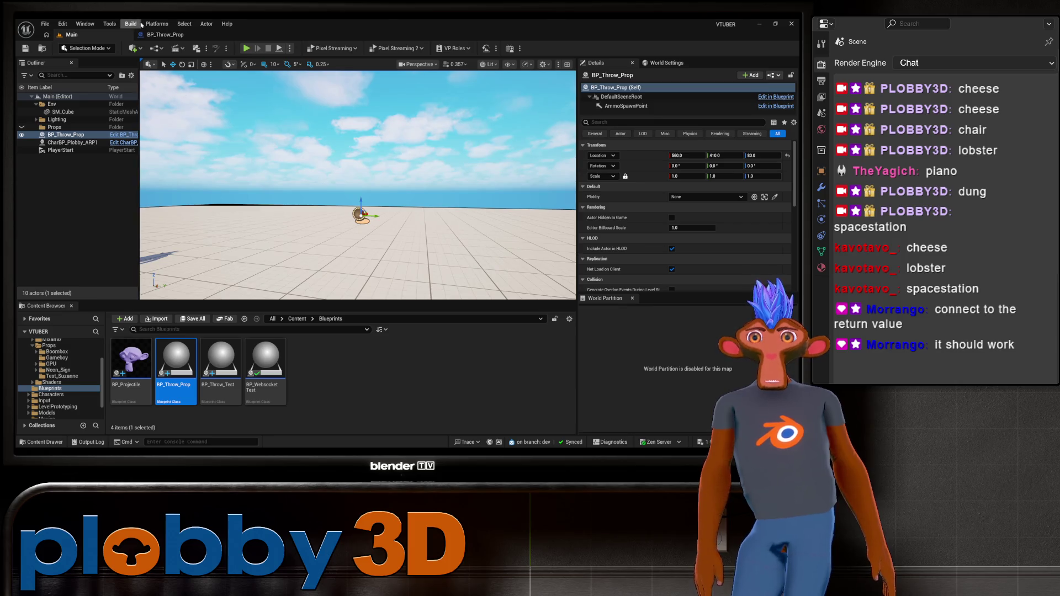
{"action": "left_click", "coordinate": [163, 35]}
{"action": "left_click", "coordinate": [72, 34]}
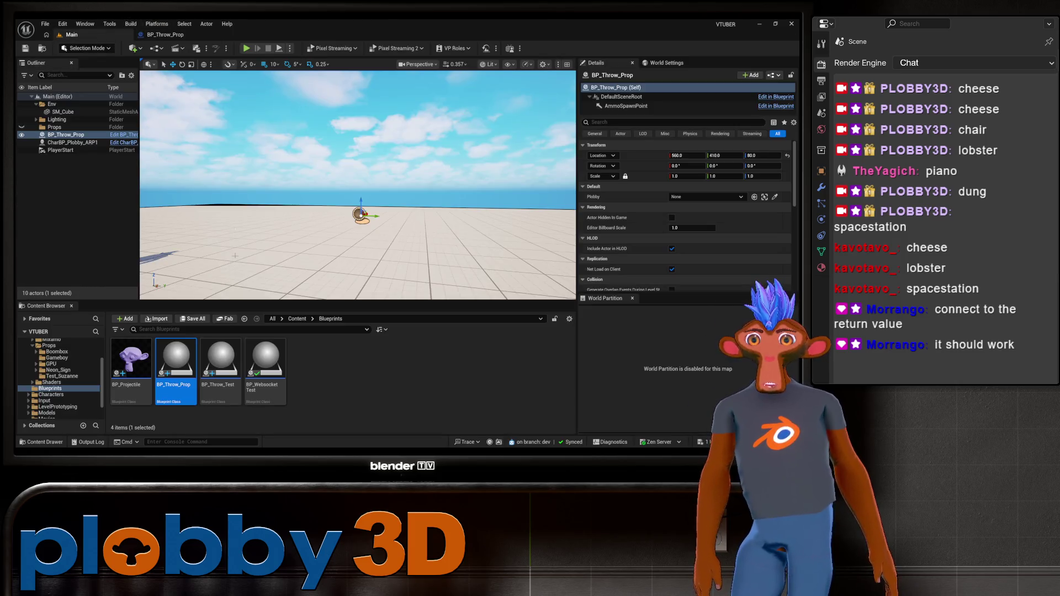
Open BP_Projectile and enable Simulate Physics on its StaticMesh component
{"action": "double_click", "coordinate": [138, 381]}
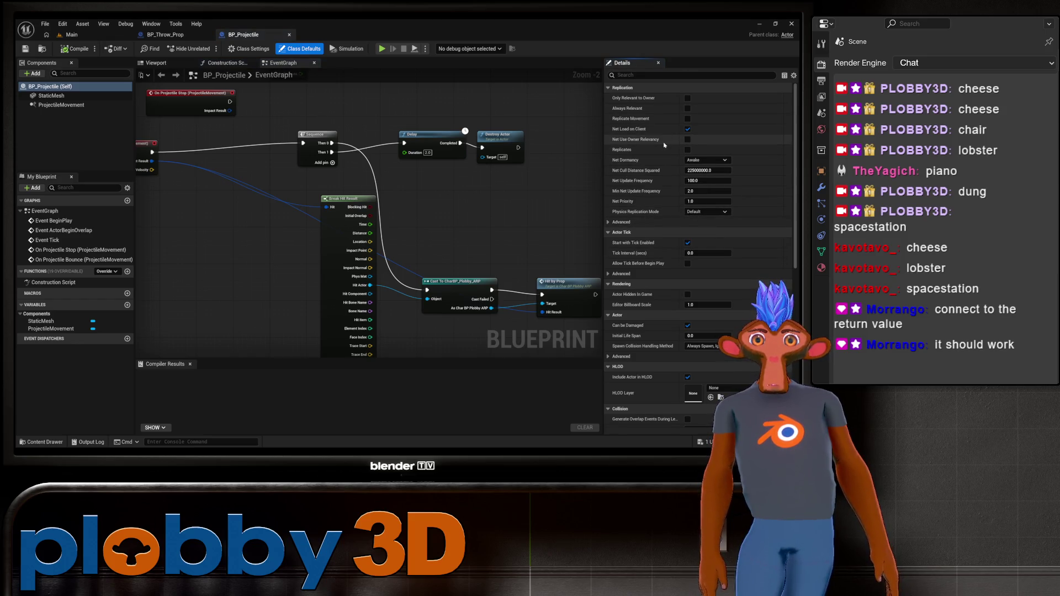
{"action": "scroll", "coordinate": [665, 145], "scroll_direction": "down", "scroll_amount": 3}
{"action": "scroll", "coordinate": [669, 146], "scroll_direction": "up", "scroll_amount": 2}
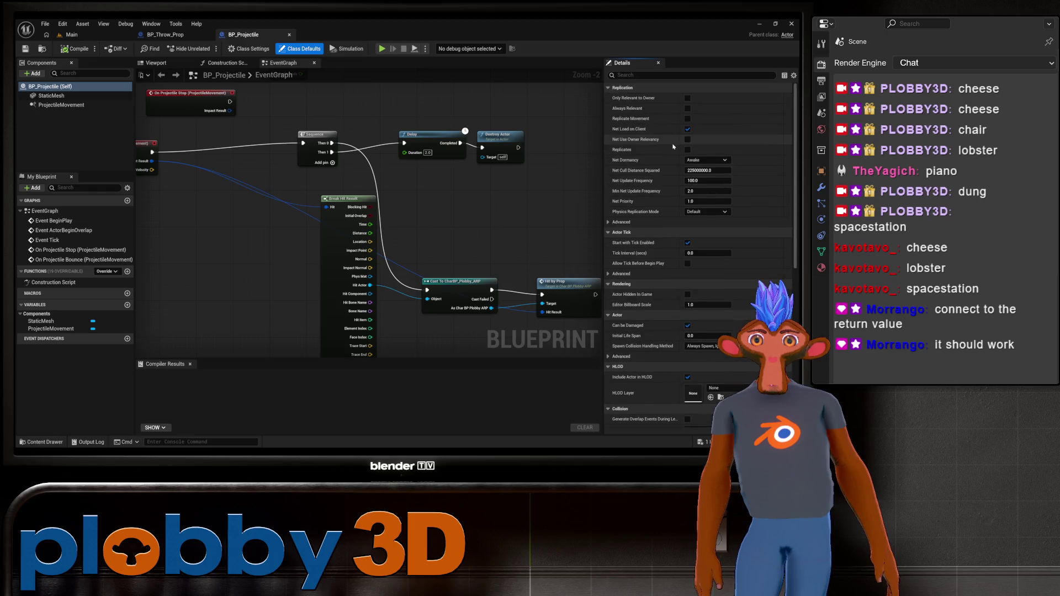
{"action": "left_click", "coordinate": [51, 96]}
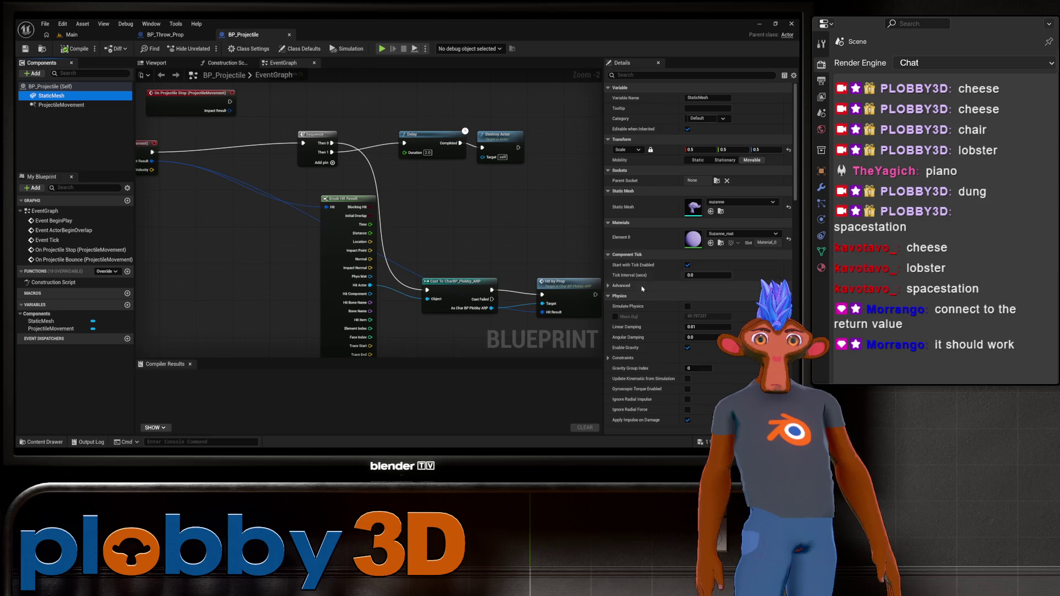
{"action": "left_click", "coordinate": [688, 305]}
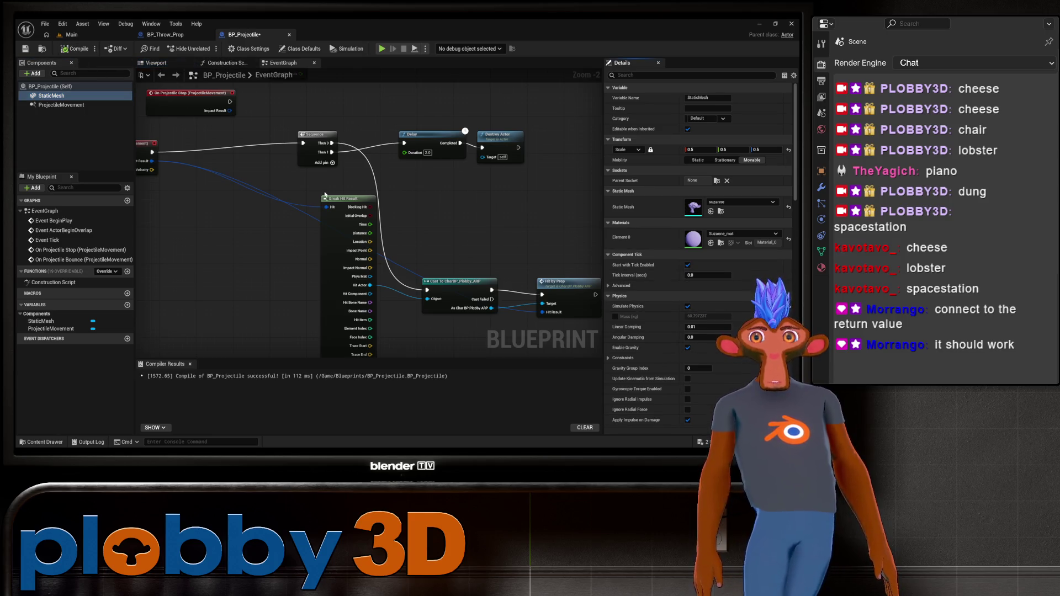
{"action": "left_click", "coordinate": [71, 34]}
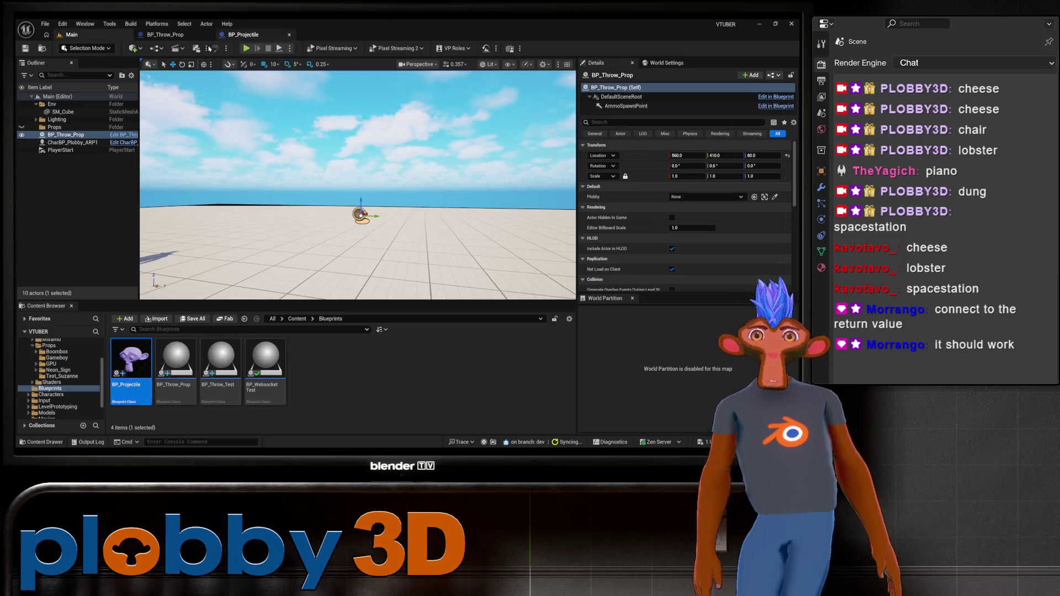
Play-test the level, moving with A and launching another projectile with D
{"action": "left_click", "coordinate": [248, 48]}
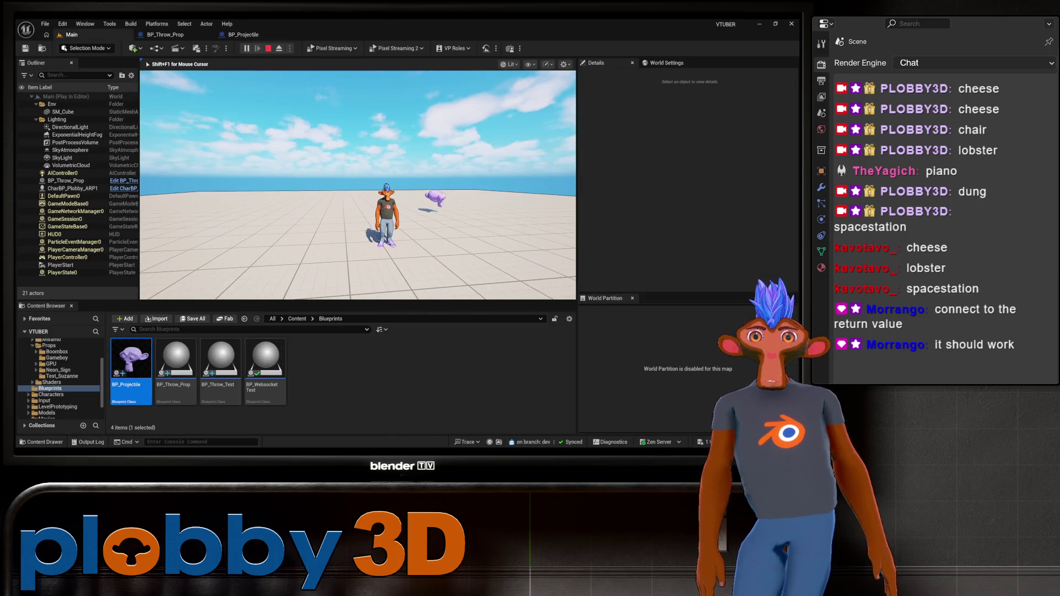
{"action": "key", "text": "a"}
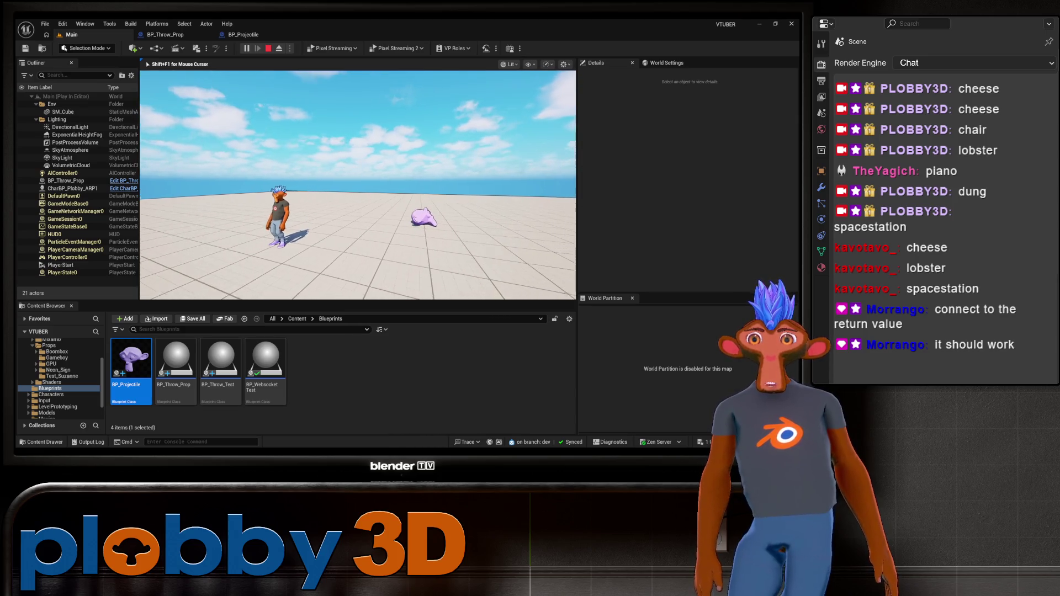
{"action": "key", "text": "d"}
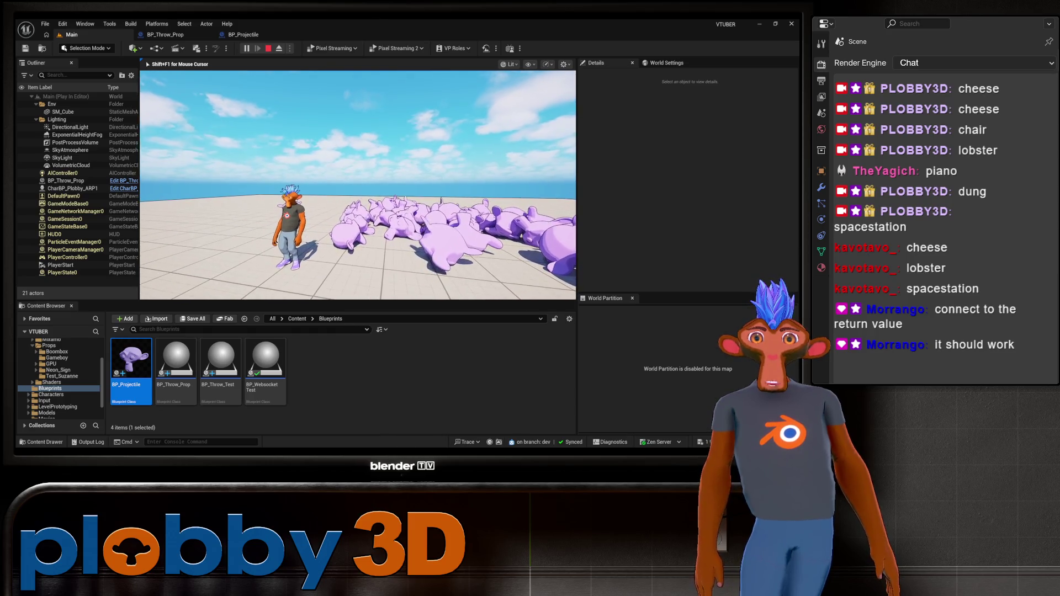
{"action": "key", "text": "Escape"}
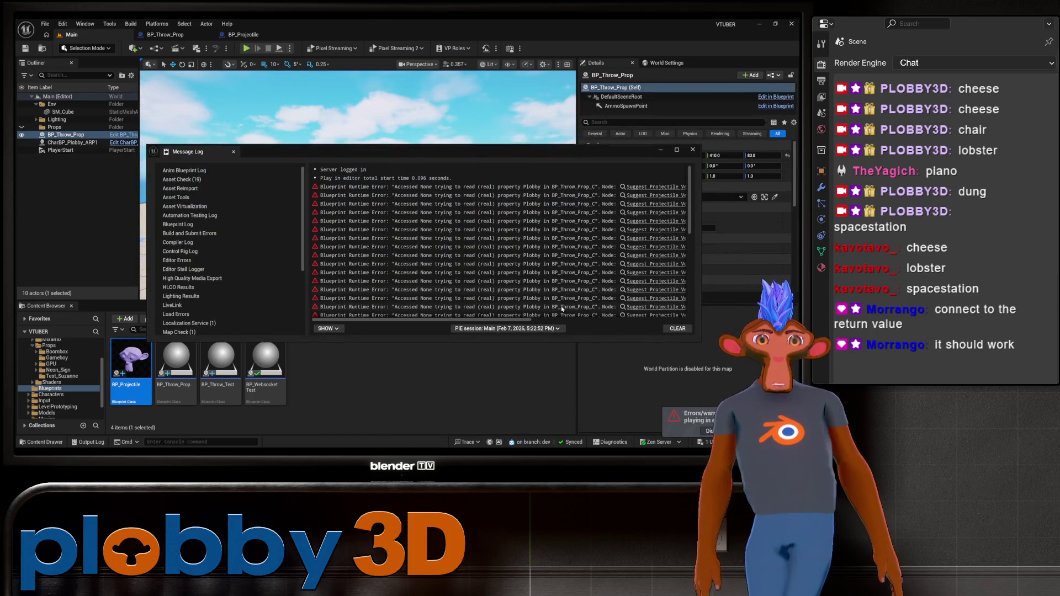
Clear the logged Accessed None errors and close the Message Log
{"action": "scroll", "coordinate": [562, 308], "scroll_direction": "down", "scroll_amount": 5}
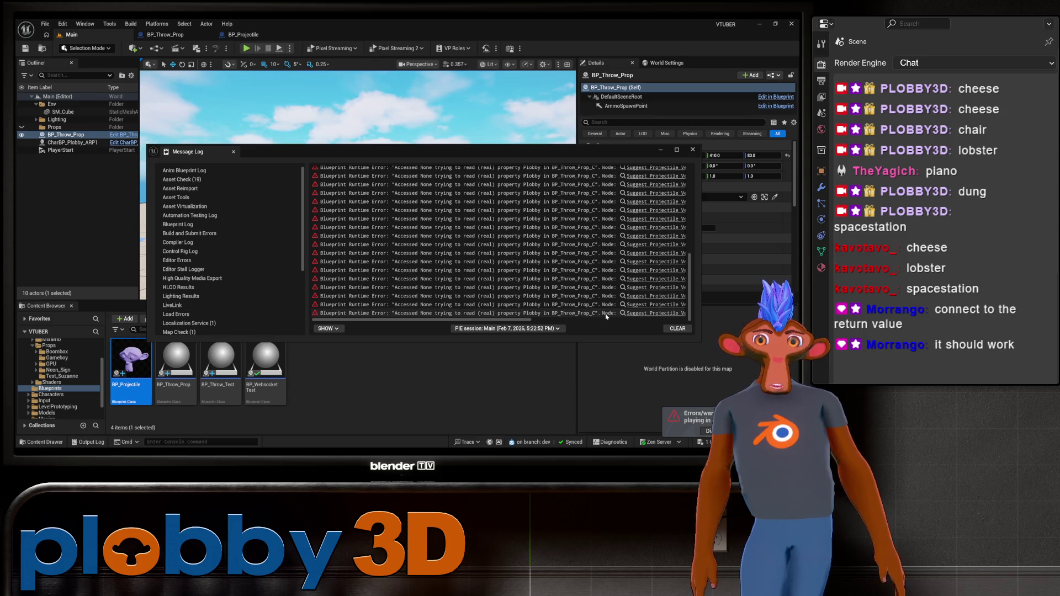
{"action": "left_click", "coordinate": [677, 329]}
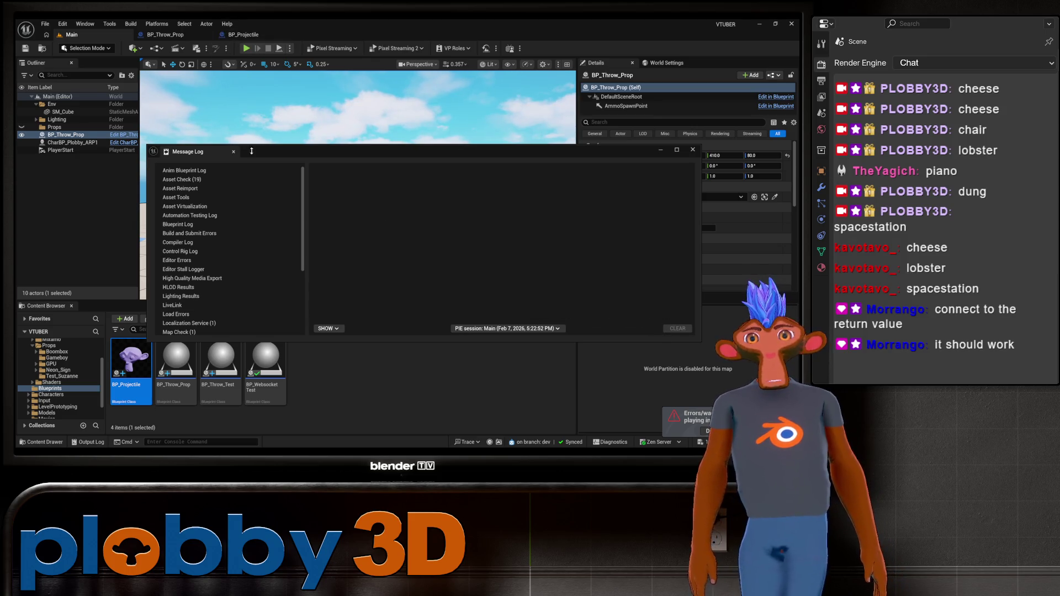
{"action": "left_click", "coordinate": [234, 152]}
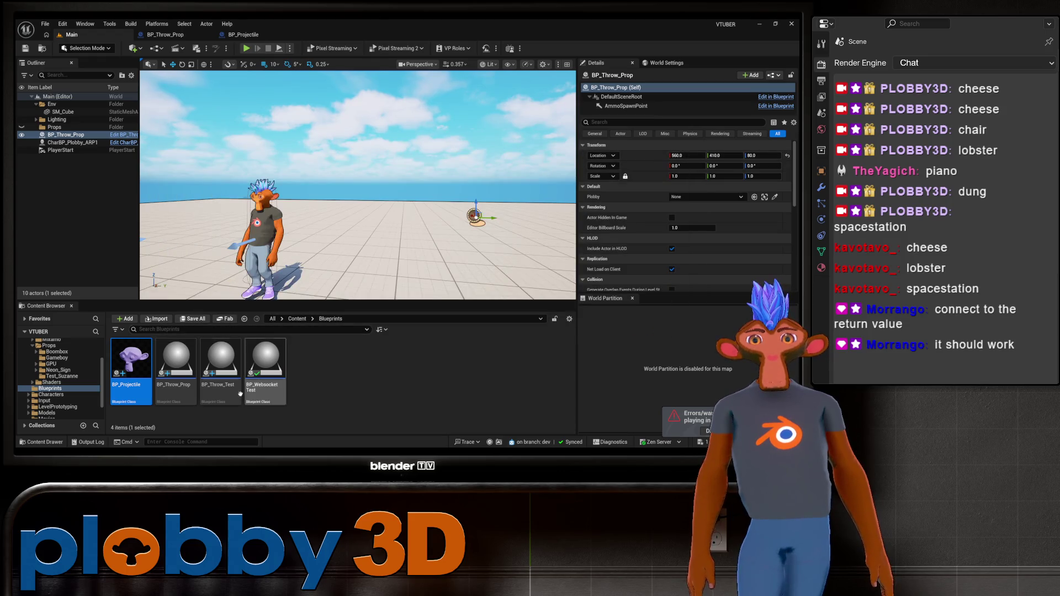
In the BP_Throw_Prop graph, locate and inspect the Plobby variable node
{"action": "left_click", "coordinate": [166, 34]}
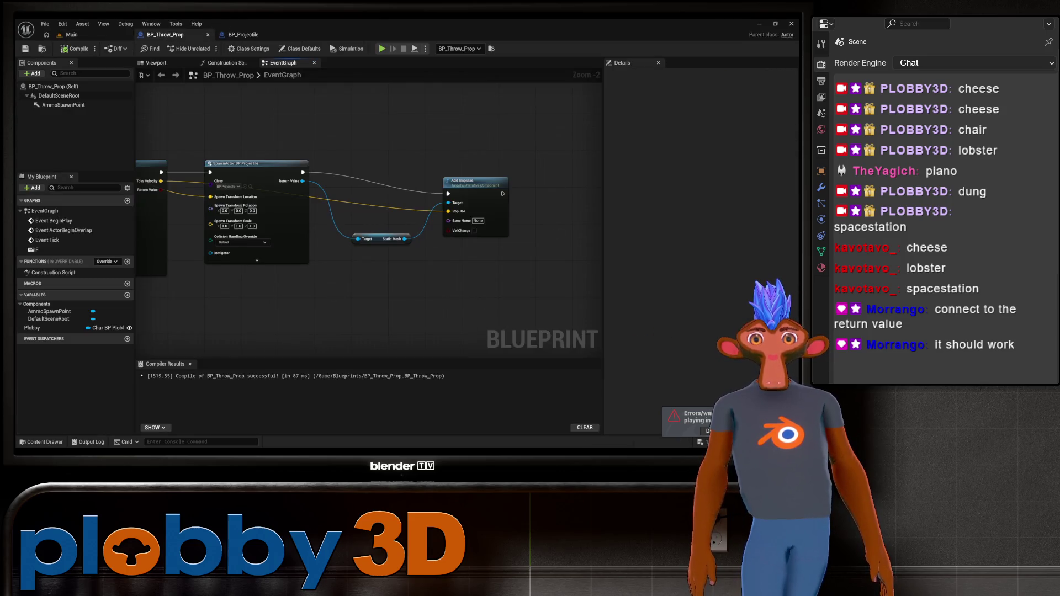
{"action": "left_click_drag", "start_coordinate": [289, 301], "coordinate": [410, 278]}
{"action": "mouse_move", "coordinate": [291, 259]}
{"action": "left_mouse_down"}
{"action": "mouse_move", "coordinate": [425, 251]}
{"action": "mouse_move", "coordinate": [370, 265]}
{"action": "left_mouse_up"}
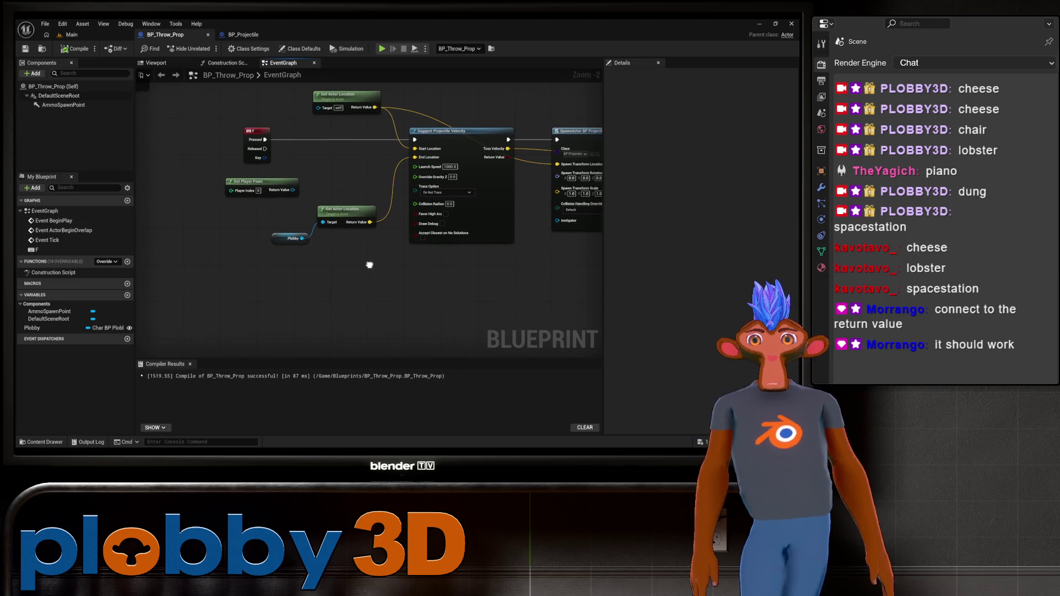
{"action": "left_click", "coordinate": [286, 237]}
{"action": "right_click", "coordinate": [286, 239]}
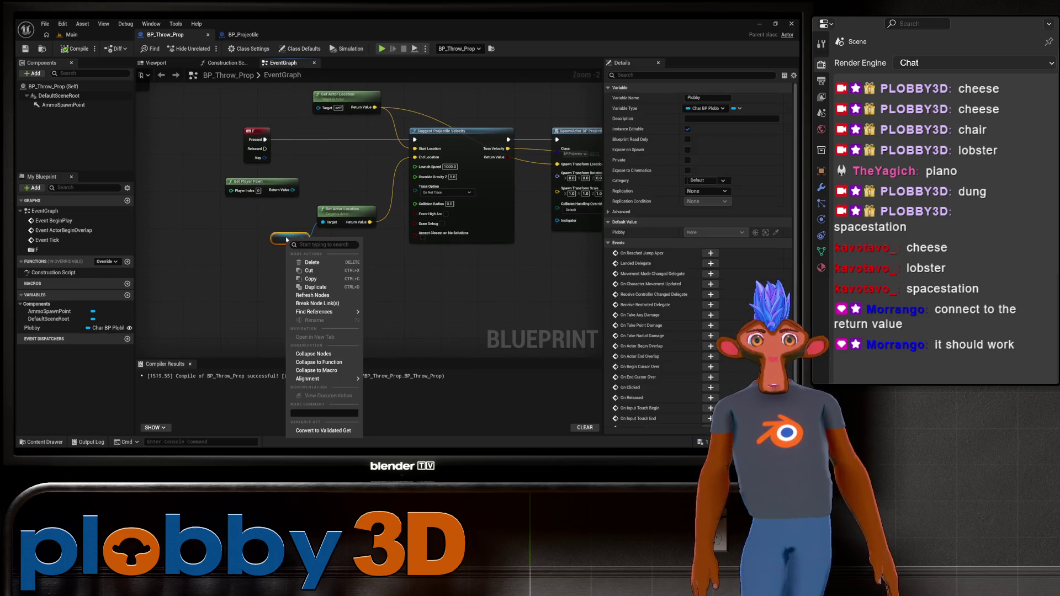
{"action": "left_click", "coordinate": [427, 252]}
Drop an extra Plobby getter into the graph, then delete it again
{"action": "left_click_drag", "start_coordinate": [427, 251], "coordinate": [321, 300]}
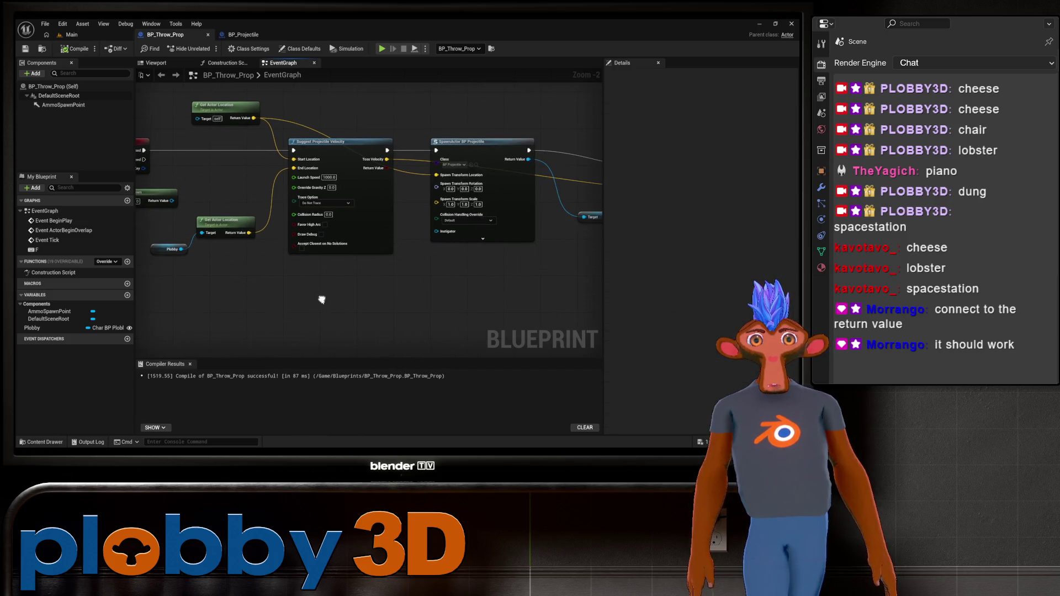
{"action": "left_click", "coordinate": [157, 248]}
{"action": "left_click_drag", "start_coordinate": [157, 248], "coordinate": [231, 259]}
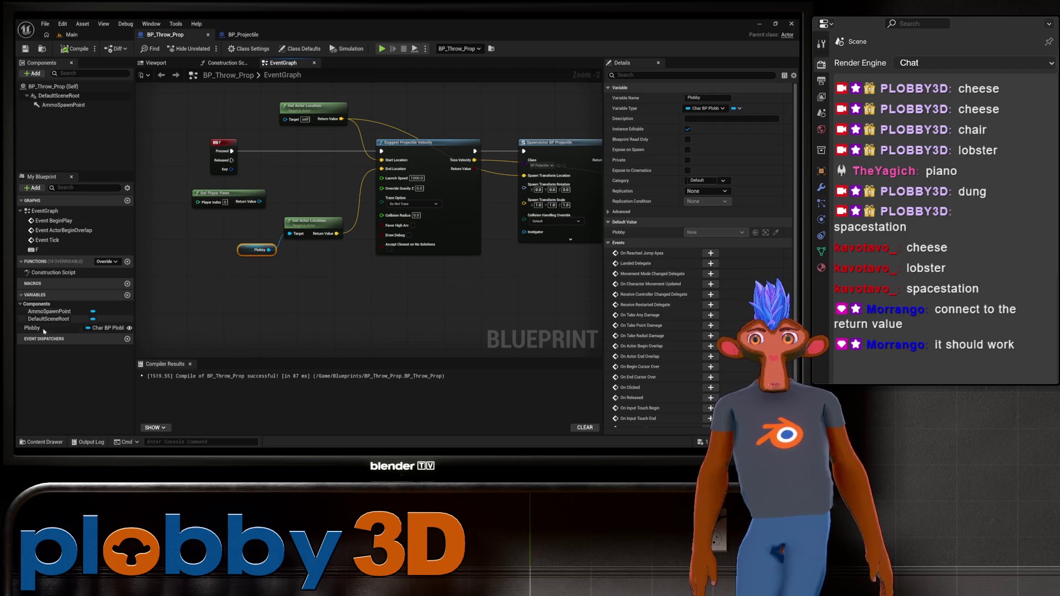
{"action": "left_click_drag", "start_coordinate": [44, 331], "coordinate": [244, 316]}
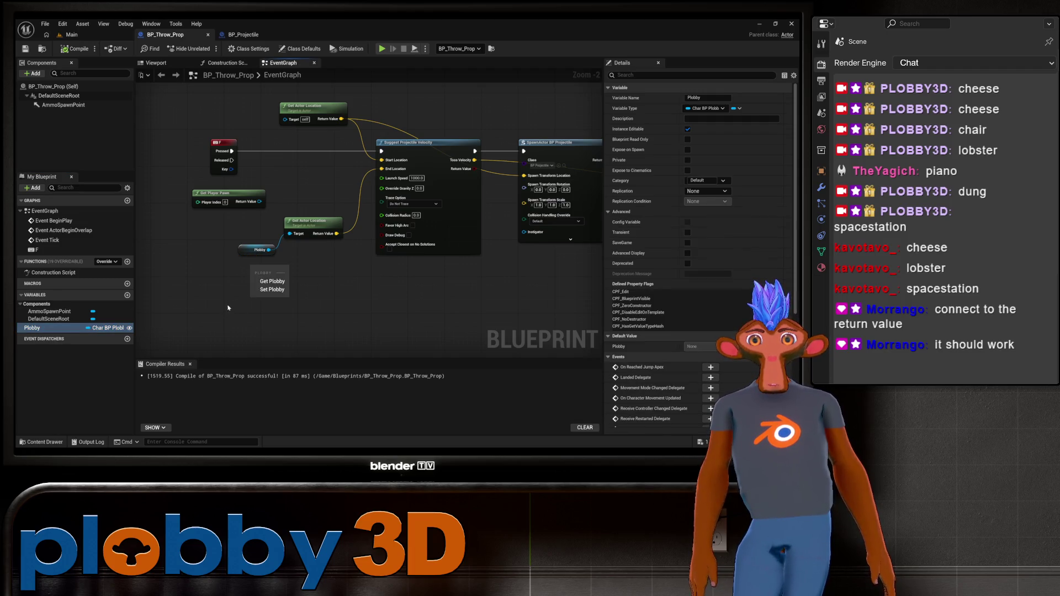
{"action": "left_click", "coordinate": [272, 282]}
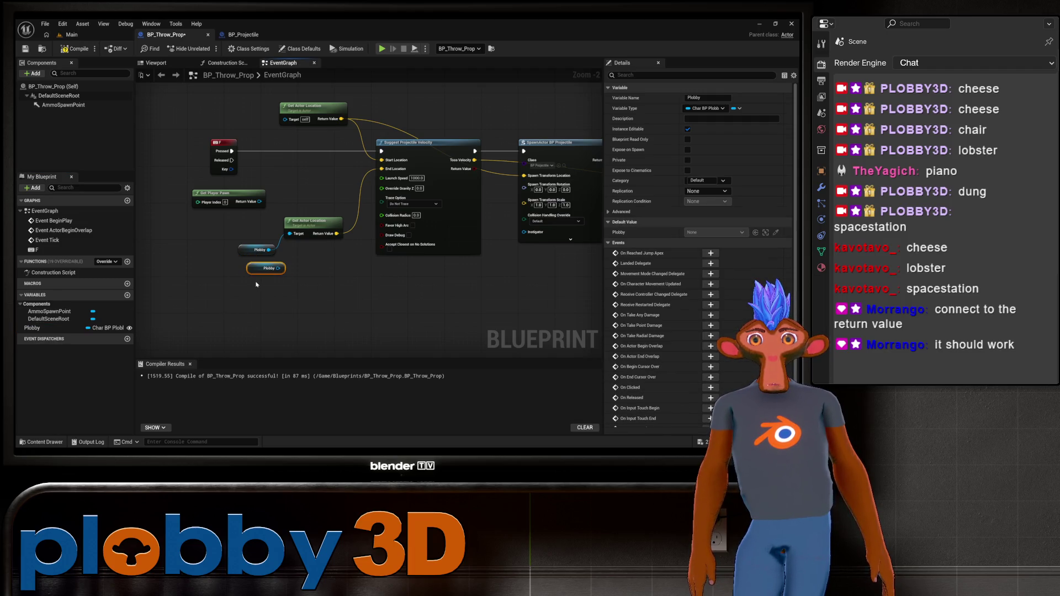
{"action": "left_click", "coordinate": [257, 250]}
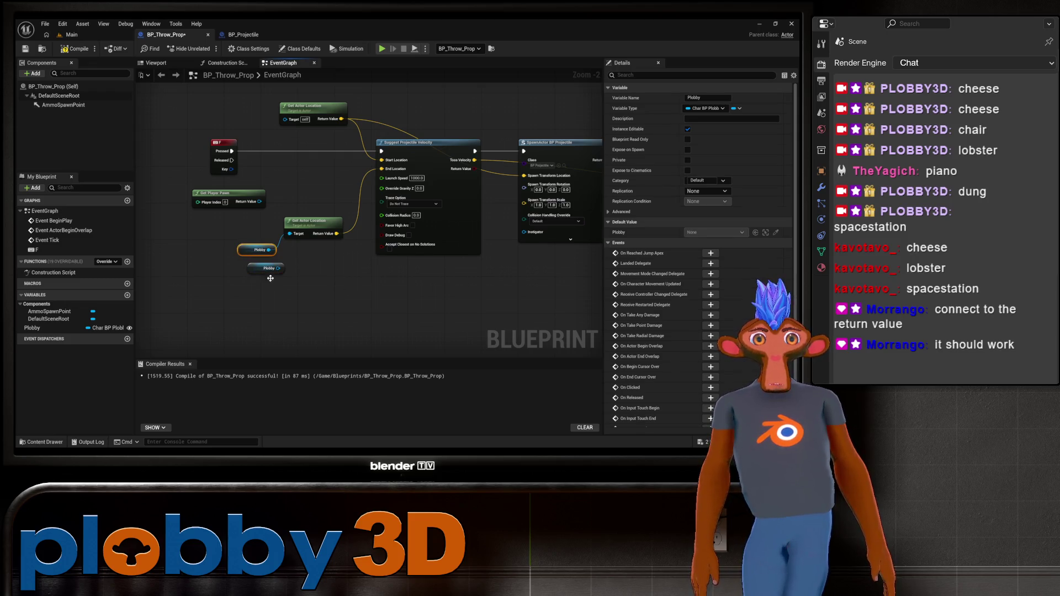
{"action": "left_click", "coordinate": [255, 268]}
{"action": "key", "text": "Delete"}
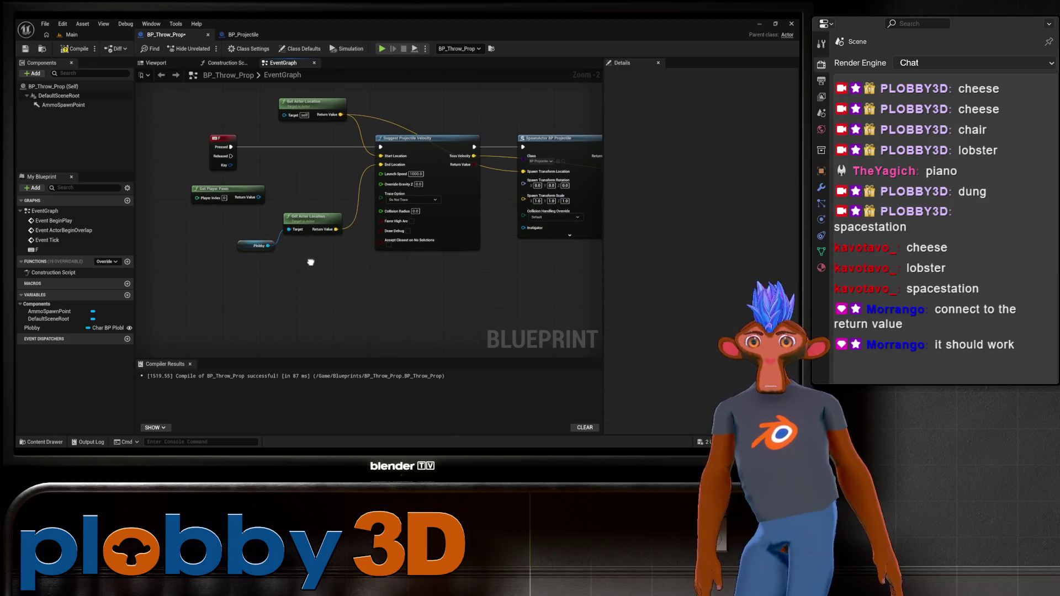
Nudge the upper Get Actor Location node slightly left and return to the Main level
{"action": "mouse_move", "coordinate": [283, 206]}
{"action": "left_mouse_down"}
{"action": "mouse_move", "coordinate": [280, 182]}
{"action": "mouse_move", "coordinate": [363, 291]}
{"action": "mouse_move", "coordinate": [311, 304]}
{"action": "left_mouse_up"}
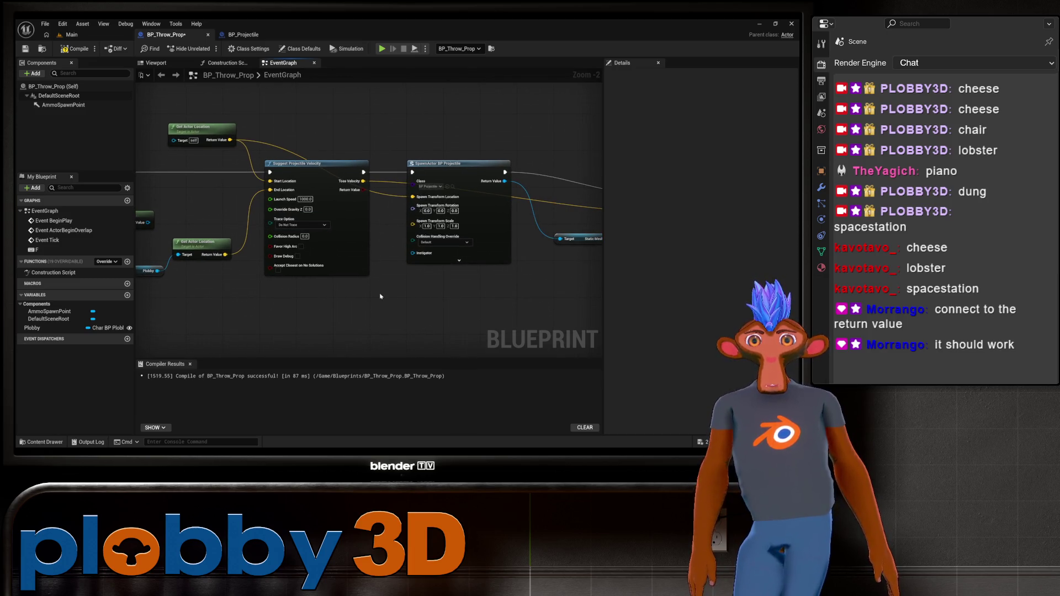
{"action": "mouse_move", "coordinate": [249, 283]}
{"action": "left_mouse_down"}
{"action": "mouse_move", "coordinate": [379, 308]}
{"action": "mouse_move", "coordinate": [364, 307]}
{"action": "left_mouse_up"}
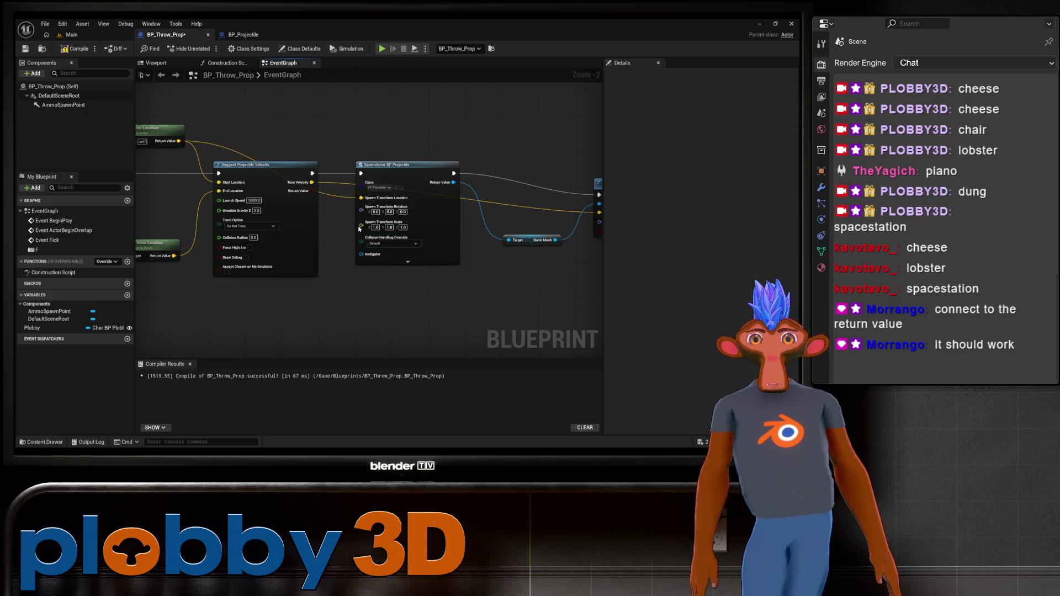
{"action": "left_click_drag", "start_coordinate": [361, 198], "coordinate": [427, 190]}
{"action": "left_click", "coordinate": [219, 125]}
{"action": "left_click_drag", "start_coordinate": [219, 124], "coordinate": [197, 127]}
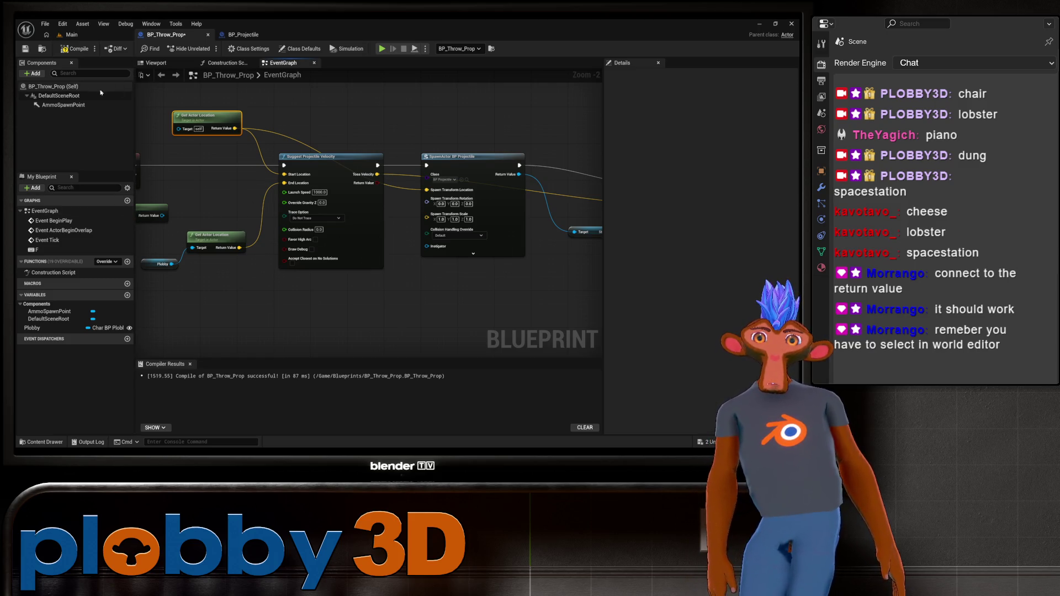
{"action": "left_click", "coordinate": [71, 34]}
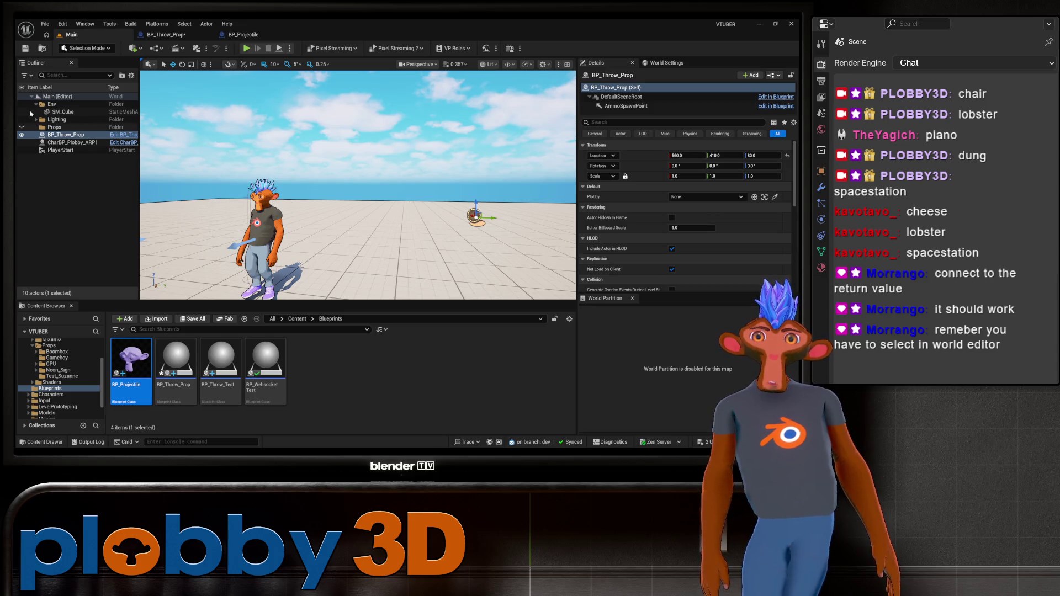
Set the placed BP_Throw_Prop's Plobby reference to CharBP_Plobby_ARP1 and save the level
{"action": "left_click", "coordinate": [61, 134]}
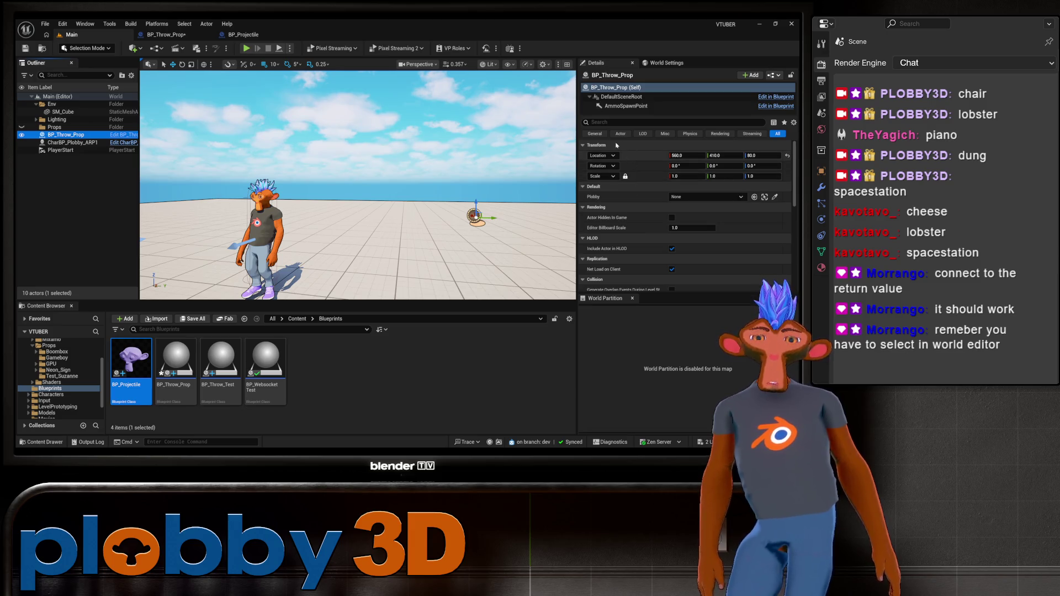
{"action": "left_click", "coordinate": [595, 133]}
{"action": "left_click", "coordinate": [717, 197]}
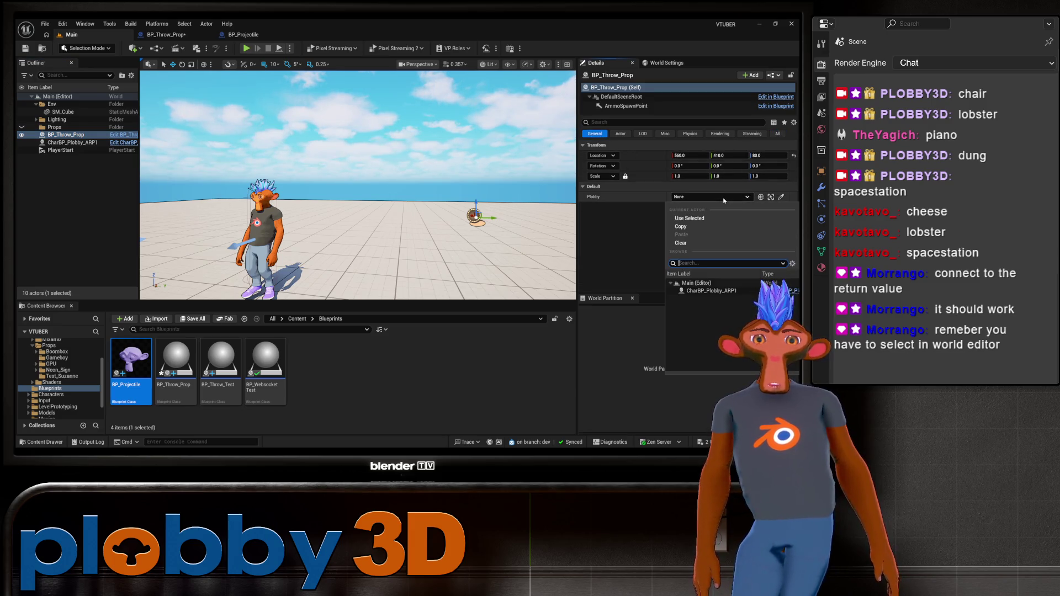
{"action": "left_click", "coordinate": [707, 291]}
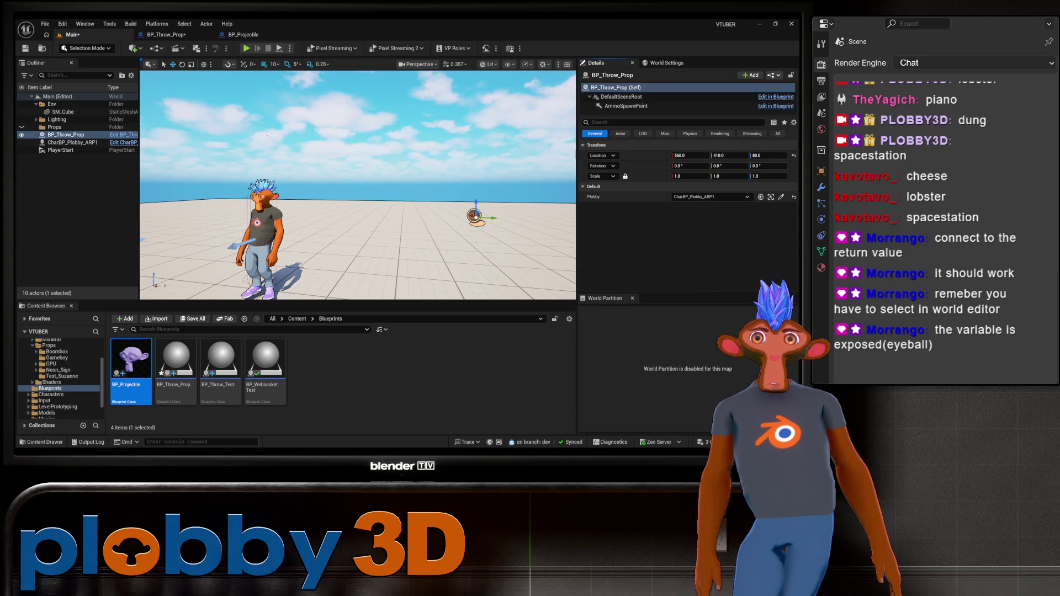
{"action": "key", "text": "ctrl+s"}
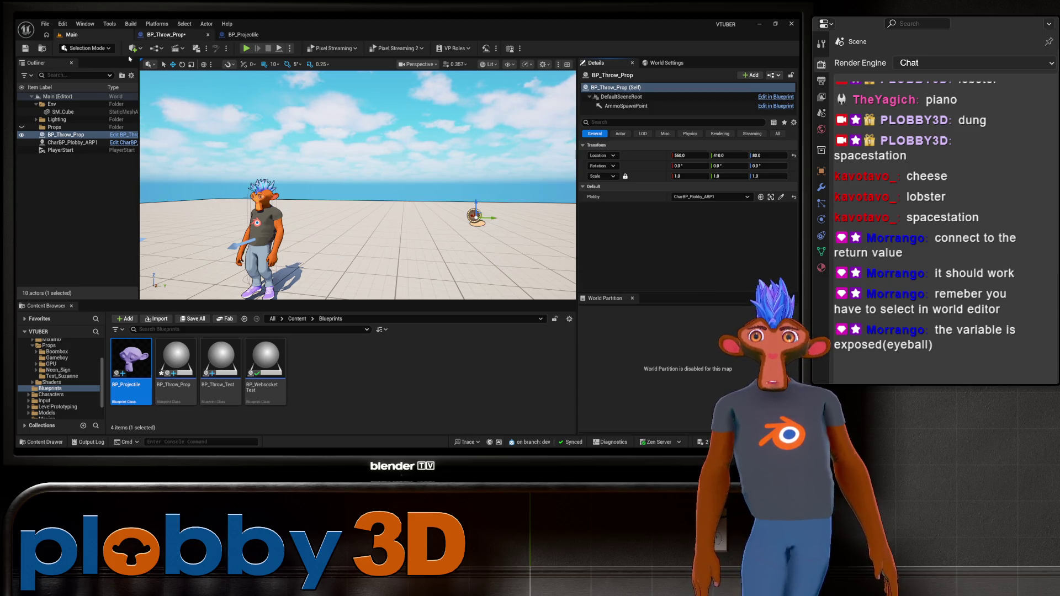
Glance at the BP_Throw_Prop and BP_Projectile graphs, ending back on the Main level
{"action": "left_click", "coordinate": [165, 34]}
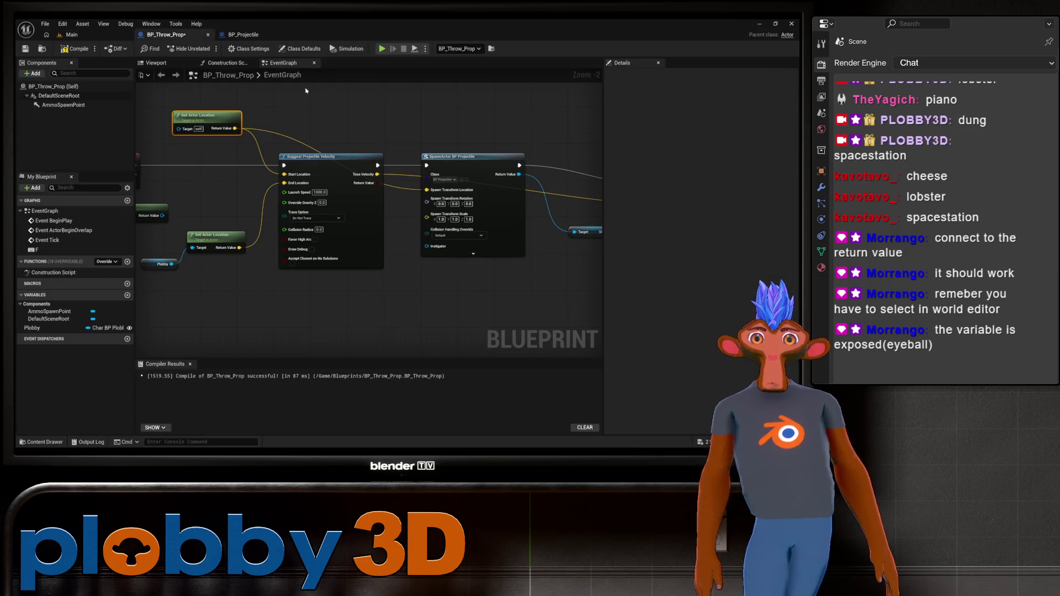
{"action": "left_click", "coordinate": [97, 35]}
{"action": "left_click", "coordinate": [164, 34]}
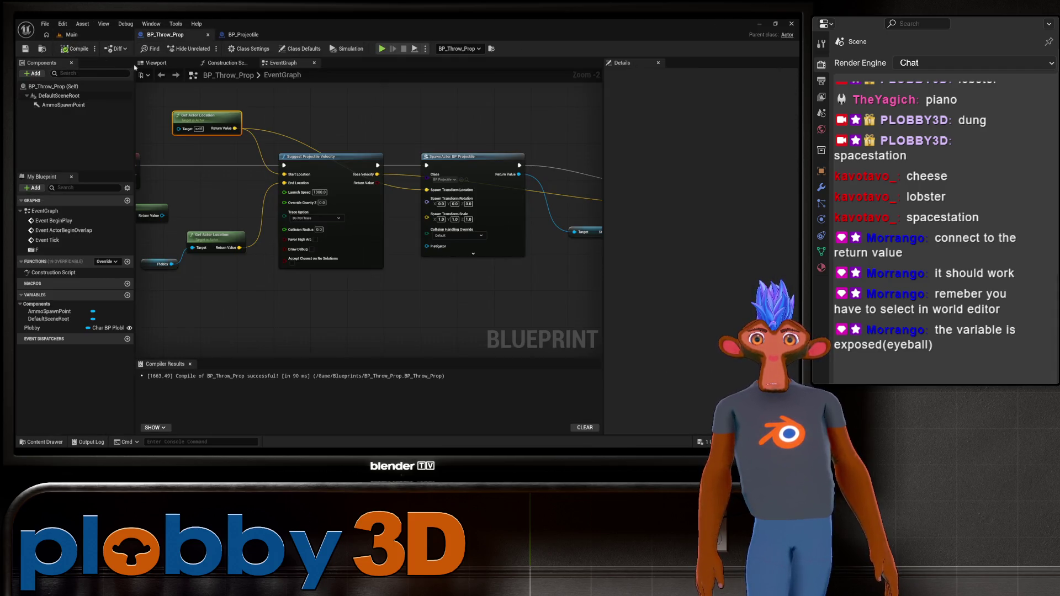
{"action": "left_click", "coordinate": [242, 35]}
{"action": "left_click", "coordinate": [71, 34]}
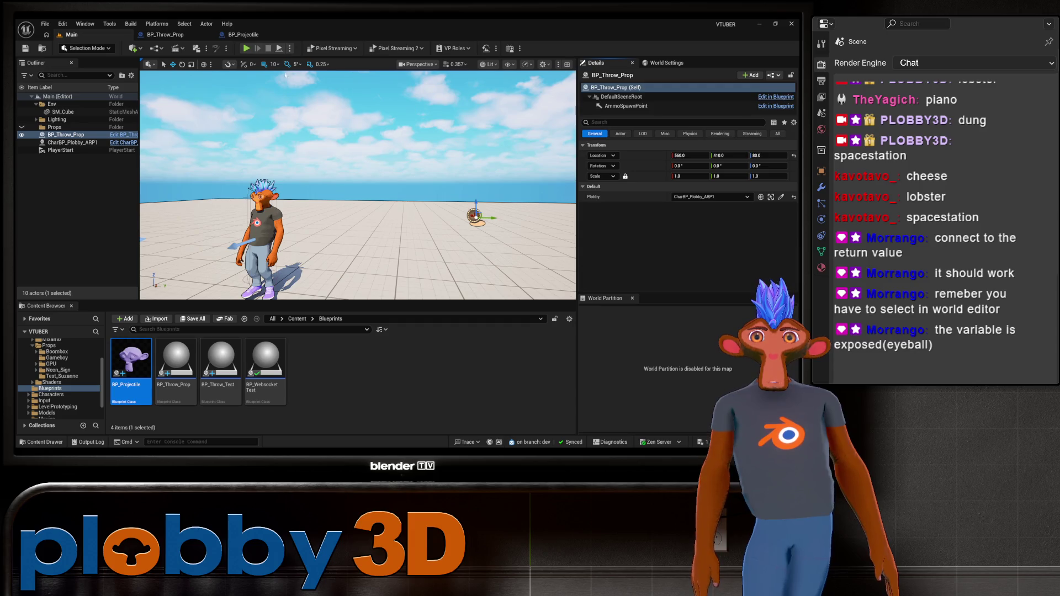
Run a brief play test, then glance at the BP_Throw_Prop graph
{"action": "left_click", "coordinate": [245, 49]}
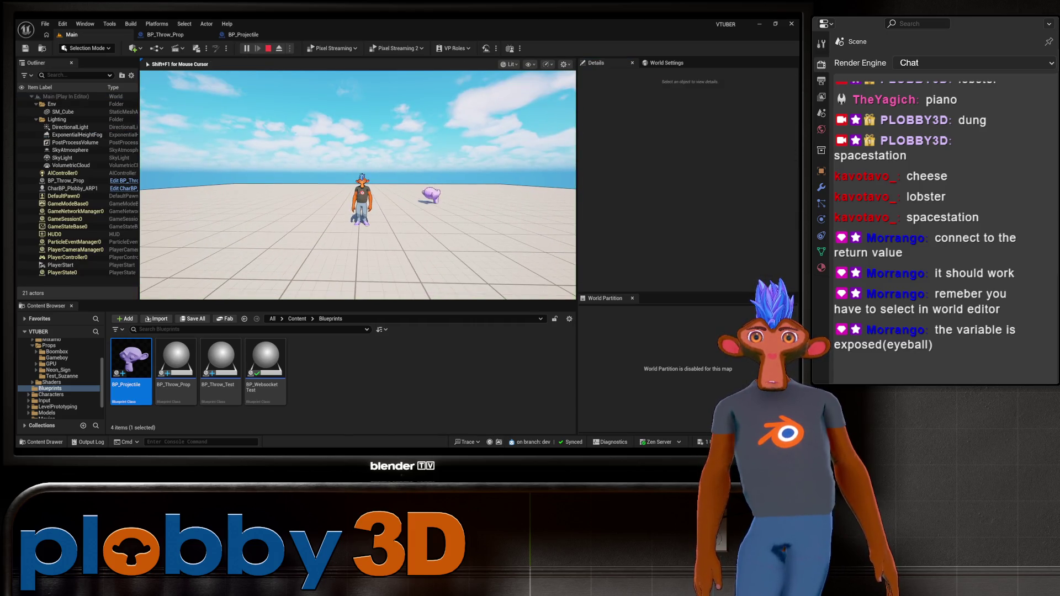
{"action": "key", "text": "Escape"}
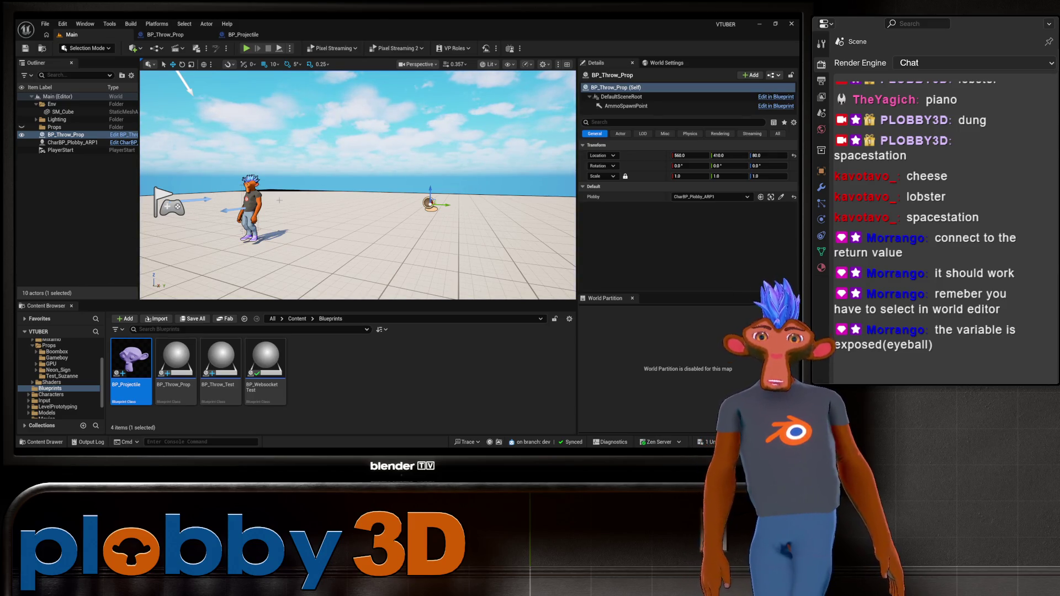
{"action": "left_click", "coordinate": [165, 34]}
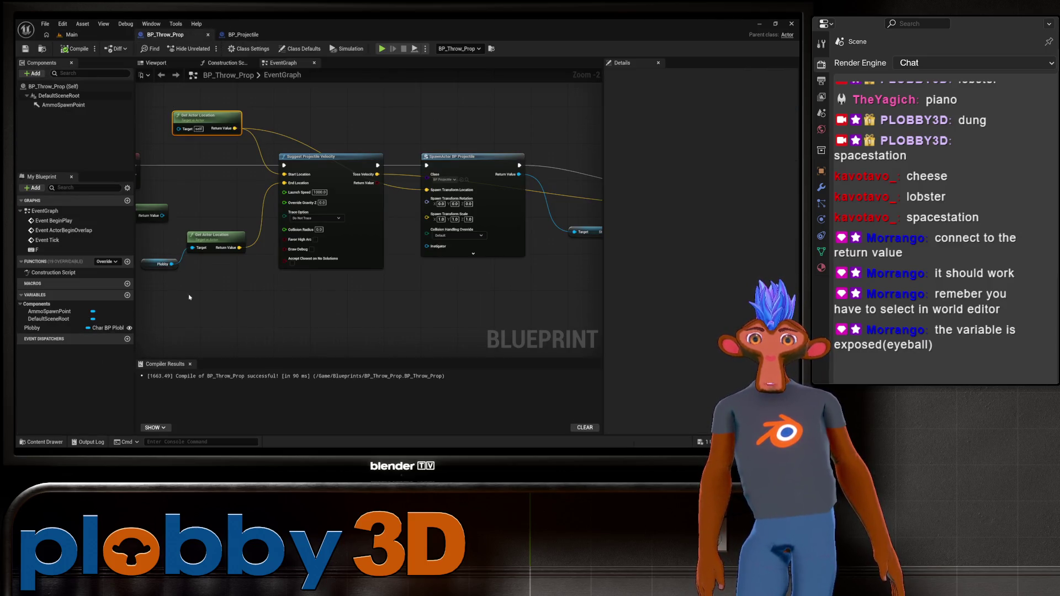
{"action": "left_click", "coordinate": [104, 36]}
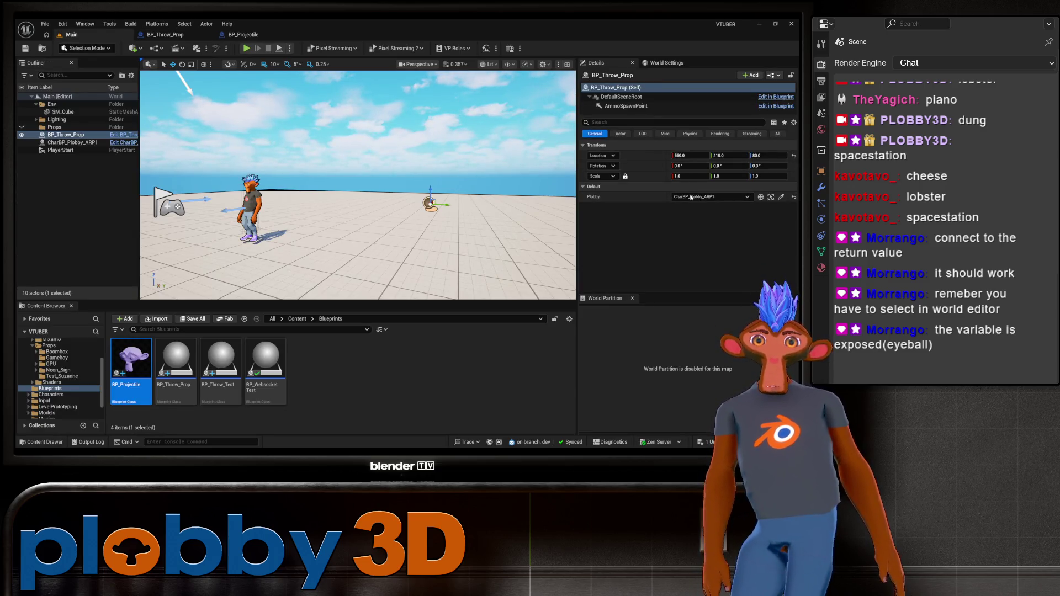
Check the Plobby reference, then select and frame CharBP_Plobby_ARP1 in the viewport
{"action": "left_click", "coordinate": [730, 198]}
{"action": "left_click", "coordinate": [730, 198]}
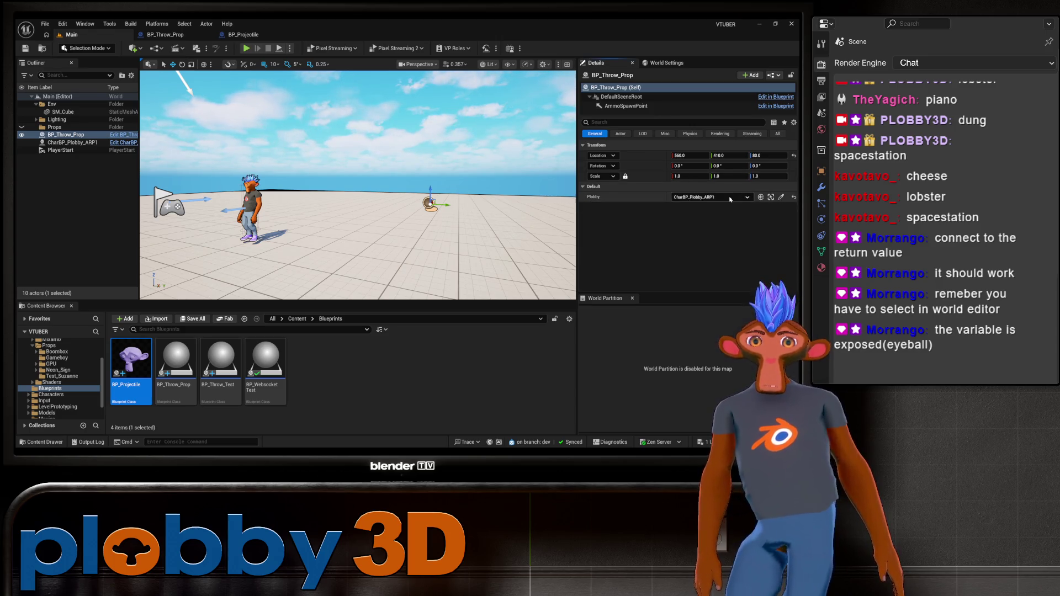
{"action": "left_click", "coordinate": [74, 143]}
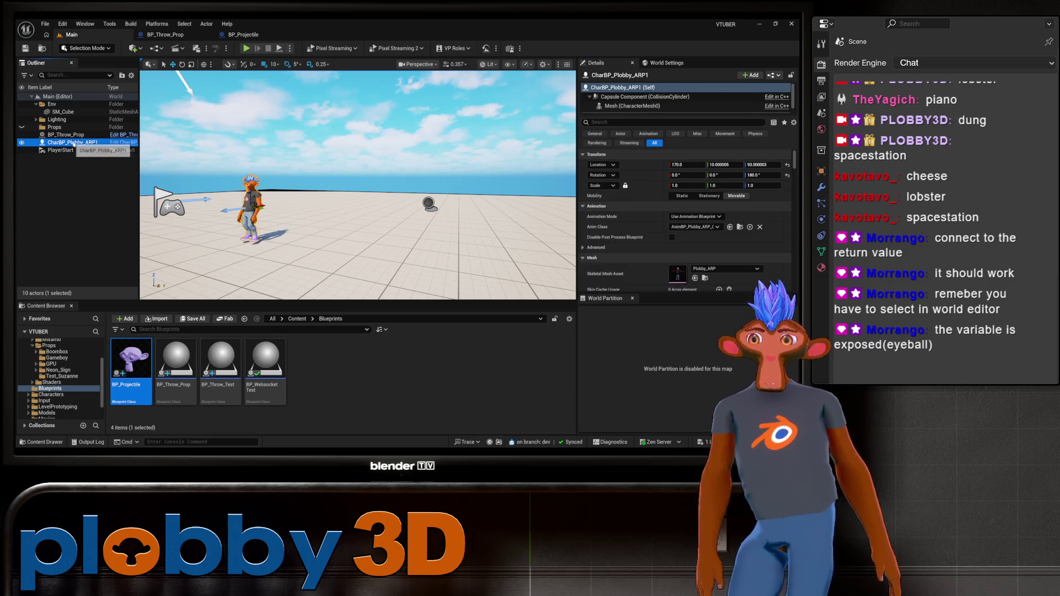
{"action": "key", "text": "f"}
{"action": "left_click_drag", "start_coordinate": [156, 169], "coordinate": [156, 169]}
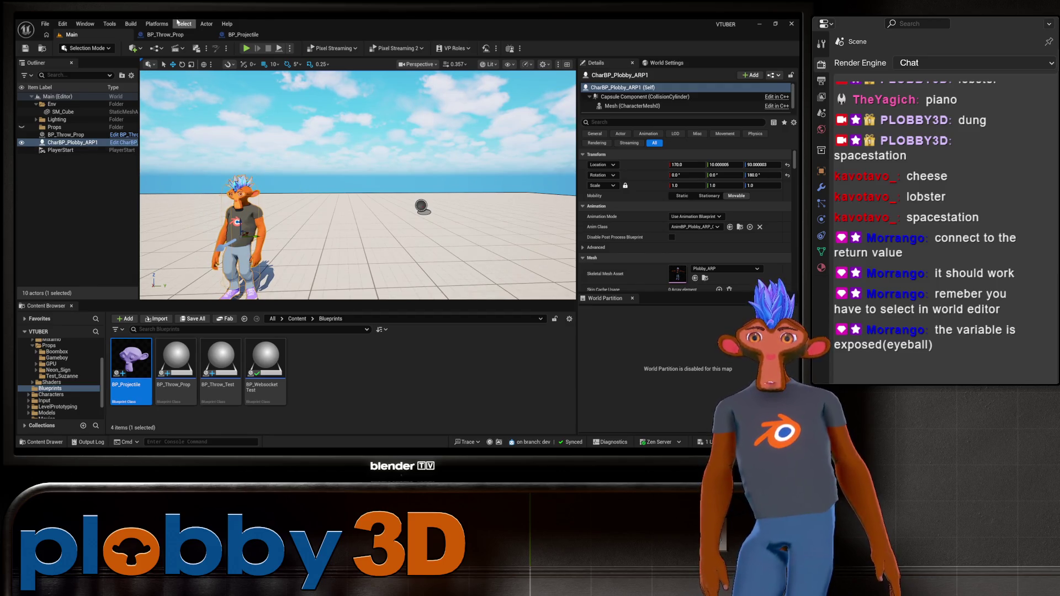
Play-test the level so pink projectiles land around the character, then reframe the editor view
{"action": "left_click", "coordinate": [246, 48]}
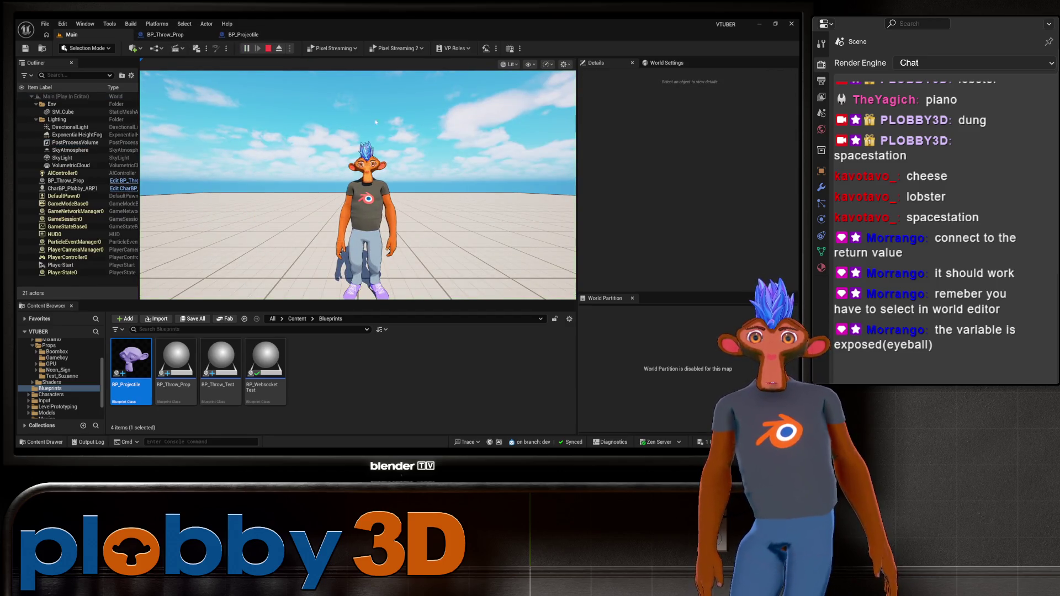
{"action": "left_click", "coordinate": [375, 121]}
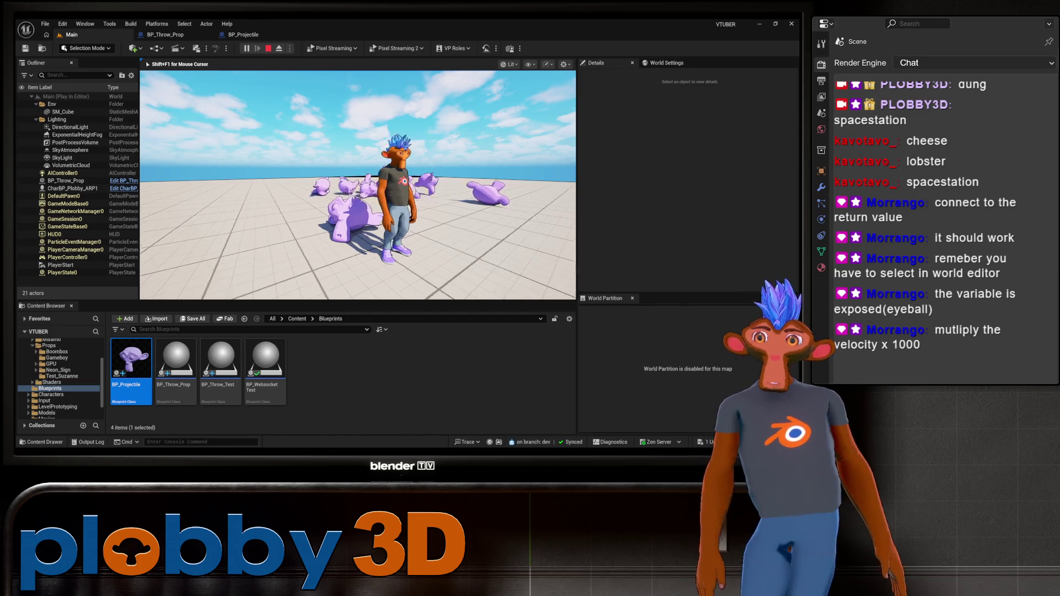
{"action": "key", "text": "Escape"}
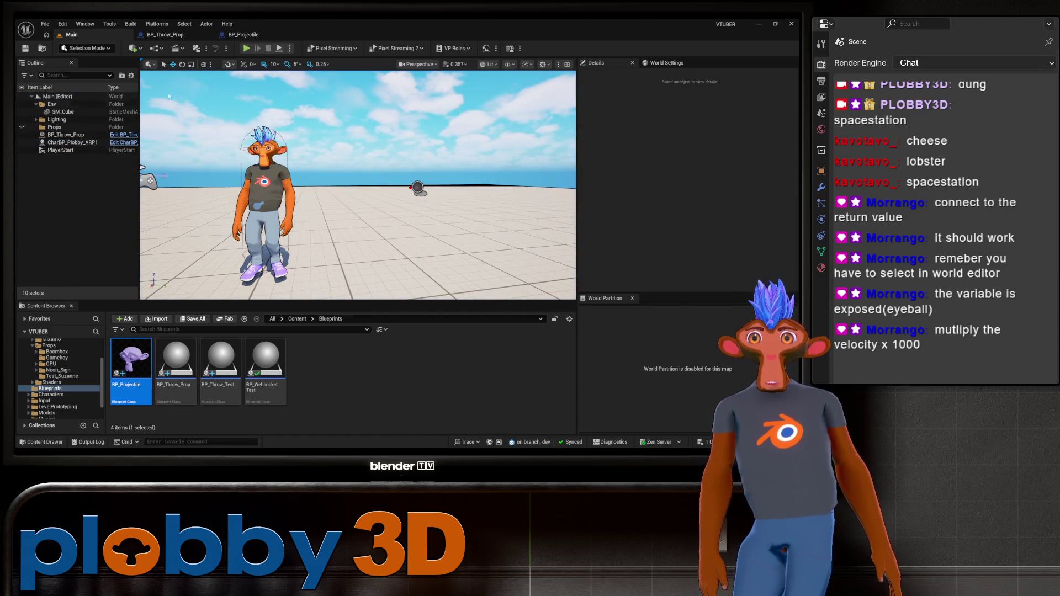
{"action": "left_click_drag", "start_coordinate": [168, 96], "coordinate": [174, 122]}
{"action": "left_click_drag", "start_coordinate": [384, 102], "coordinate": [388, 110]}
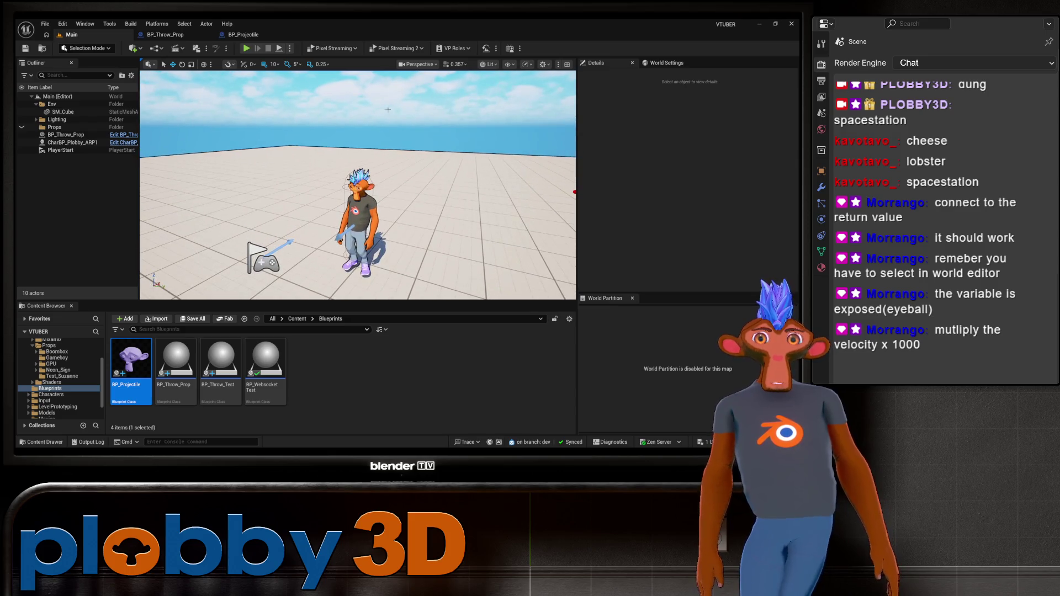
In BP_Throw_Prop's graph, move the Static Mesh getter above the Add Impulse node
{"action": "left_click", "coordinate": [243, 34]}
{"action": "left_click", "coordinate": [166, 34]}
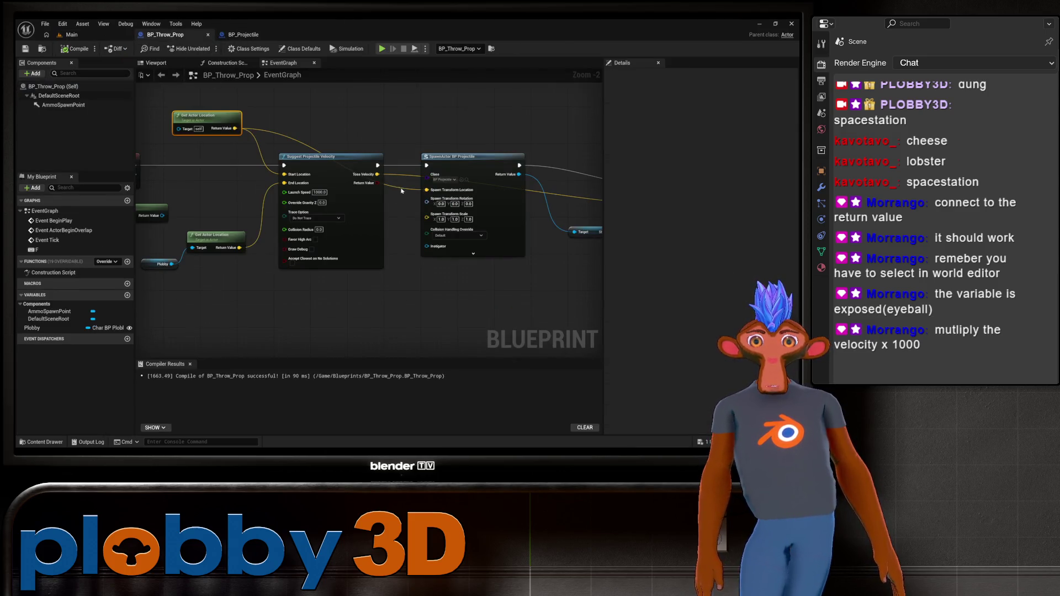
{"action": "left_click_drag", "start_coordinate": [311, 292], "coordinate": [248, 289]}
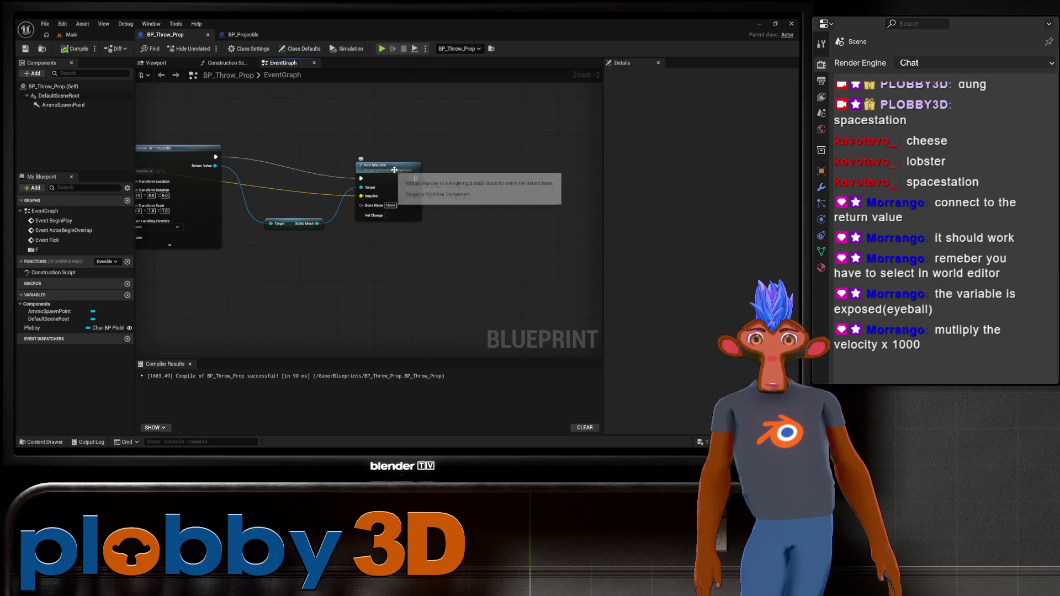
{"action": "left_click", "coordinate": [476, 140]}
{"action": "scroll", "coordinate": [508, 248], "scroll_direction": "up", "scroll_amount": 2}
{"action": "scroll", "coordinate": [288, 267], "scroll_direction": "down", "scroll_amount": 2}
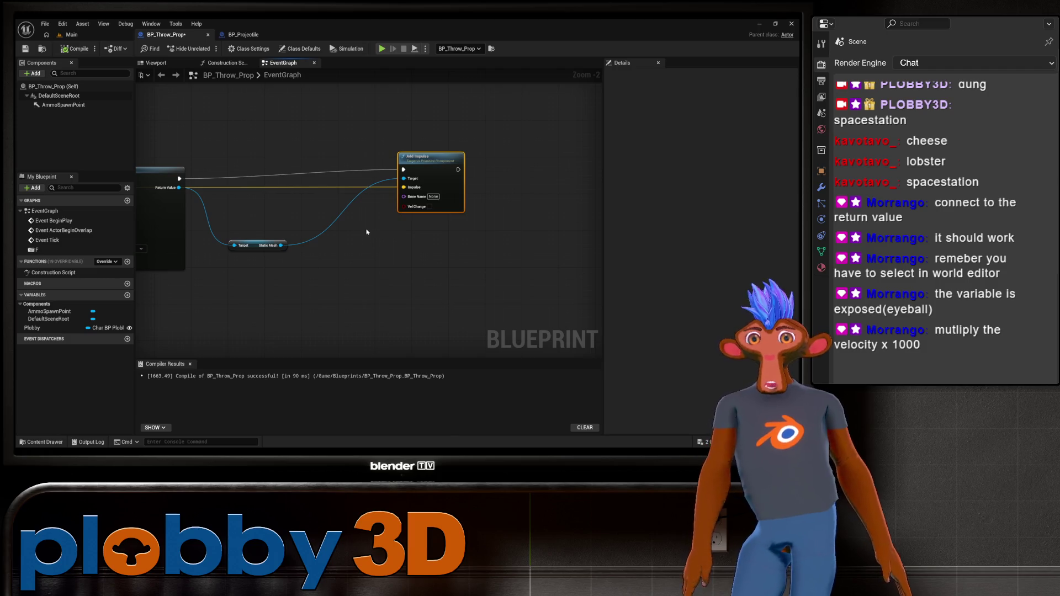
{"action": "left_click_drag", "start_coordinate": [254, 245], "coordinate": [269, 109]}
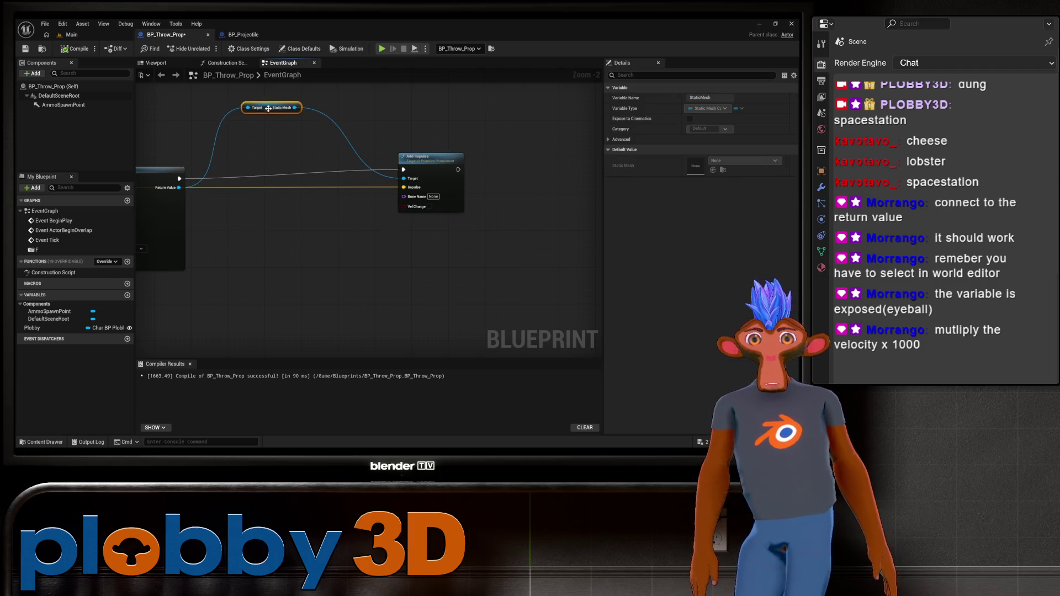
Break the Impulse input link and add a vector Multiply node
{"action": "right_click", "coordinate": [405, 188]}
{"action": "left_click", "coordinate": [430, 201]}
{"action": "mouse_move", "coordinate": [179, 188]}
{"action": "left_mouse_down"}
{"action": "mouse_move", "coordinate": [259, 229]}
{"action": "mouse_move", "coordinate": [248, 226]}
{"action": "left_mouse_up"}
{"action": "type", "text": "multipl"}
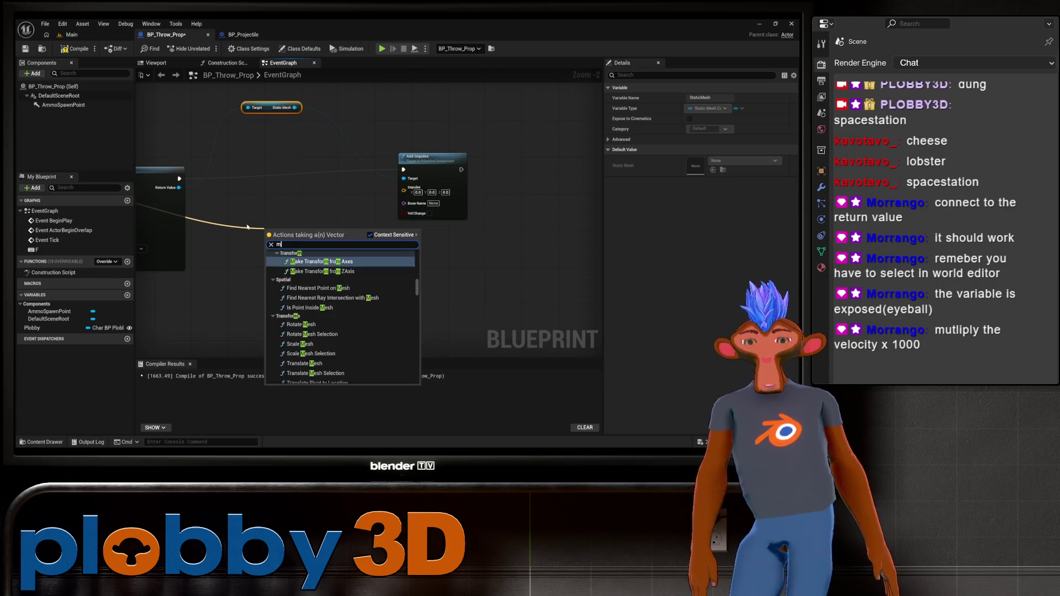
{"action": "key", "text": "Return"}
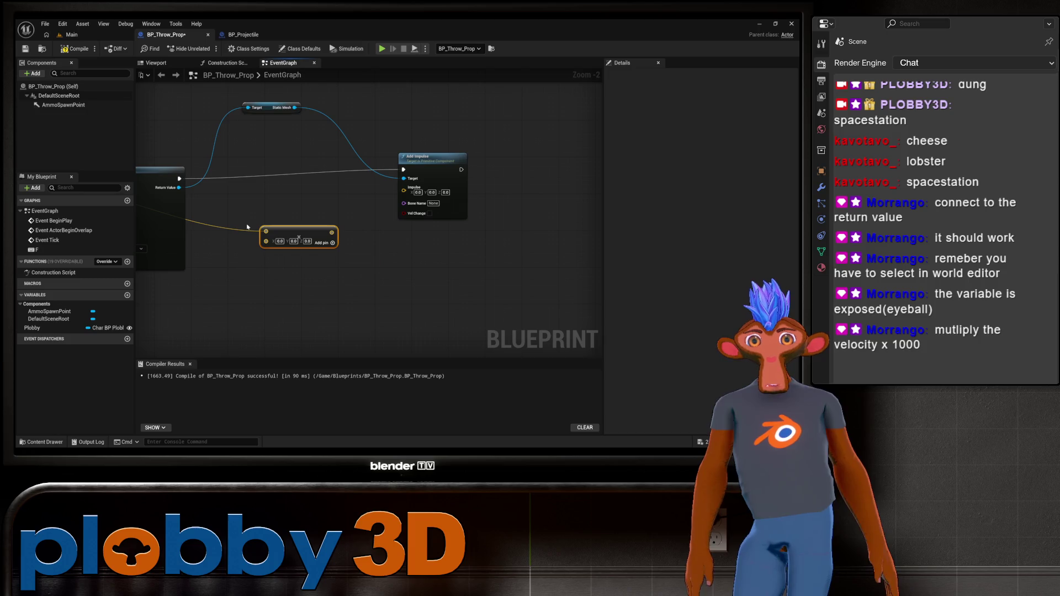
{"action": "left_click", "coordinate": [248, 226]}
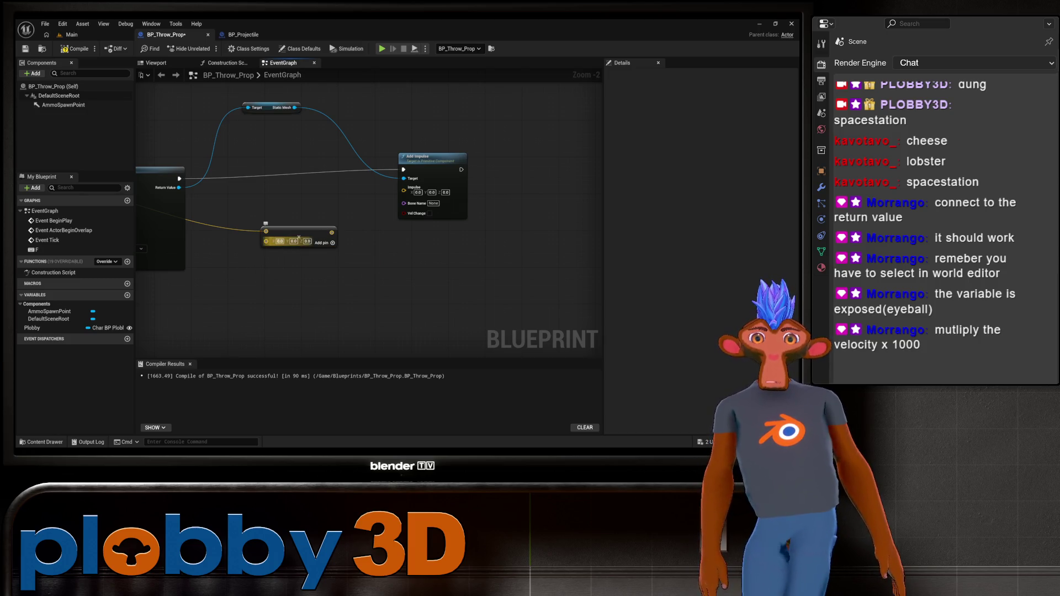
Set the multiplier to 1000, 1000, 1000, feed it into Impulse, and compile
{"action": "type", "text": "100"}
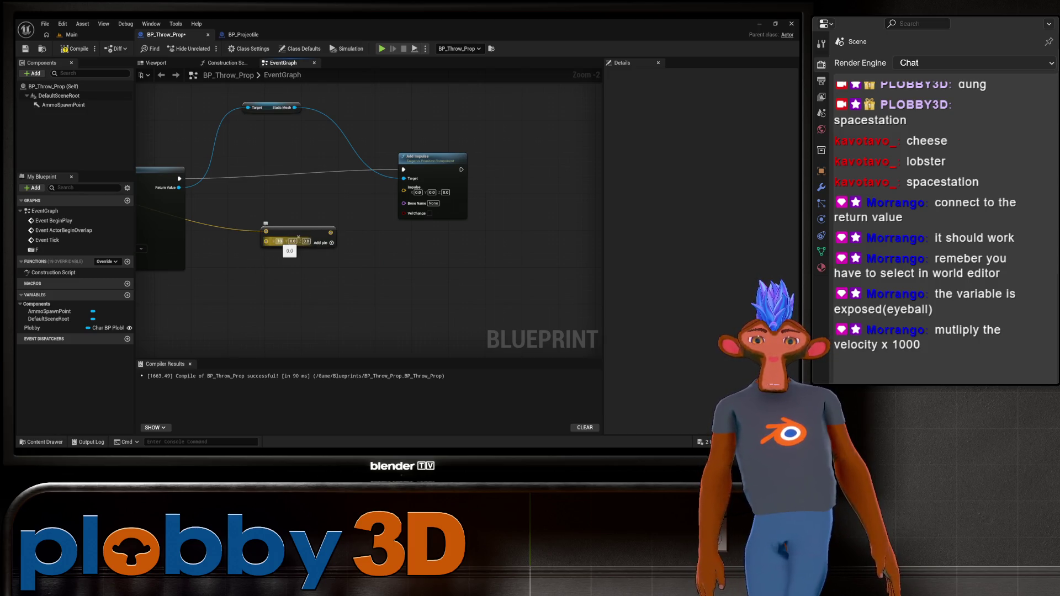
{"action": "key", "text": "Return"}
{"action": "type", "text": "00"}
{"action": "left_click", "coordinate": [300, 241]}
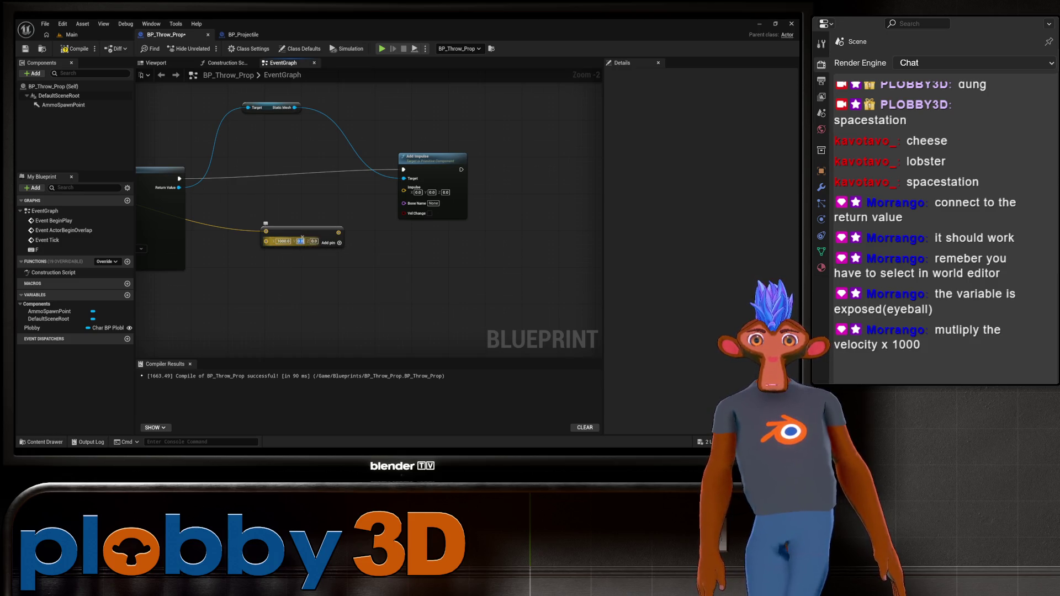
{"action": "type", "text": "1000"}
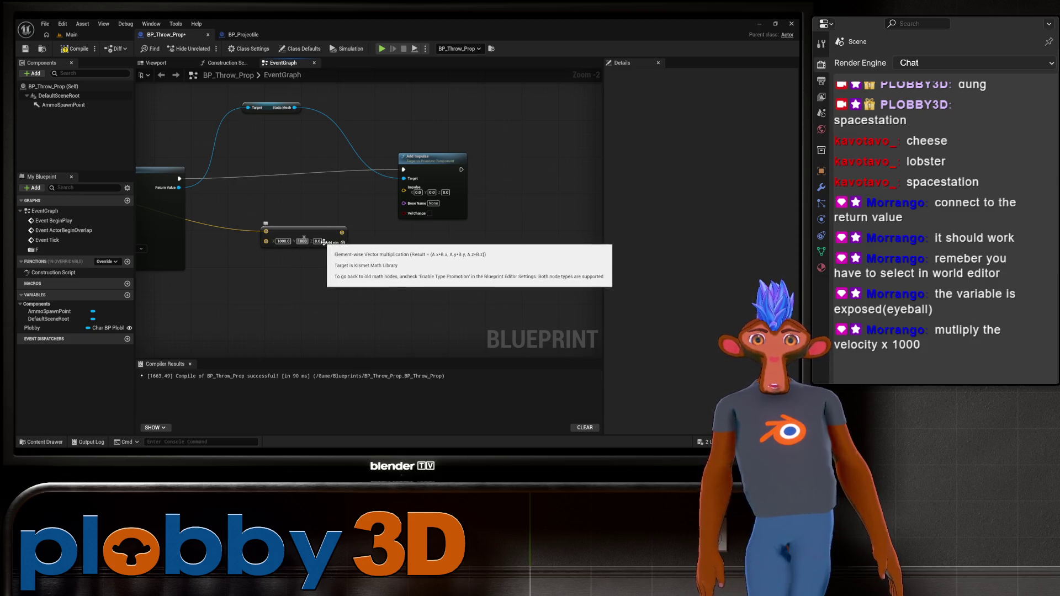
{"action": "left_click", "coordinate": [321, 241]}
{"action": "type", "text": "1000"}
{"action": "key", "text": "Return"}
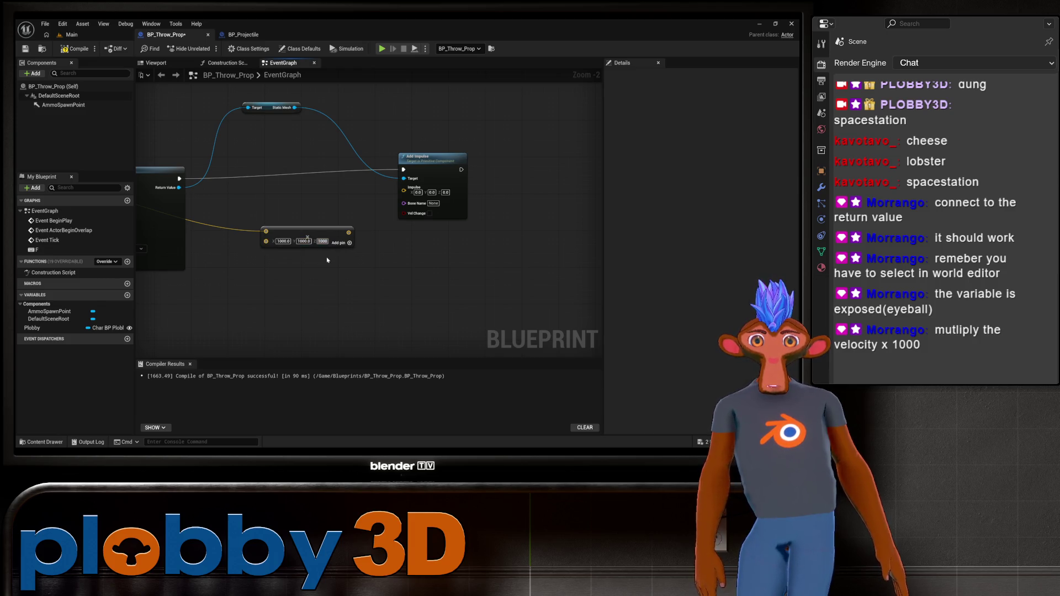
{"action": "mouse_move", "coordinate": [352, 233]}
{"action": "left_mouse_down"}
{"action": "mouse_move", "coordinate": [396, 229]}
{"action": "mouse_move", "coordinate": [403, 188]}
{"action": "left_mouse_up"}
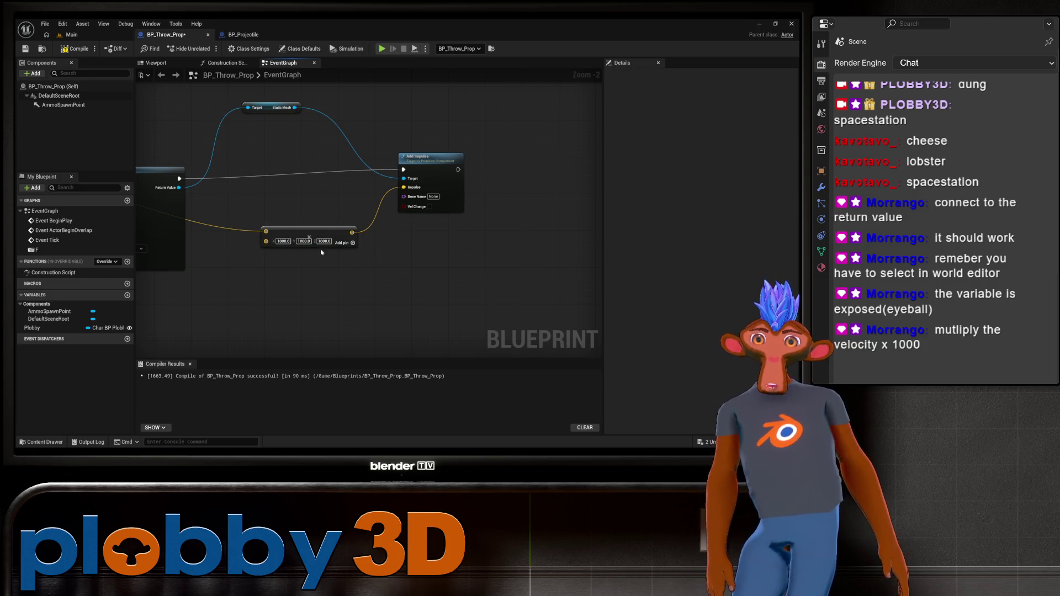
{"action": "left_click", "coordinate": [75, 48]}
{"action": "left_click_drag", "start_coordinate": [304, 204], "coordinate": [499, 215]}
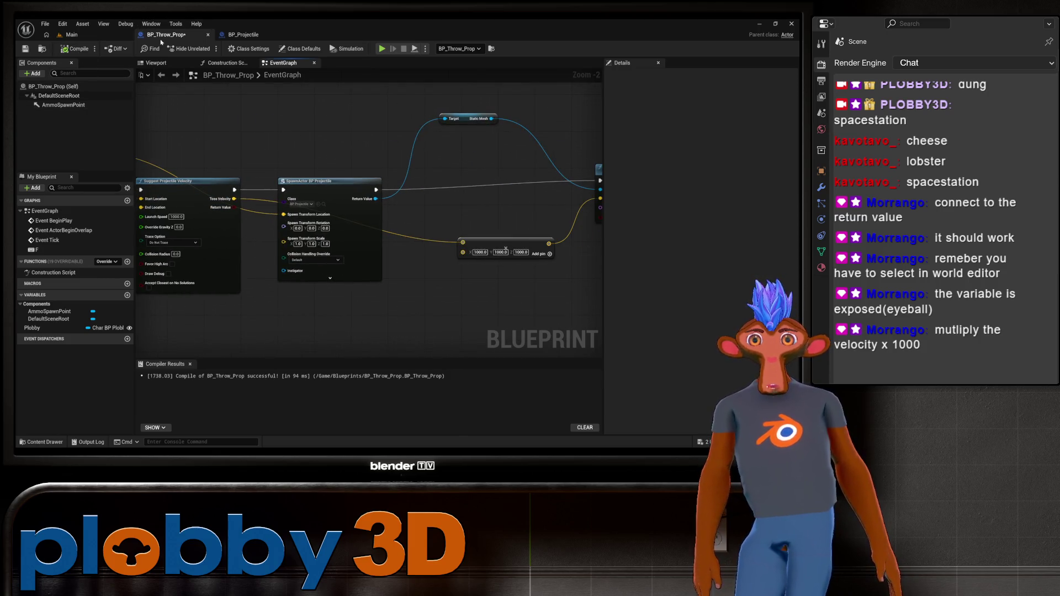
Play-test the 1000× impulse from the Main level, then switch to the BP_Projectile graph
{"action": "left_click", "coordinate": [71, 34]}
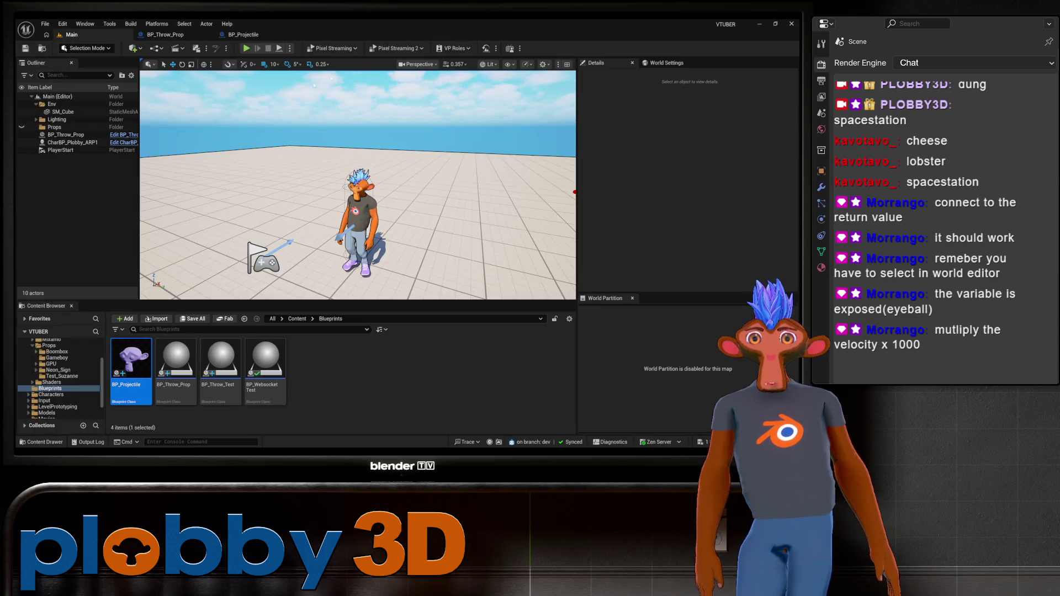
{"action": "left_click", "coordinate": [250, 50]}
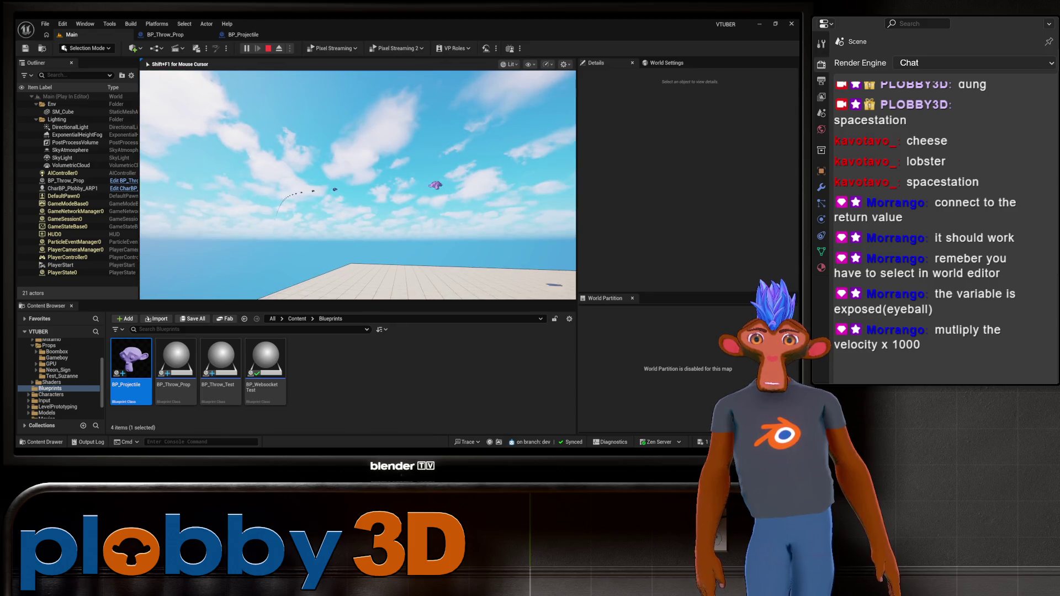
{"action": "key", "text": "Escape"}
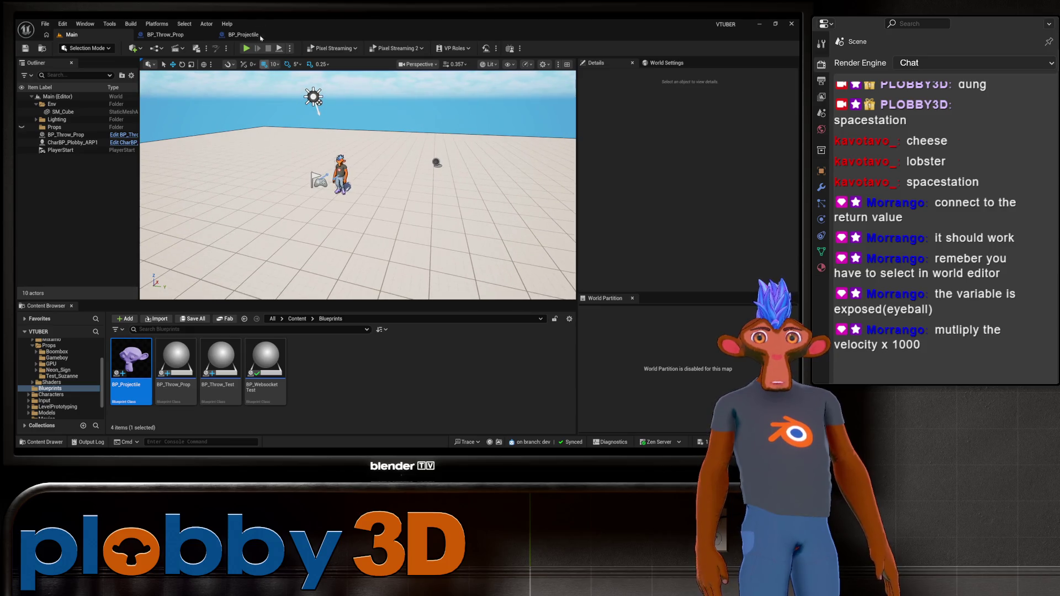
{"action": "left_click", "coordinate": [258, 36]}
Review the projectile's hit-handling nodes, then bring BP_Throw_Prop's Add Impulse node into view
{"action": "left_click_drag", "start_coordinate": [481, 201], "coordinate": [296, 189]}
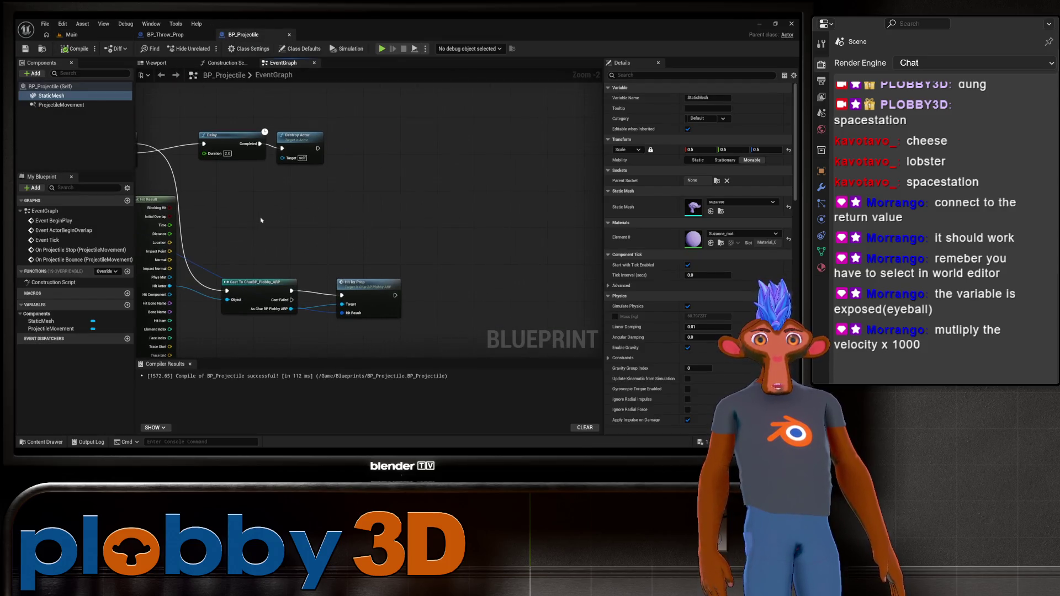
{"action": "mouse_move", "coordinate": [260, 220]}
{"action": "left_mouse_down"}
{"action": "mouse_move", "coordinate": [433, 181]}
{"action": "mouse_move", "coordinate": [563, 309]}
{"action": "mouse_move", "coordinate": [287, 320]}
{"action": "left_mouse_up"}
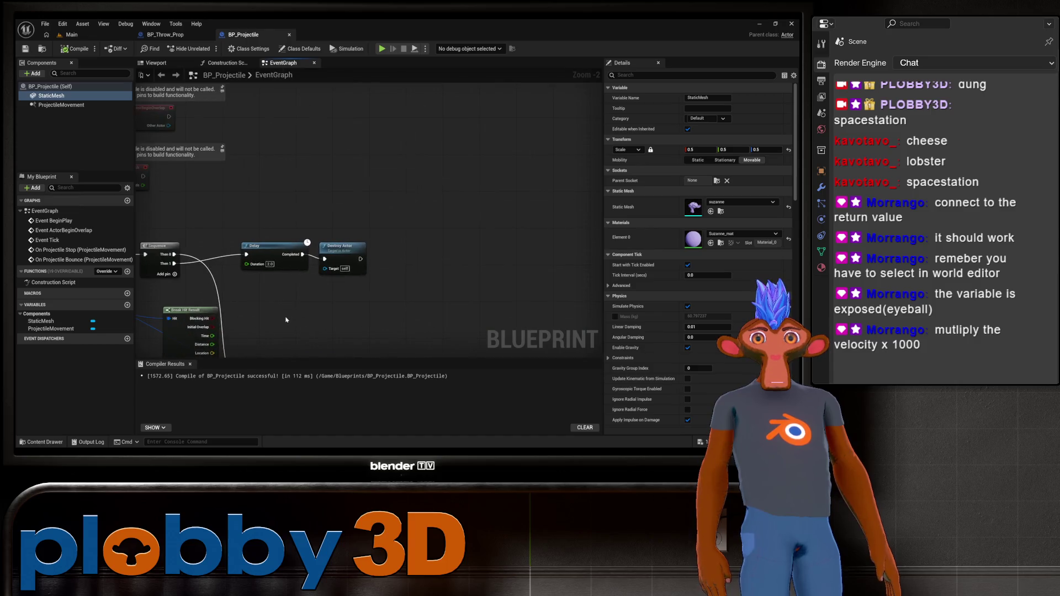
{"action": "left_click", "coordinate": [175, 35]}
{"action": "left_click_drag", "start_coordinate": [428, 290], "coordinate": [318, 282]}
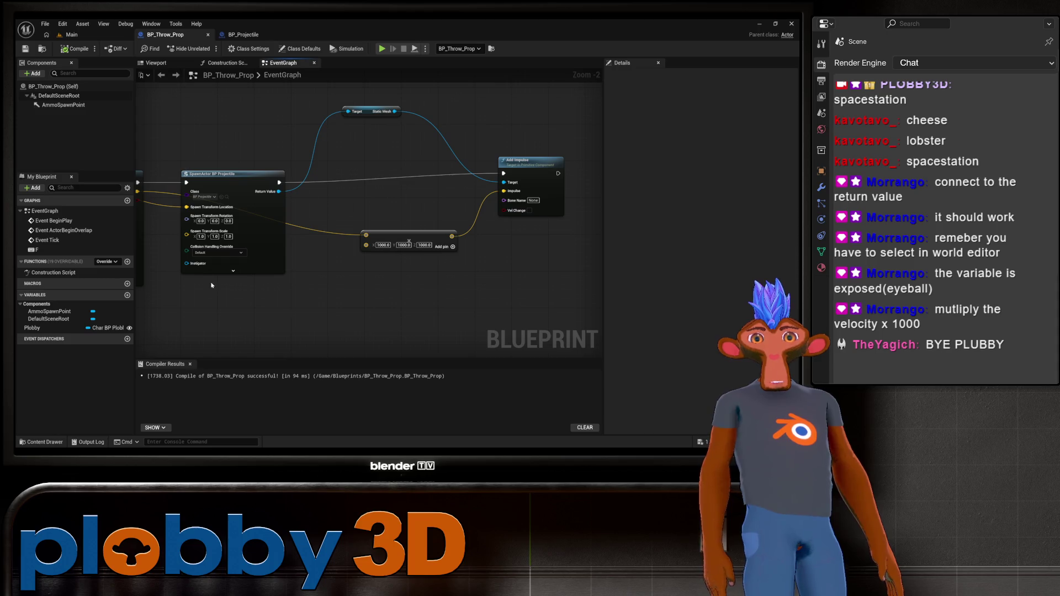
Set the Add Impulse multiplier vector to 100, 100, 100, replacing the 1000 values
{"action": "left_click", "coordinate": [383, 245]}
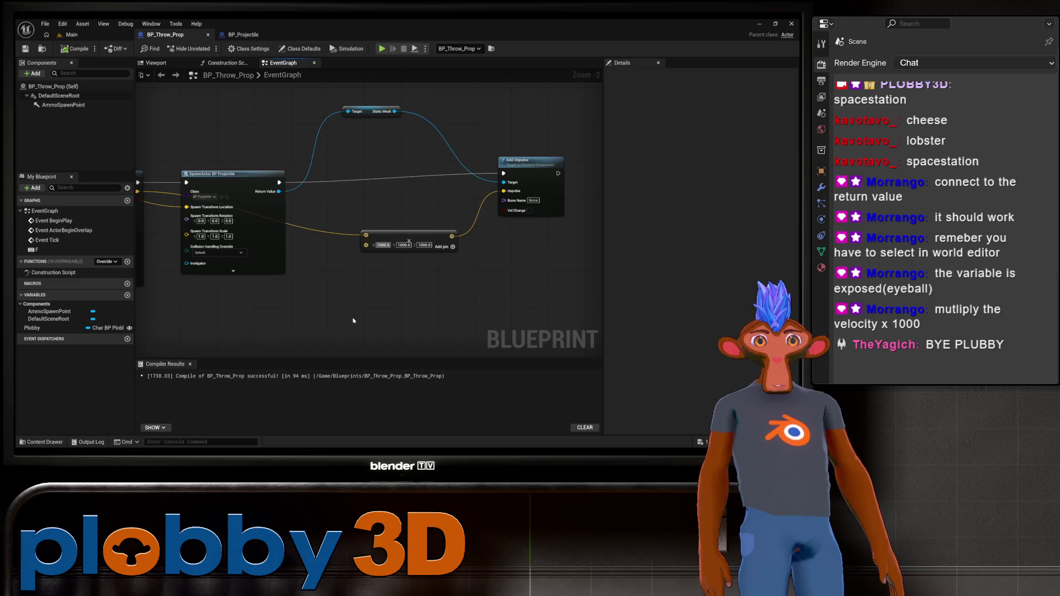
{"action": "type", "text": "1000"}
{"action": "key", "text": "Tab"}
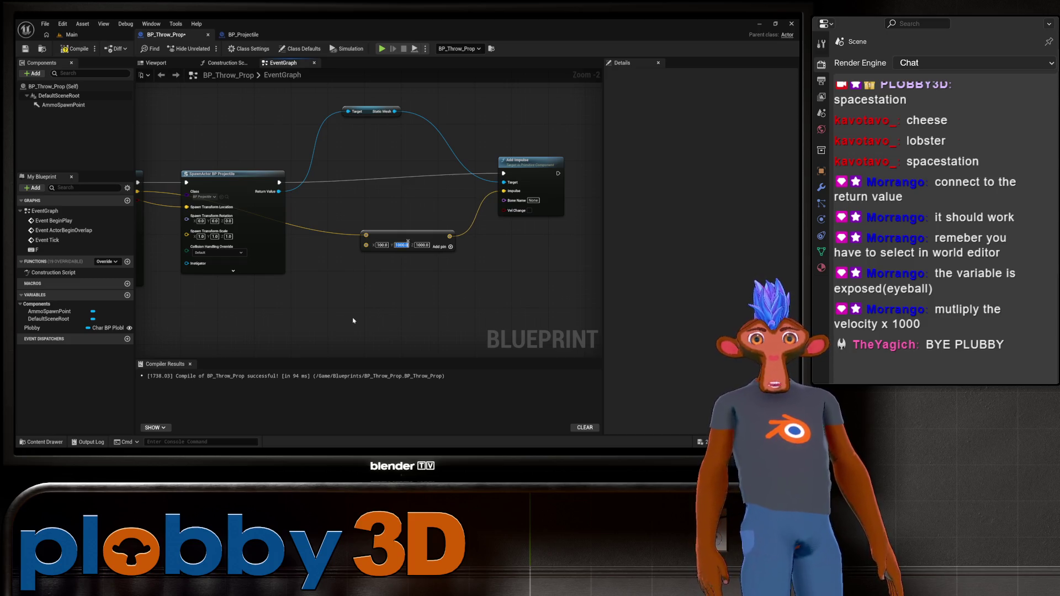
{"action": "type", "text": "1000"}
{"action": "key", "text": "Tab"}
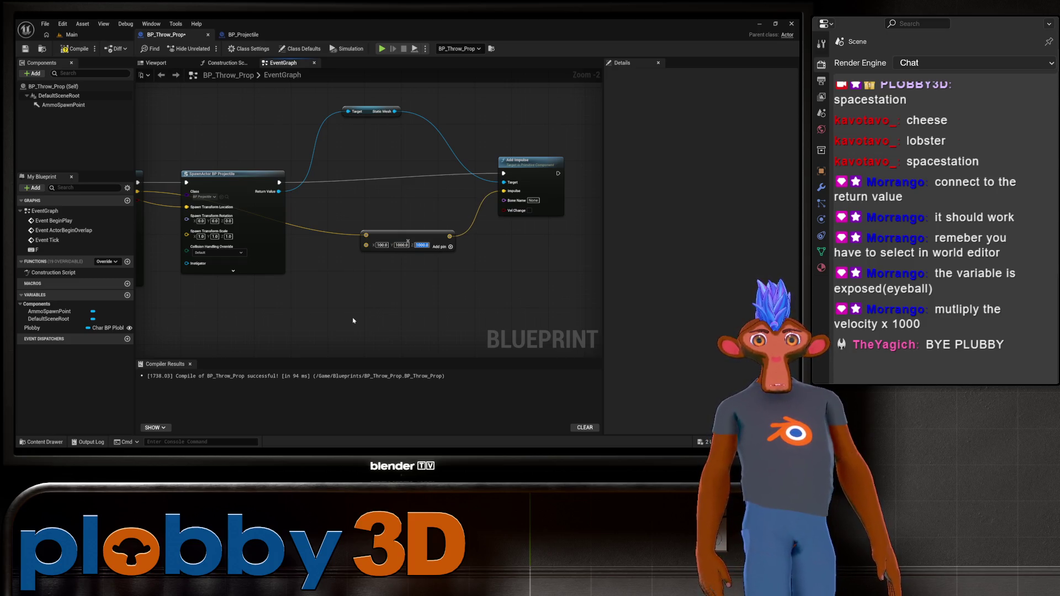
{"action": "type", "text": "100"}
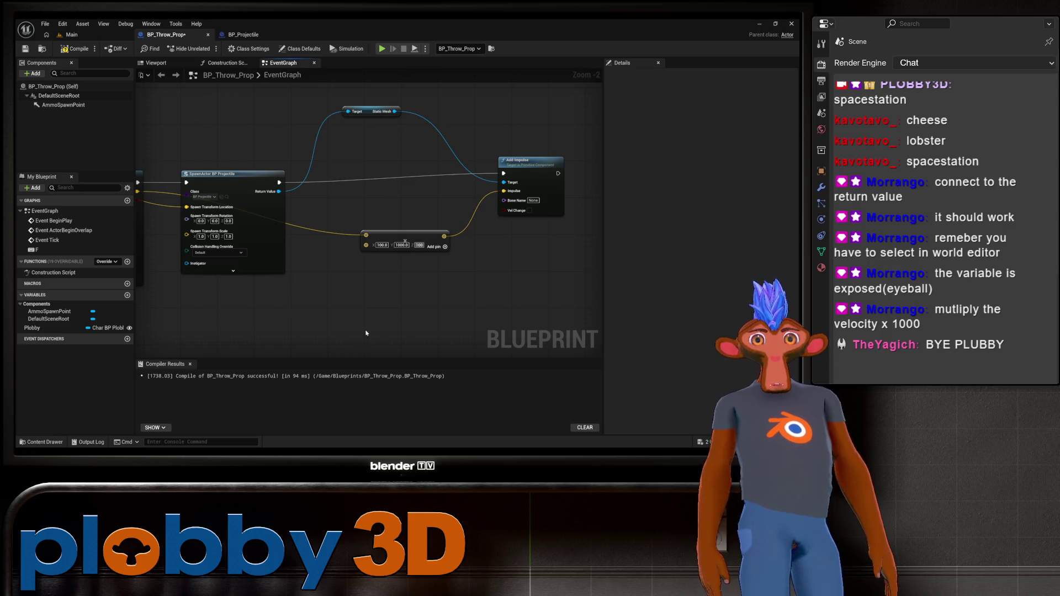
{"action": "left_click", "coordinate": [365, 228]}
{"action": "left_click", "coordinate": [391, 266]}
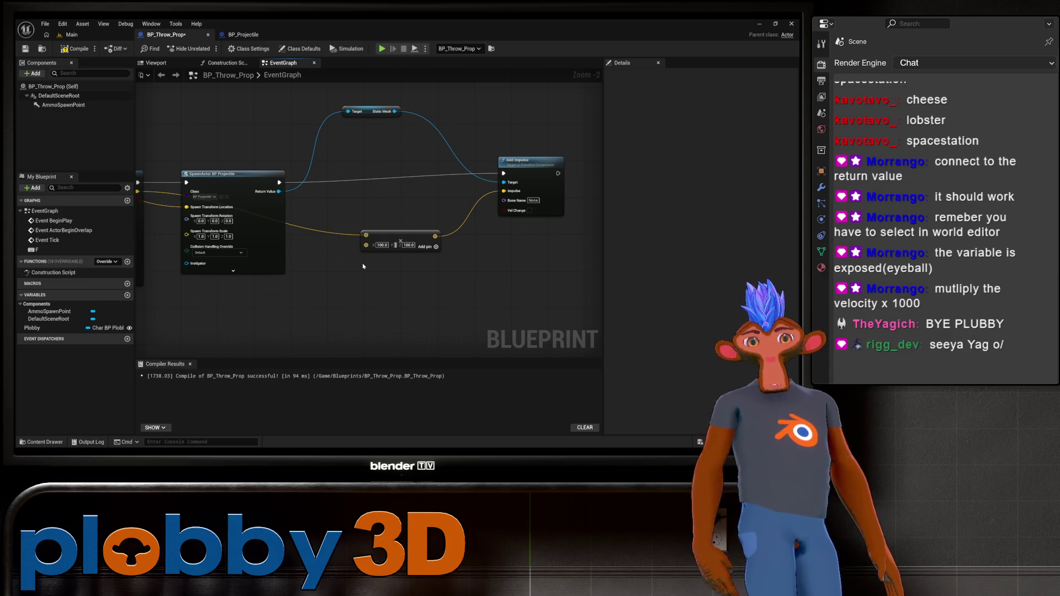
{"action": "type", "text": "100"}
{"action": "key", "text": "Return"}
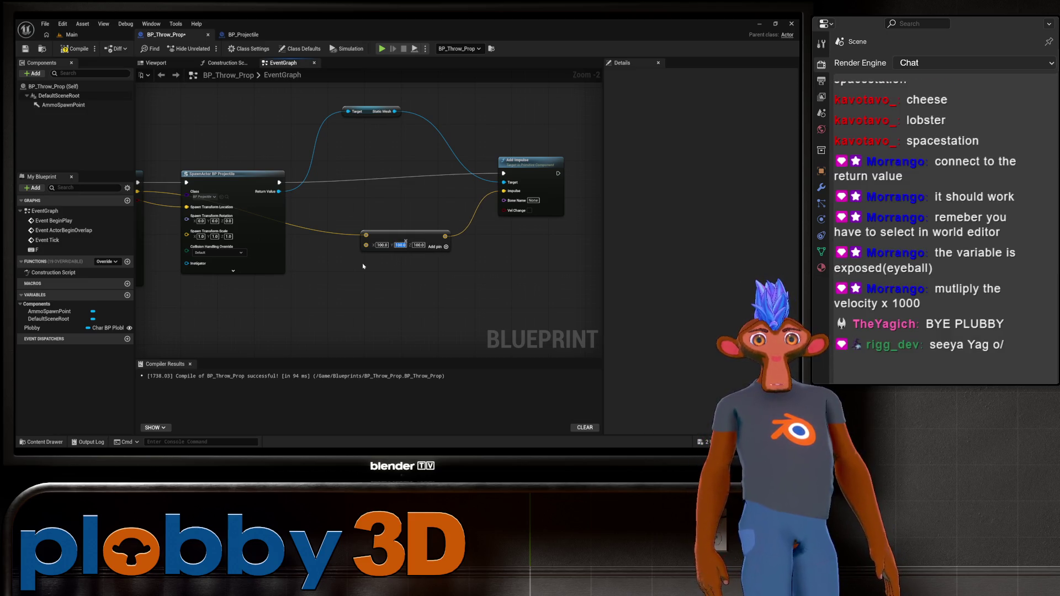
Recompile BP_Throw_Prop and look over the Suggest Projectile Velocity and Add Impulse nodes
{"action": "left_click", "coordinate": [75, 49]}
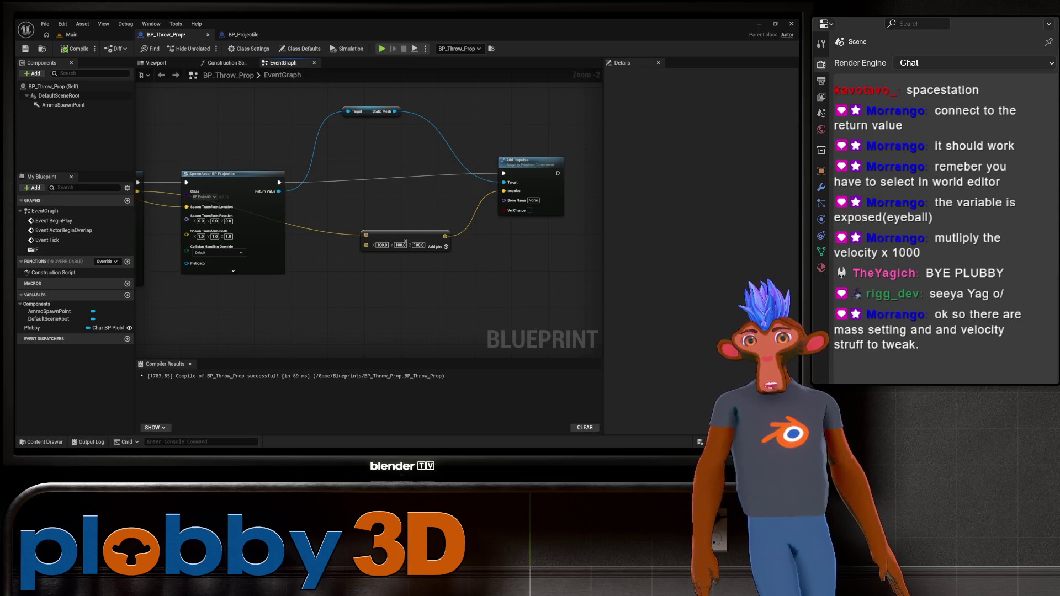
{"action": "left_click_drag", "start_coordinate": [426, 246], "coordinate": [589, 221]}
{"action": "mouse_move", "coordinate": [382, 293]}
{"action": "left_mouse_down"}
{"action": "mouse_move", "coordinate": [222, 288]}
{"action": "mouse_move", "coordinate": [385, 281]}
{"action": "left_mouse_up"}
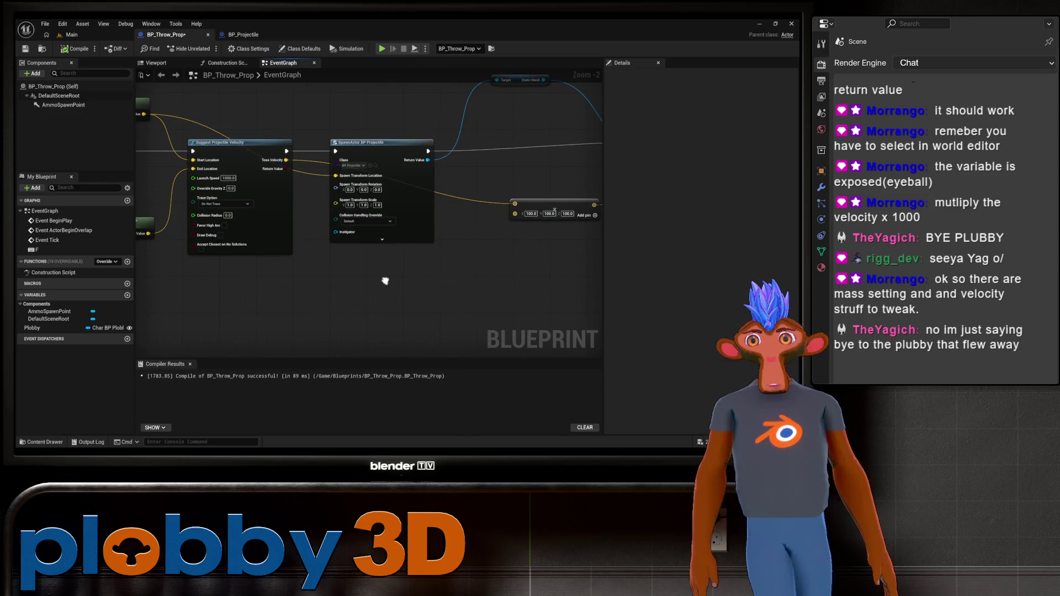
{"action": "mouse_move", "coordinate": [326, 266]}
{"action": "left_mouse_down"}
{"action": "mouse_move", "coordinate": [293, 286]}
{"action": "mouse_move", "coordinate": [251, 278]}
{"action": "mouse_move", "coordinate": [189, 293]}
{"action": "mouse_move", "coordinate": [183, 324]}
{"action": "left_mouse_up"}
{"action": "left_click_drag", "start_coordinate": [240, 304], "coordinate": [279, 320]}
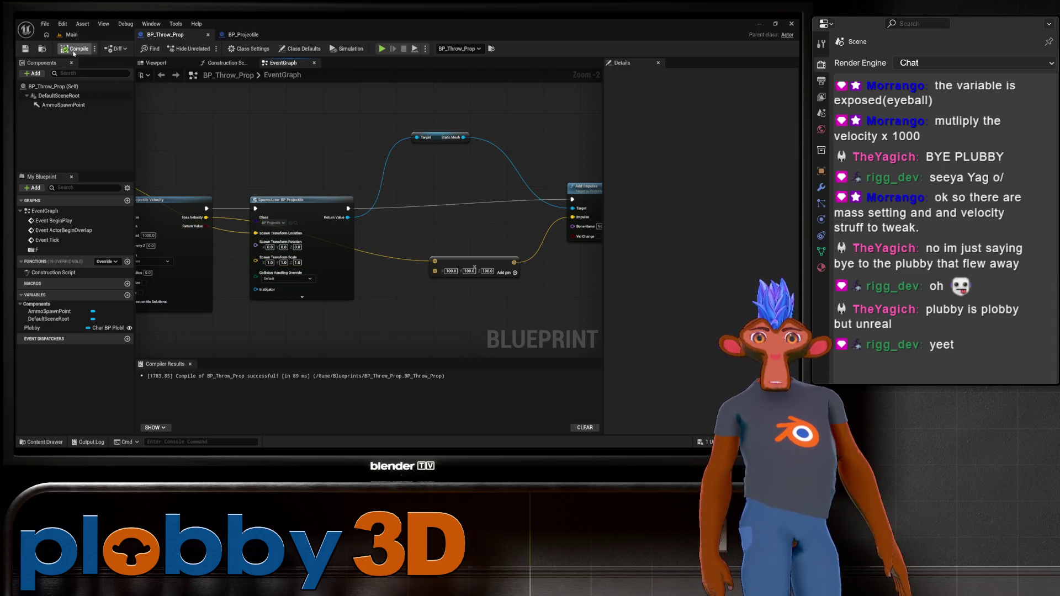
Check BP_Projectile's Cast To and Hit by Prop nodes, then play-test the throw in Main and stop
{"action": "left_click", "coordinate": [246, 35]}
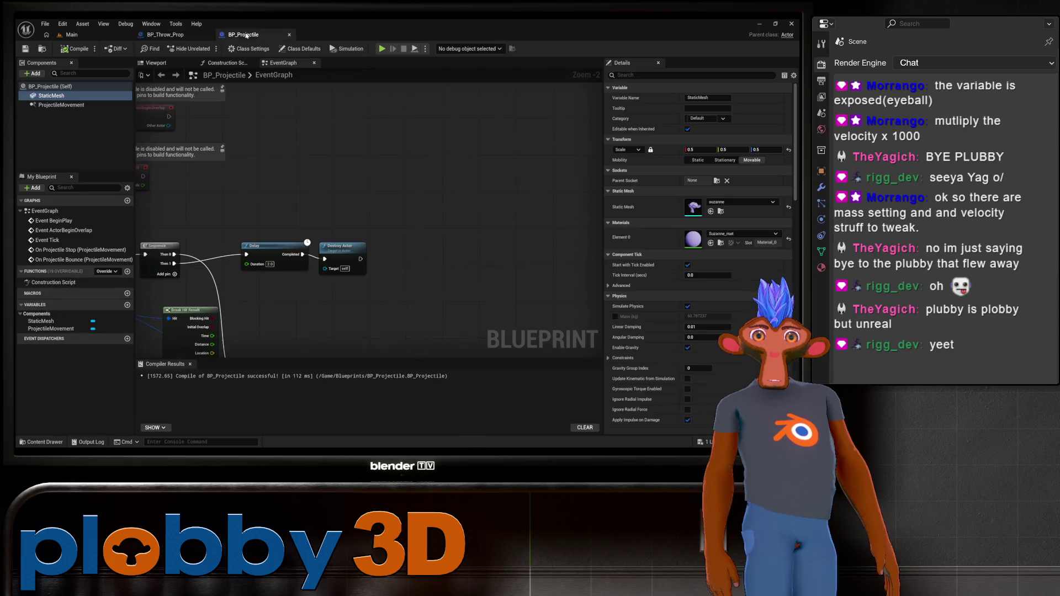
{"action": "left_click_drag", "start_coordinate": [331, 331], "coordinate": [364, 183]}
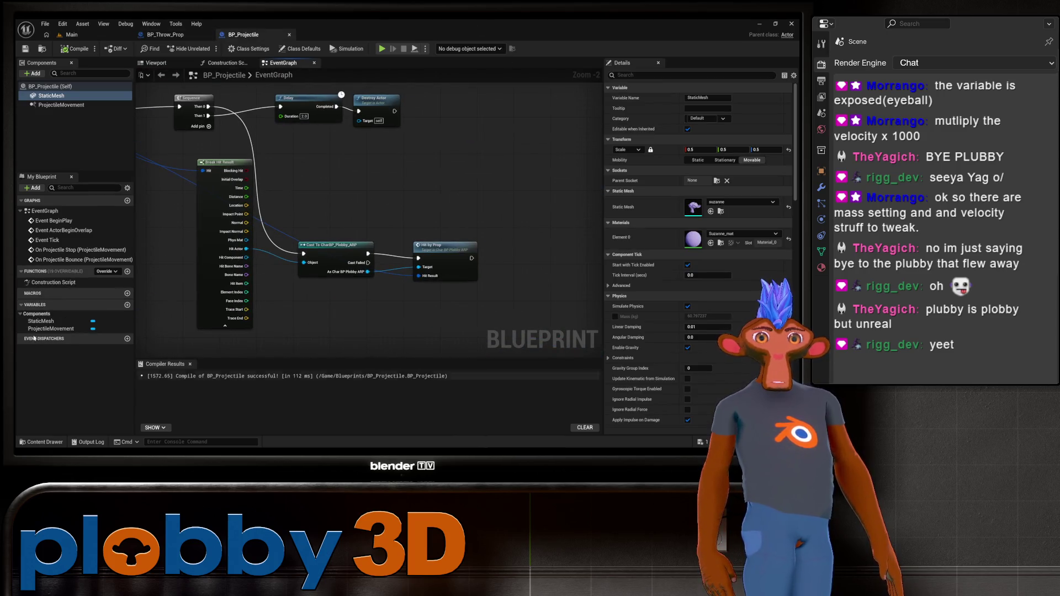
{"action": "left_click", "coordinate": [72, 34]}
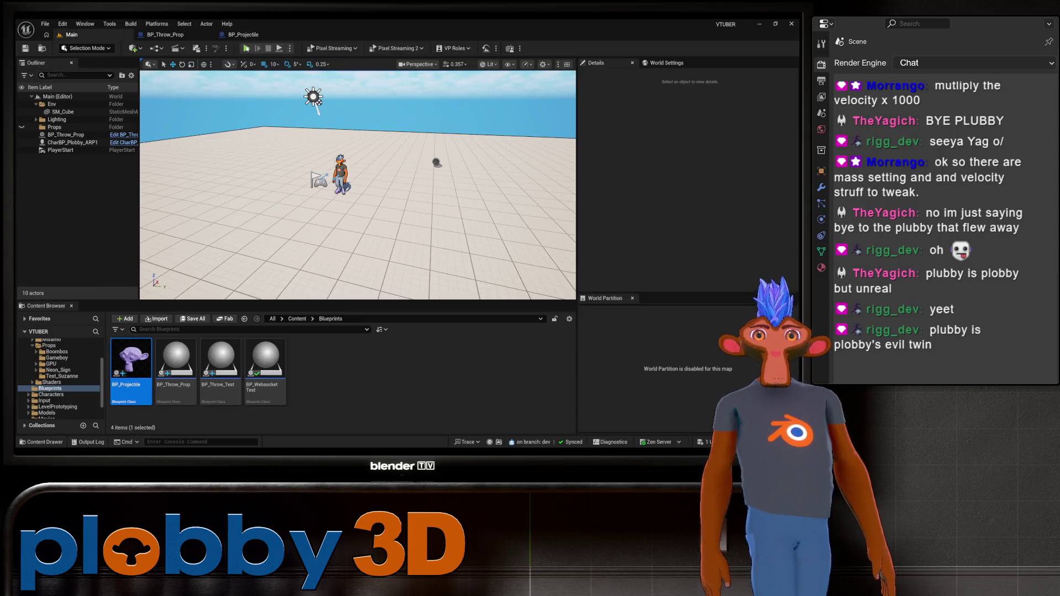
{"action": "left_click", "coordinate": [246, 48]}
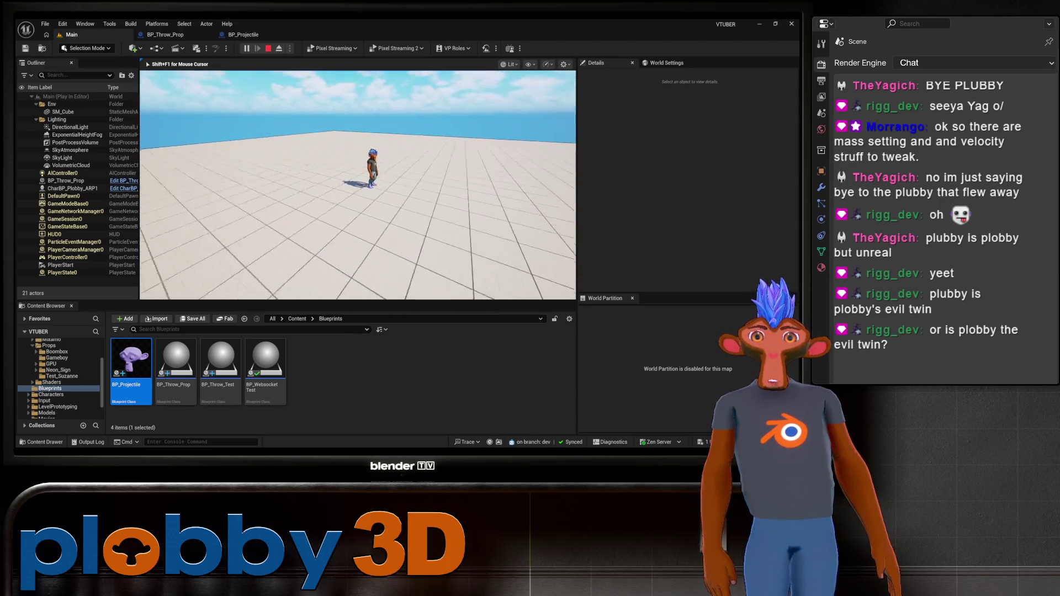
{"action": "key", "text": "Escape"}
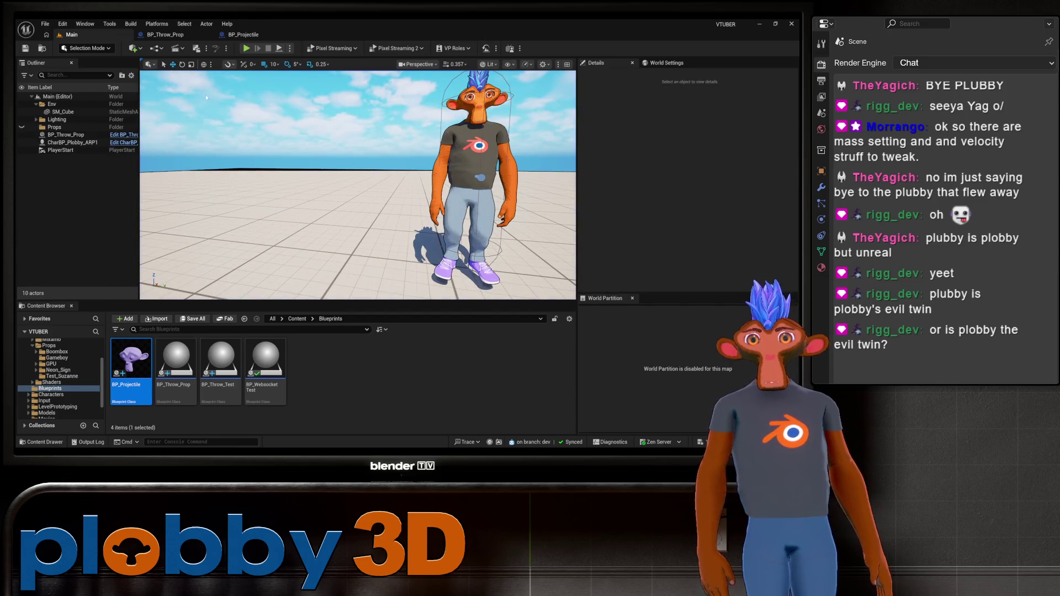
Inspect BP_Projectile's ProjectileMovement component settings and return to the blueprint
{"action": "left_click", "coordinate": [287, 34]}
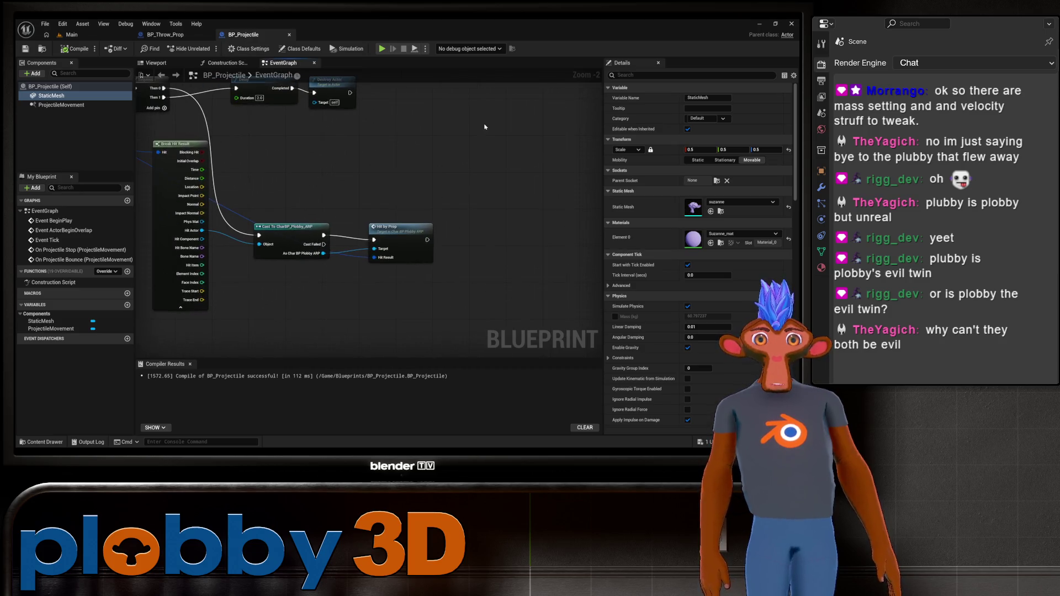
{"action": "left_click", "coordinate": [72, 105]}
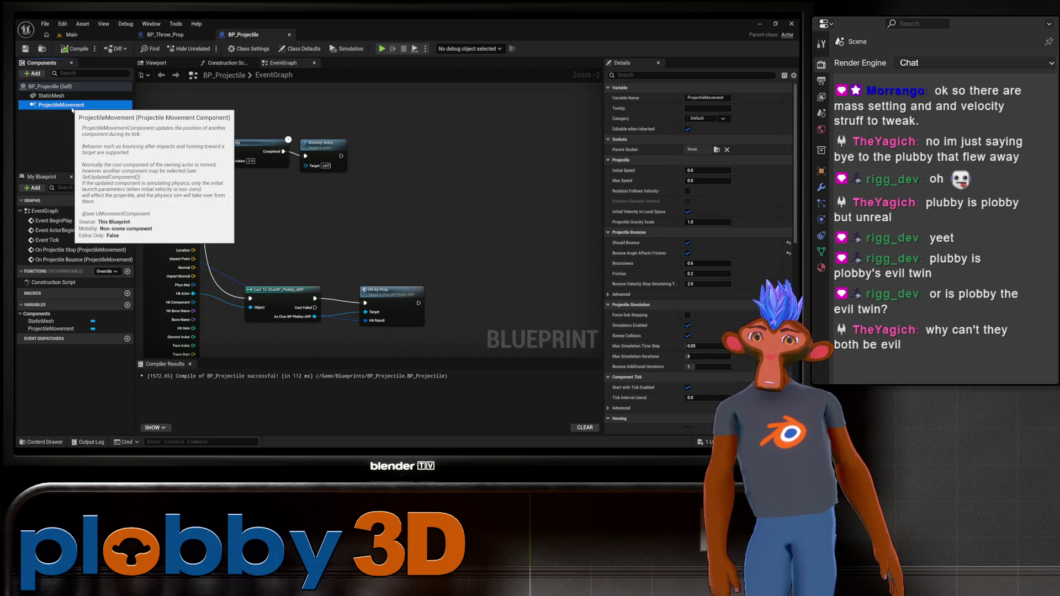
{"action": "left_click", "coordinate": [103, 34]}
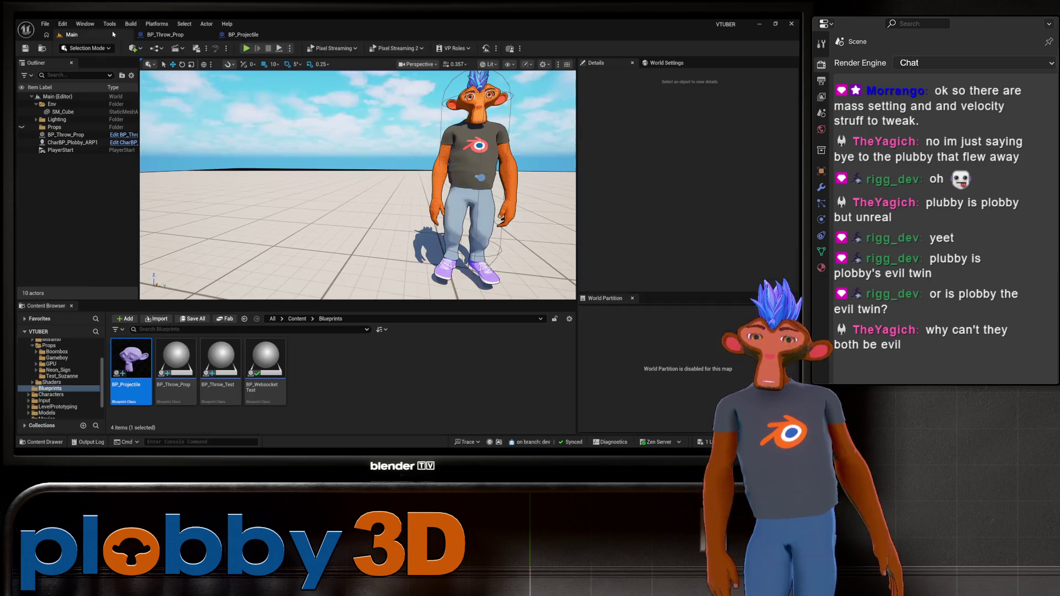
{"action": "left_click", "coordinate": [186, 37]}
{"action": "left_click", "coordinate": [230, 36]}
Enable the StaticMesh component's Mass (kg) override at 100 kg
{"action": "left_click", "coordinate": [51, 96]}
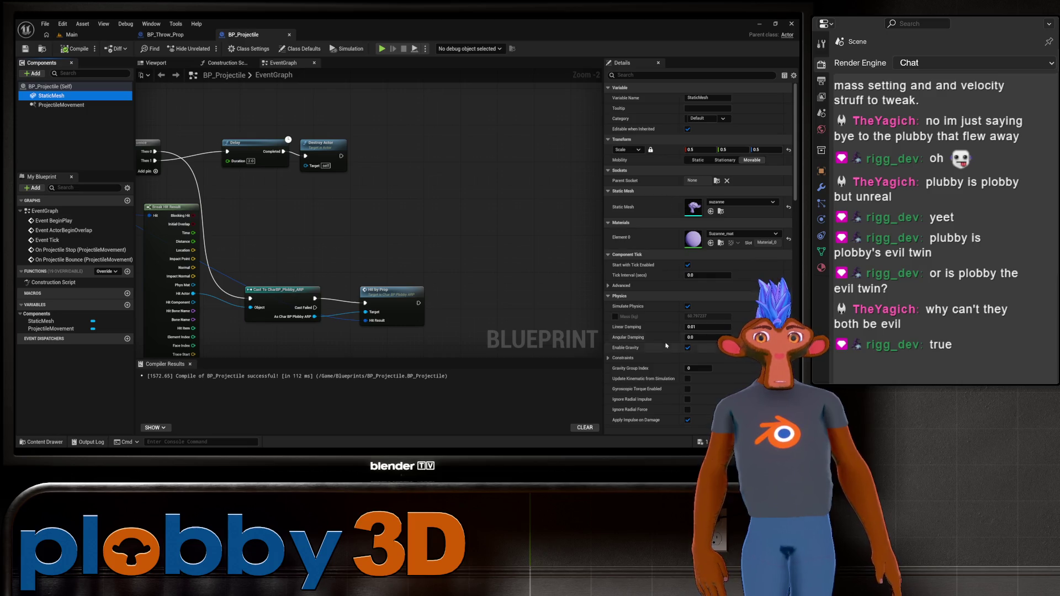
{"action": "scroll", "coordinate": [663, 282], "scroll_direction": "down", "scroll_amount": 1}
{"action": "scroll", "coordinate": [655, 265], "scroll_direction": "down", "scroll_amount": 2}
{"action": "scroll", "coordinate": [656, 264], "scroll_direction": "down", "scroll_amount": 2}
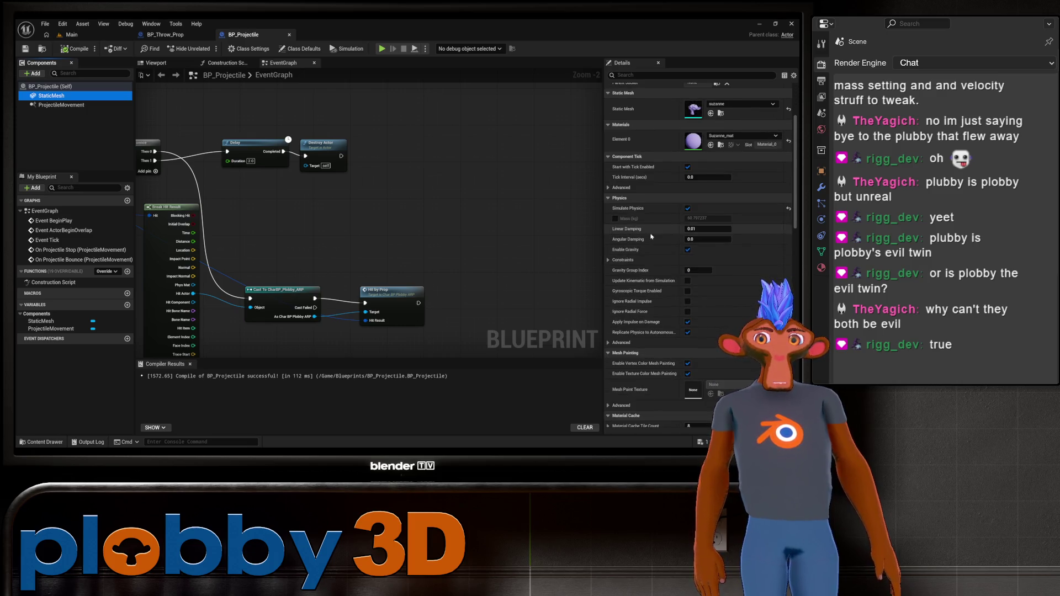
{"action": "mouse_move", "coordinate": [274, 81]}
{"action": "left_mouse_down"}
{"action": "mouse_move", "coordinate": [495, 51]}
{"action": "mouse_move", "coordinate": [4, 104]}
{"action": "left_mouse_up"}
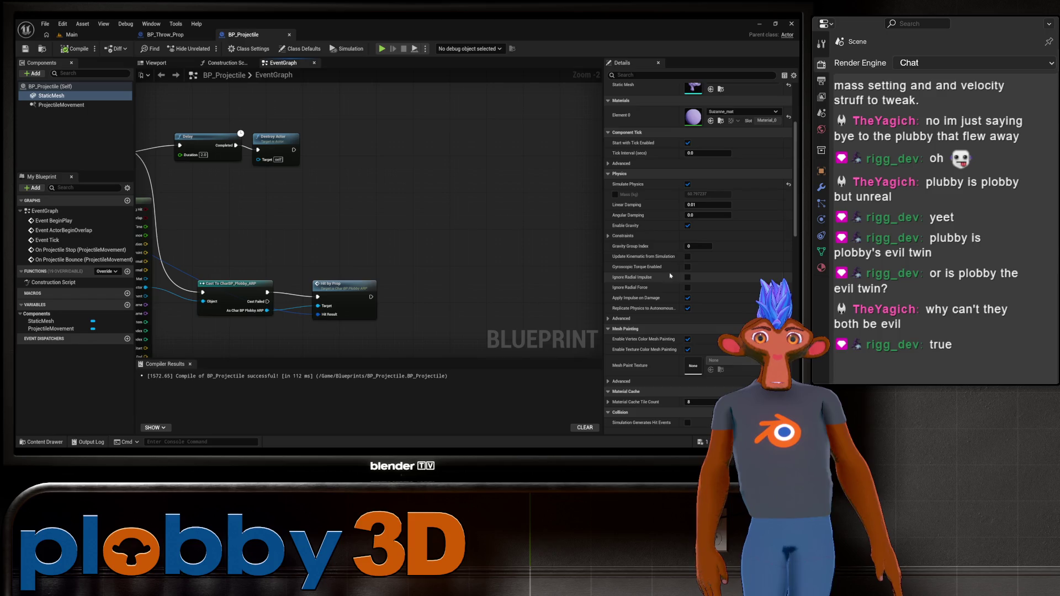
{"action": "mouse_move", "coordinate": [647, 269]}
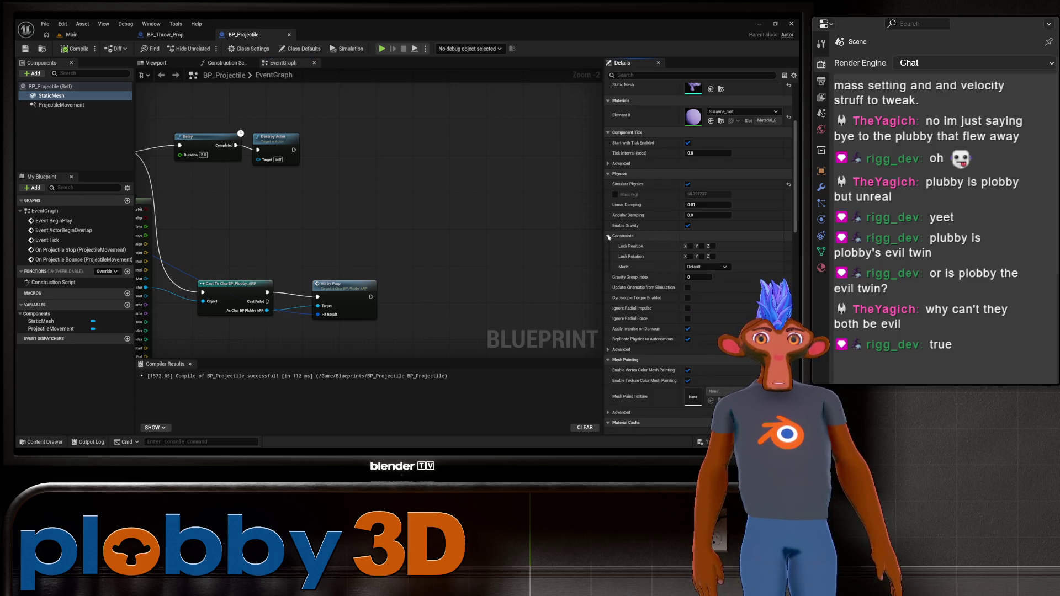
{"action": "left_click", "coordinate": [615, 195]}
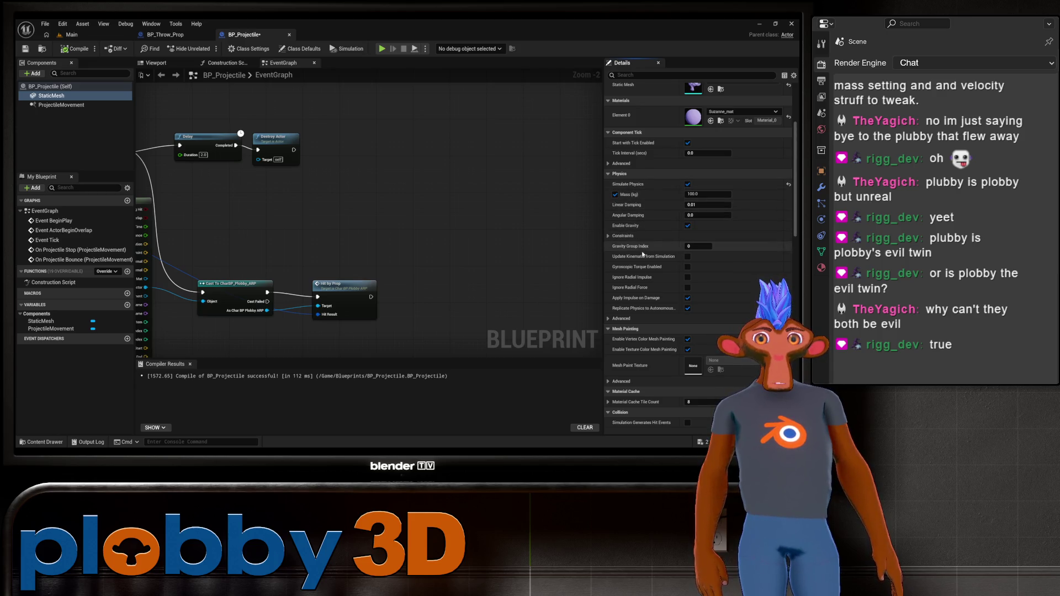
Expand the StaticMesh's Physics > Advanced settings and review them
{"action": "scroll", "coordinate": [616, 306], "scroll_direction": "down", "scroll_amount": 1}
{"action": "left_click", "coordinate": [616, 305]}
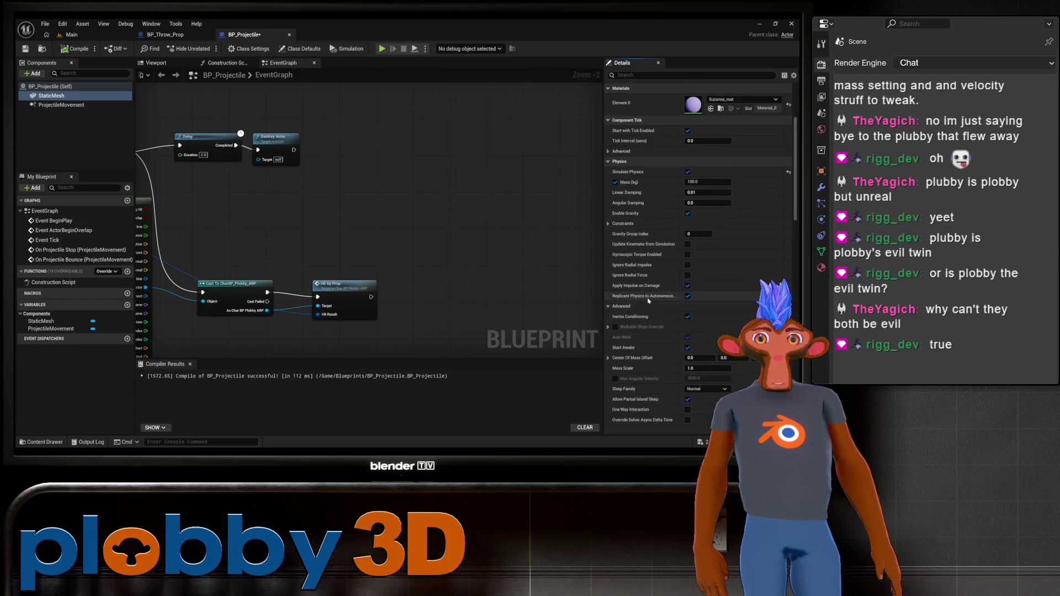
{"action": "scroll", "coordinate": [629, 317], "scroll_direction": "down", "scroll_amount": 2}
{"action": "scroll", "coordinate": [632, 319], "scroll_direction": "down", "scroll_amount": 3}
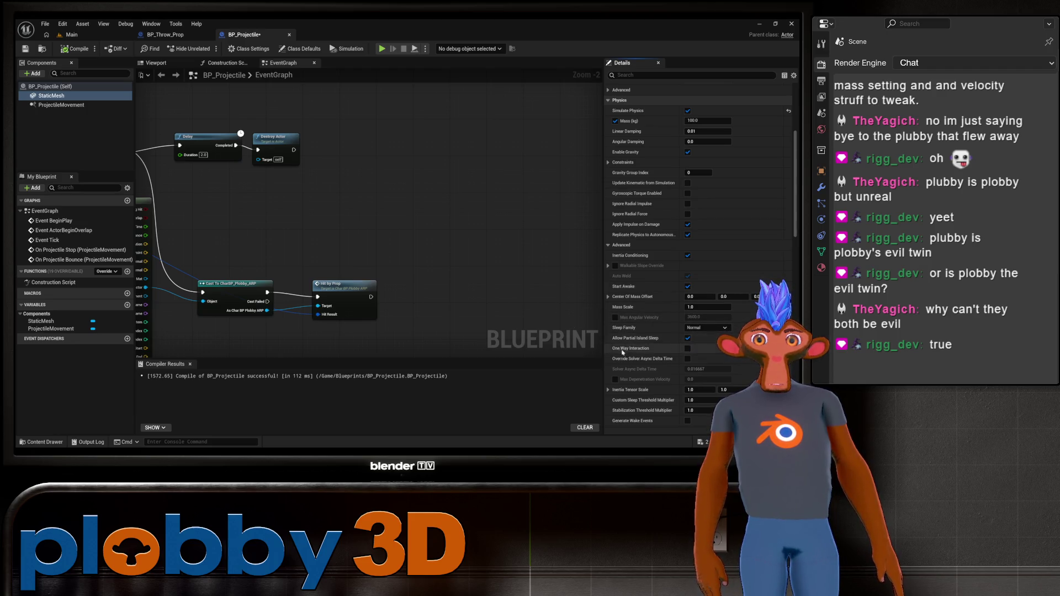
{"action": "scroll", "coordinate": [630, 345], "scroll_direction": "down", "scroll_amount": 3}
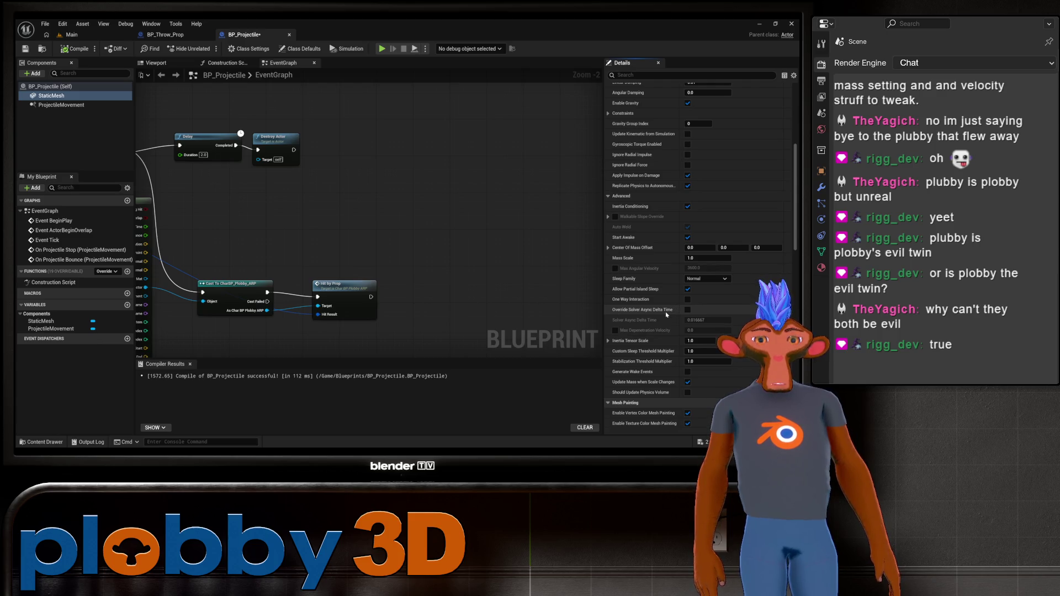
{"action": "mouse_move", "coordinate": [667, 314]}
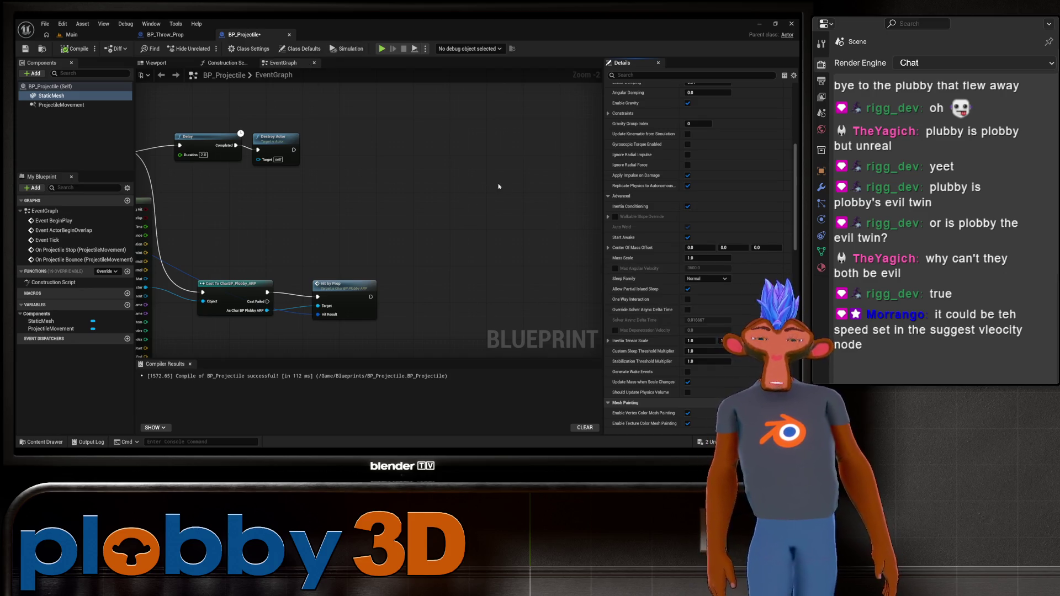
Recompile BP_Throw_Prop with Launch Speed 100.0 on Suggest Projectile Velocity, then go back to Main
{"action": "left_click", "coordinate": [165, 34]}
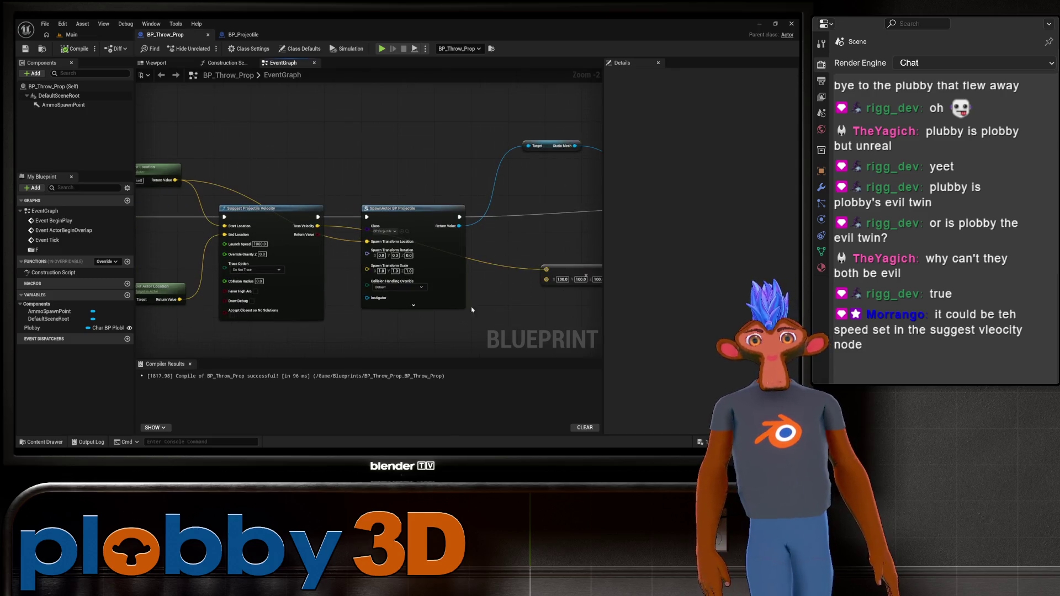
{"action": "scroll", "coordinate": [358, 271], "scroll_direction": "up", "scroll_amount": 2}
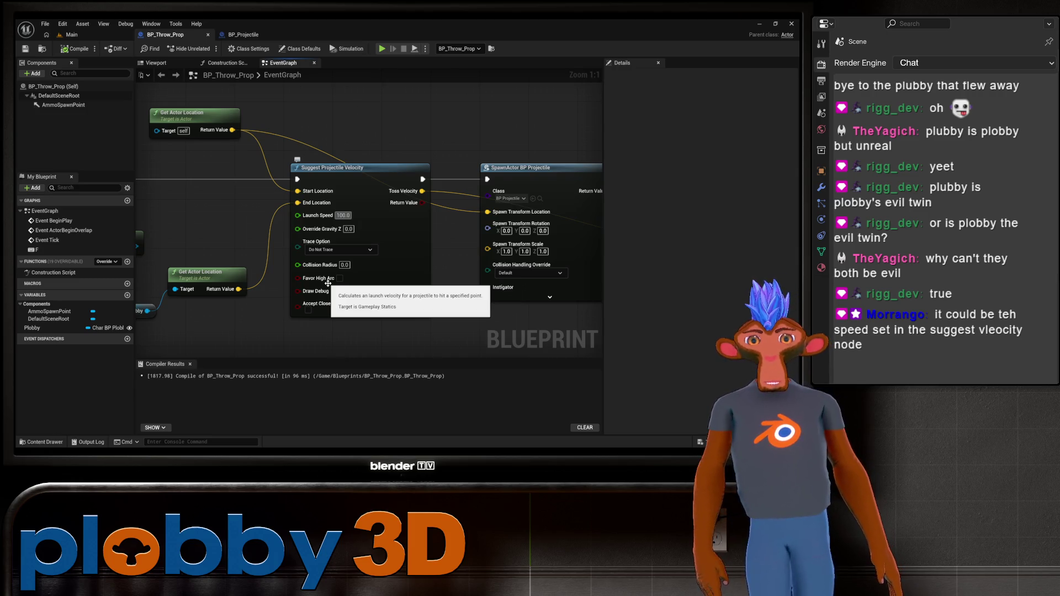
{"action": "left_click", "coordinate": [75, 48]}
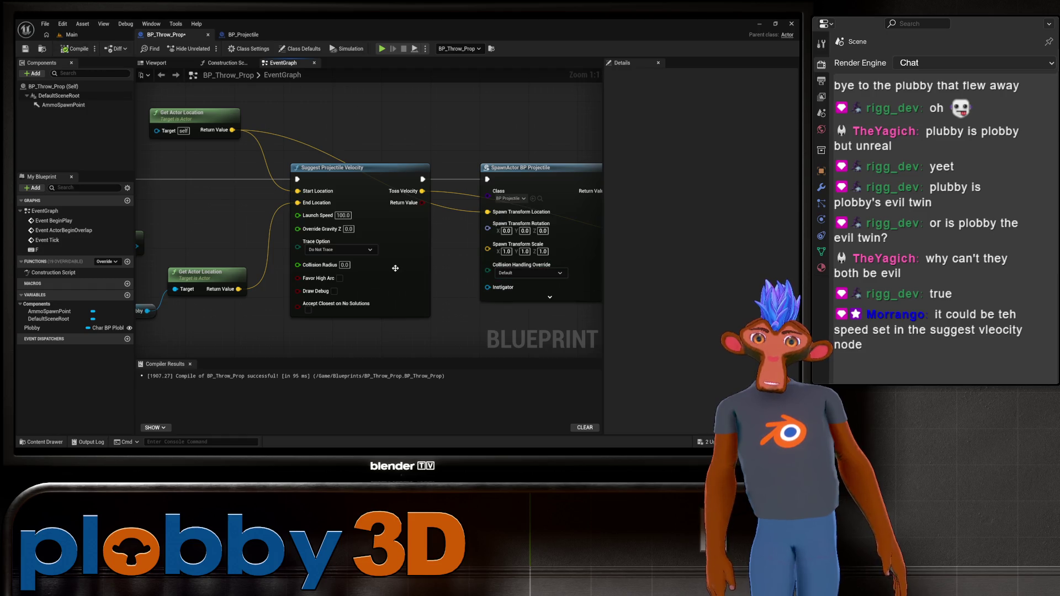
{"action": "left_click_drag", "start_coordinate": [279, 302], "coordinate": [417, 162]}
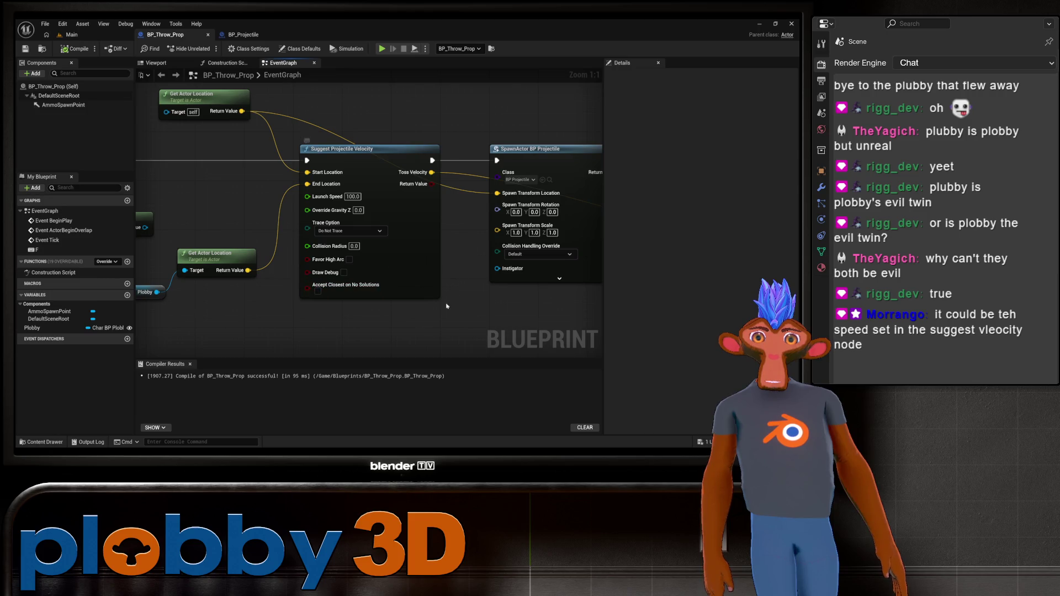
{"action": "left_click_drag", "start_coordinate": [446, 306], "coordinate": [322, 313]}
{"action": "mouse_move", "coordinate": [240, 254]}
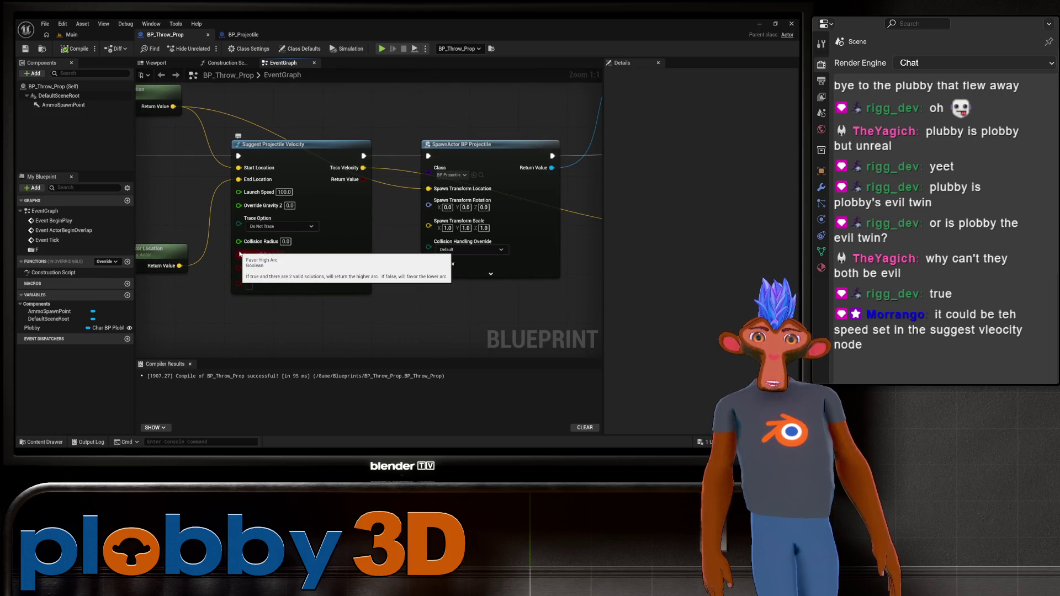
{"action": "mouse_move", "coordinate": [398, 316]}
{"action": "left_mouse_down"}
{"action": "mouse_move", "coordinate": [375, 334]}
{"action": "mouse_move", "coordinate": [293, 292]}
{"action": "mouse_move", "coordinate": [152, 280]}
{"action": "mouse_move", "coordinate": [282, 328]}
{"action": "mouse_move", "coordinate": [311, 308]}
{"action": "left_mouse_up"}
{"action": "scroll", "coordinate": [284, 301], "scroll_direction": "down", "scroll_amount": 1}
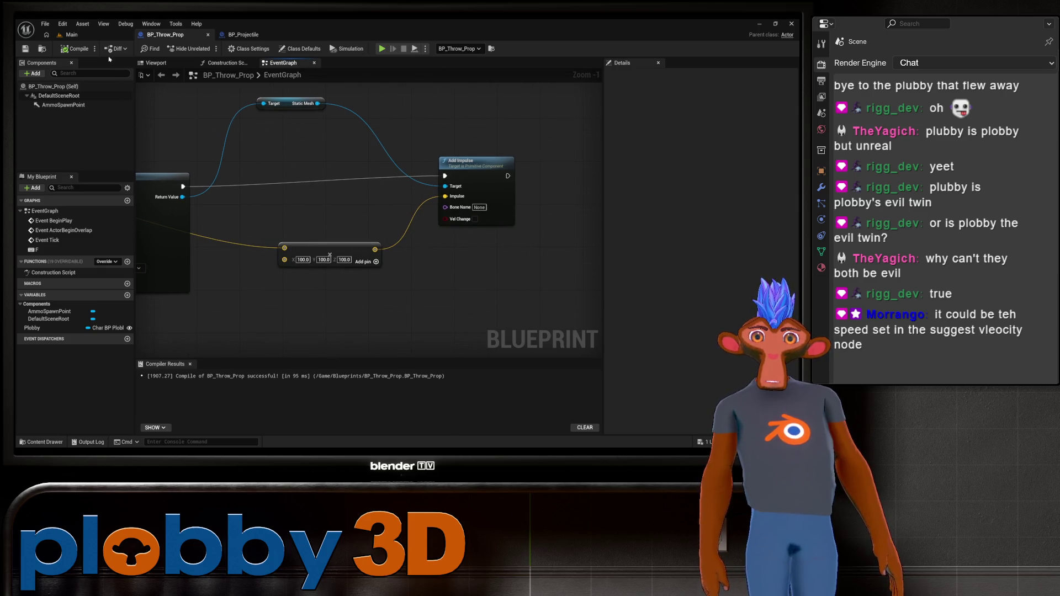
{"action": "left_click", "coordinate": [69, 34]}
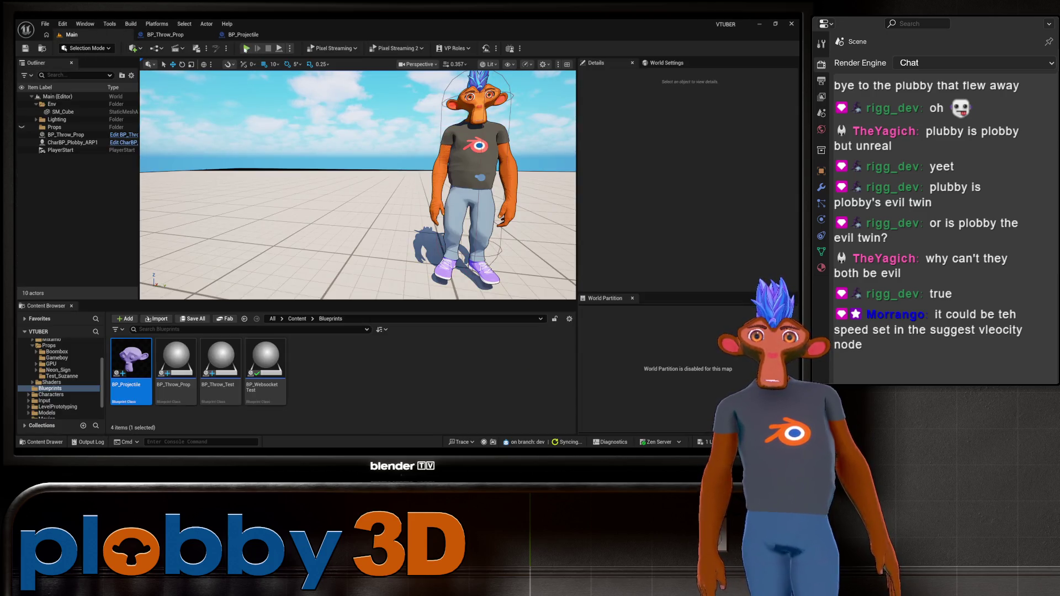
Change the Launch Speed on BP_Throw_Prop's Suggest Projectile Velocity node
{"action": "key", "text": "alt+p"}
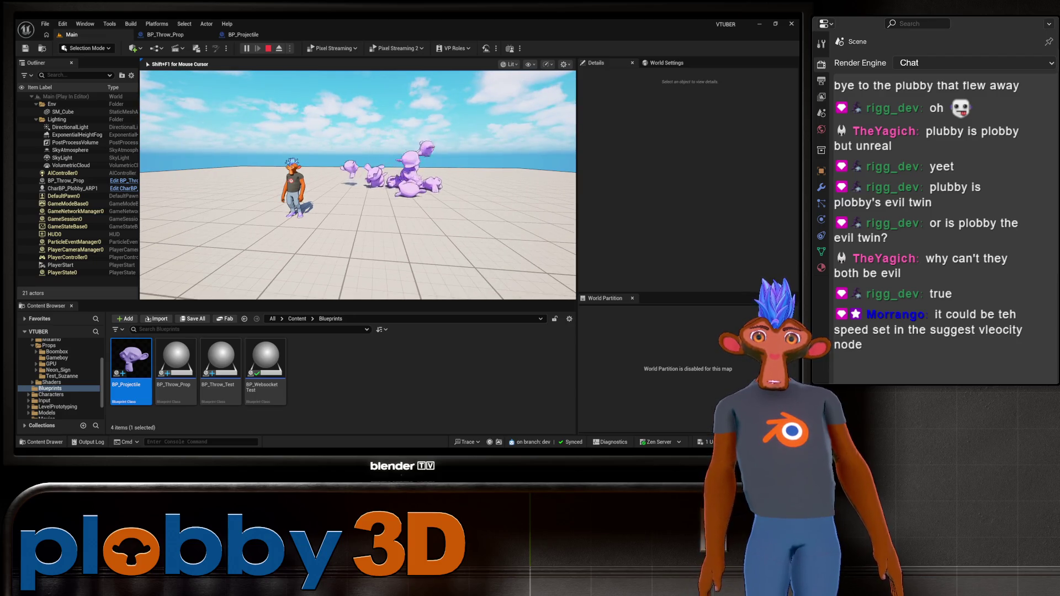
{"action": "left_click", "coordinate": [163, 34]}
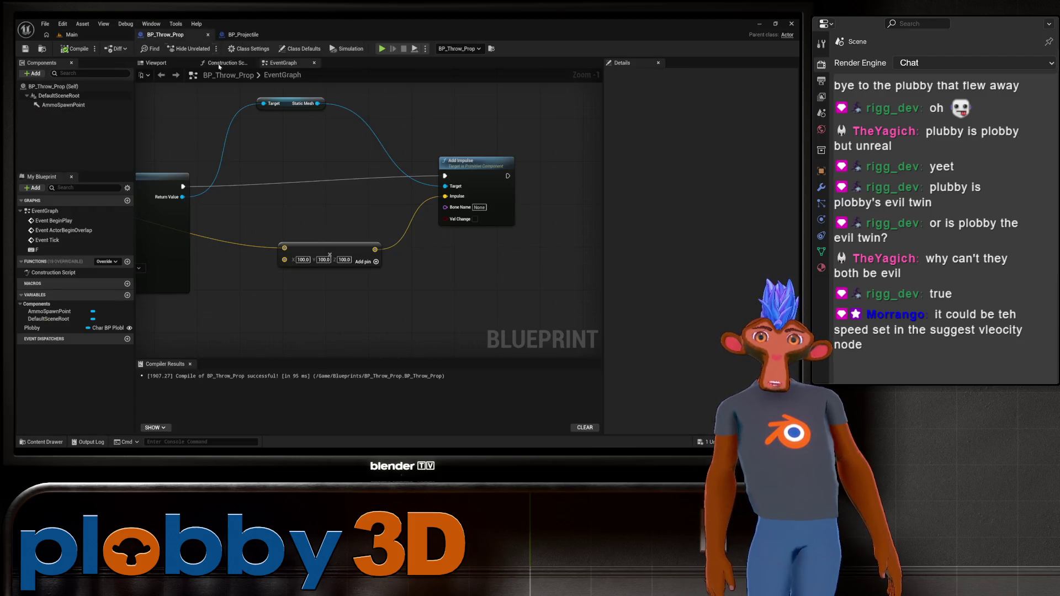
{"action": "mouse_move", "coordinate": [323, 243]}
{"action": "left_mouse_down"}
{"action": "mouse_move", "coordinate": [419, 223]}
{"action": "mouse_move", "coordinate": [542, 176]}
{"action": "left_mouse_up"}
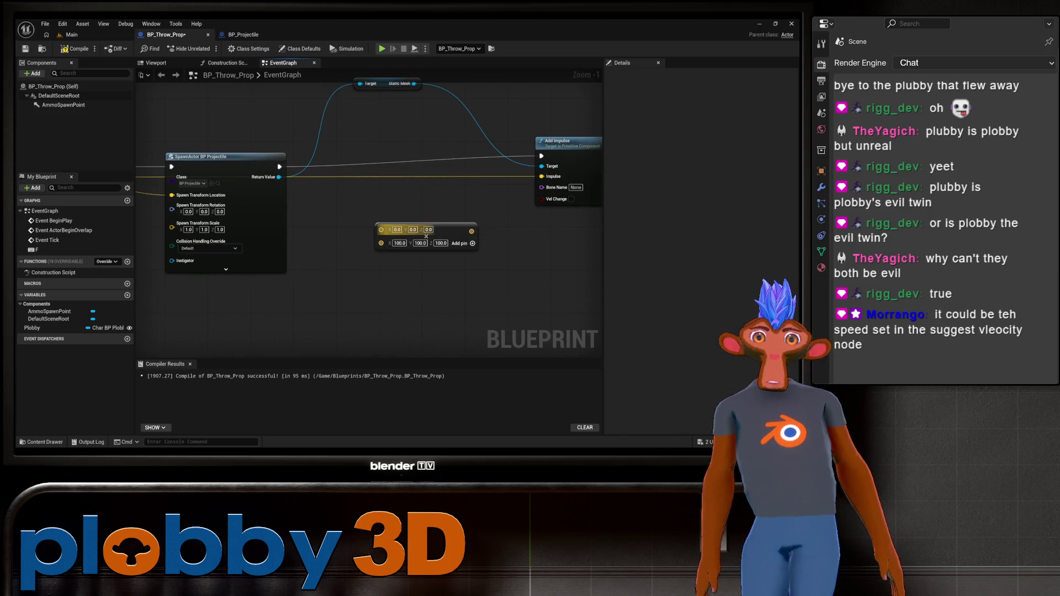
{"action": "left_click_drag", "start_coordinate": [146, 189], "coordinate": [363, 176]}
{"action": "left_click", "coordinate": [261, 184]}
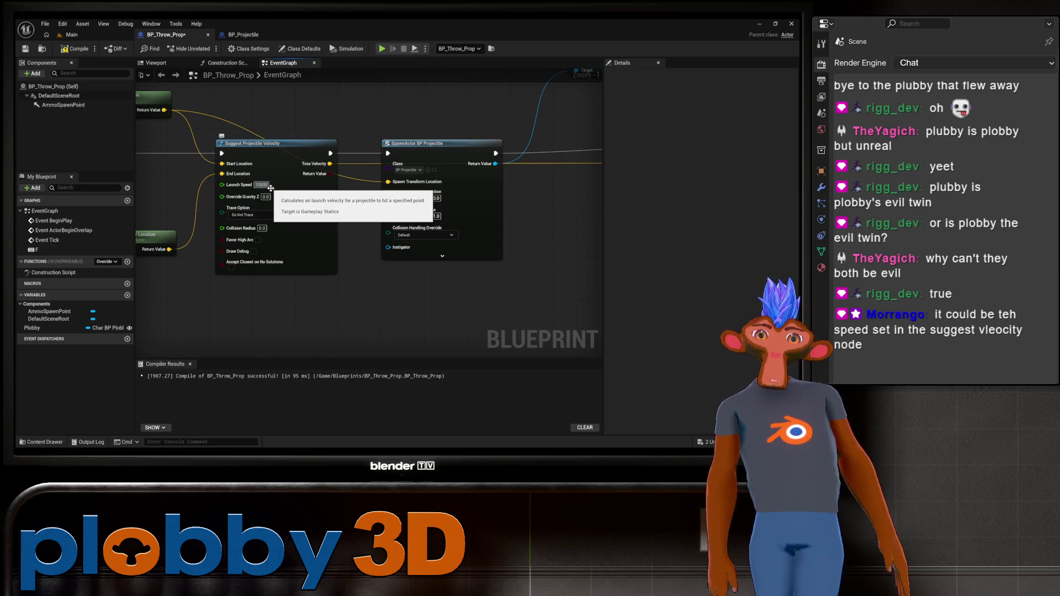
{"action": "key", "text": "Return"}
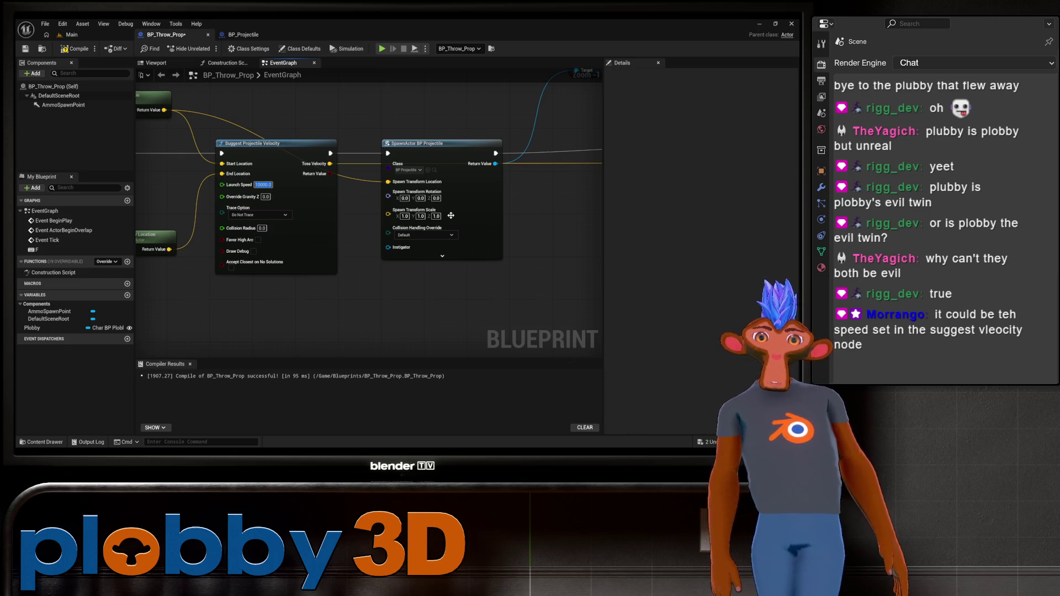
Play-test the prop throws in the Main level, stop, and return to BP_Throw_Prop
{"action": "left_click", "coordinate": [71, 34]}
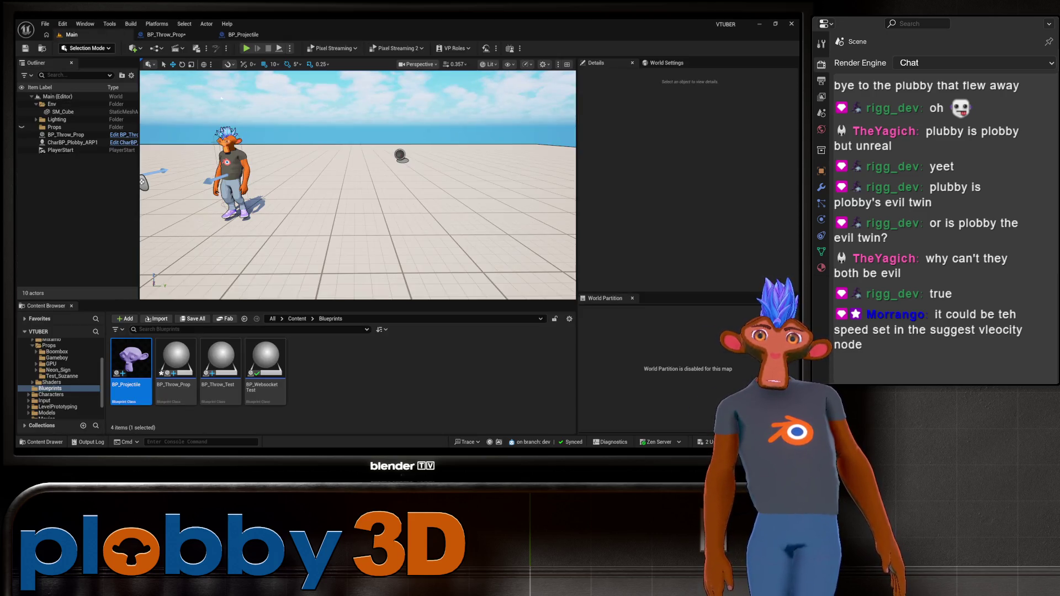
{"action": "left_click", "coordinate": [247, 49]}
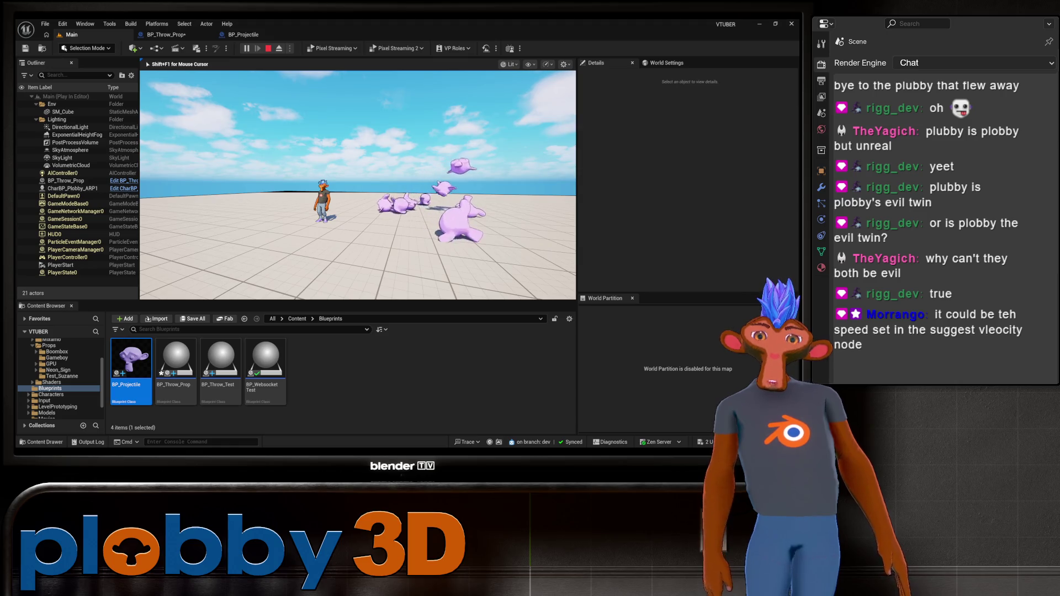
{"action": "key", "text": "Escape"}
{"action": "left_click", "coordinate": [178, 36]}
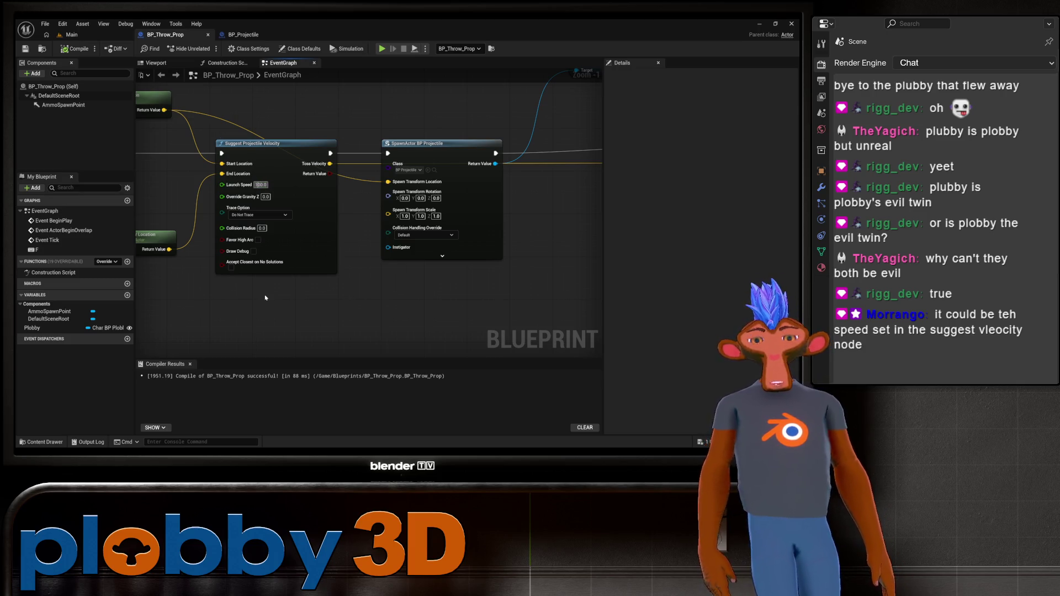
Check SpawnActor BP Projectile's collision handling override, leaving it at Default
{"action": "mouse_move", "coordinate": [301, 323]}
{"action": "left_mouse_down"}
{"action": "mouse_move", "coordinate": [317, 312]}
{"action": "mouse_move", "coordinate": [248, 308]}
{"action": "mouse_move", "coordinate": [567, 294]}
{"action": "left_mouse_up"}
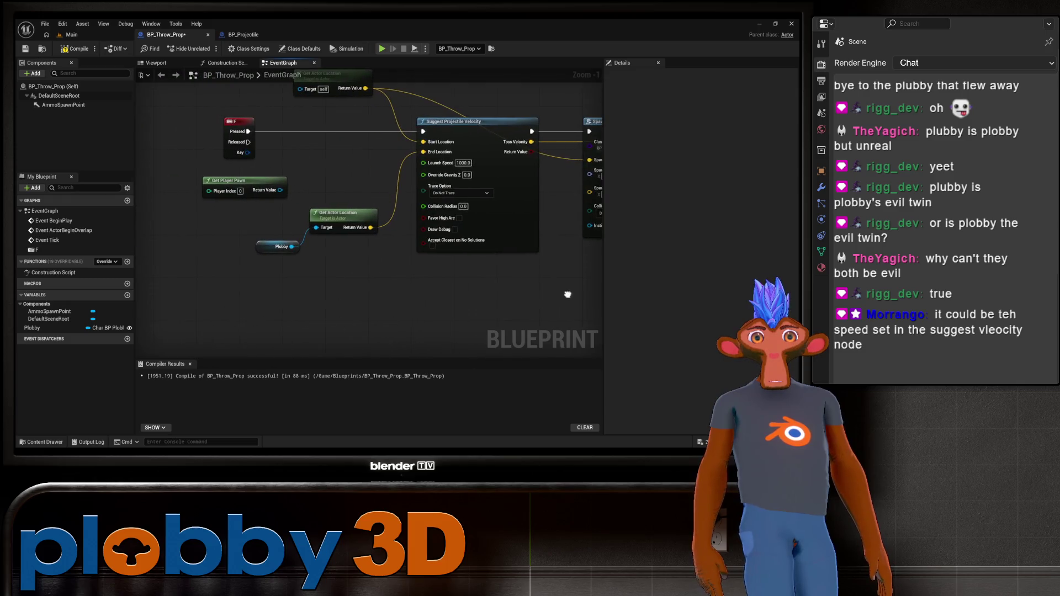
{"action": "left_click_drag", "start_coordinate": [361, 202], "coordinate": [315, 233]}
{"action": "left_click_drag", "start_coordinate": [479, 270], "coordinate": [295, 282]}
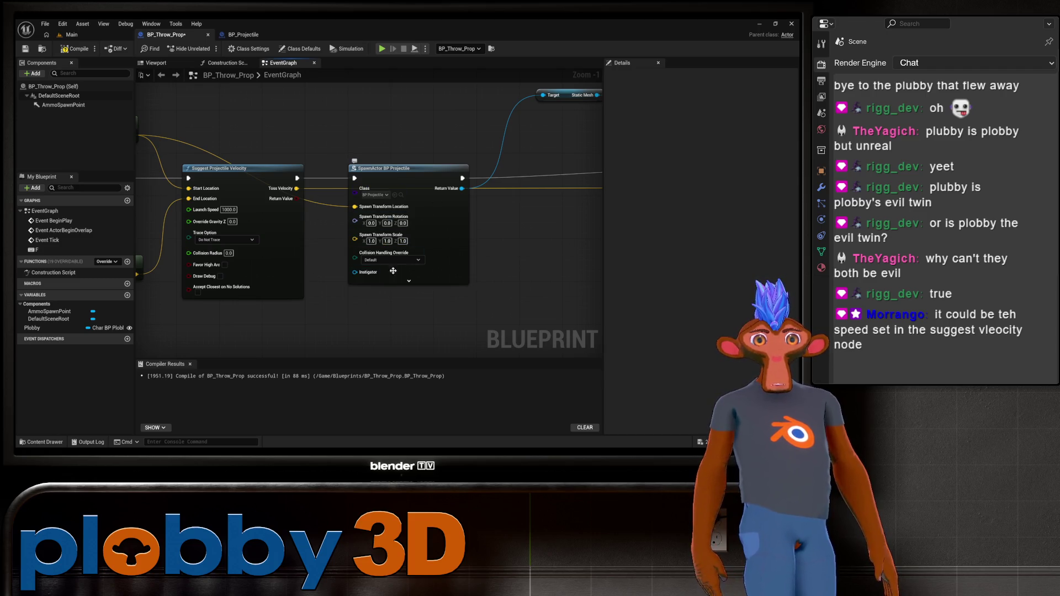
{"action": "left_click", "coordinate": [419, 260]}
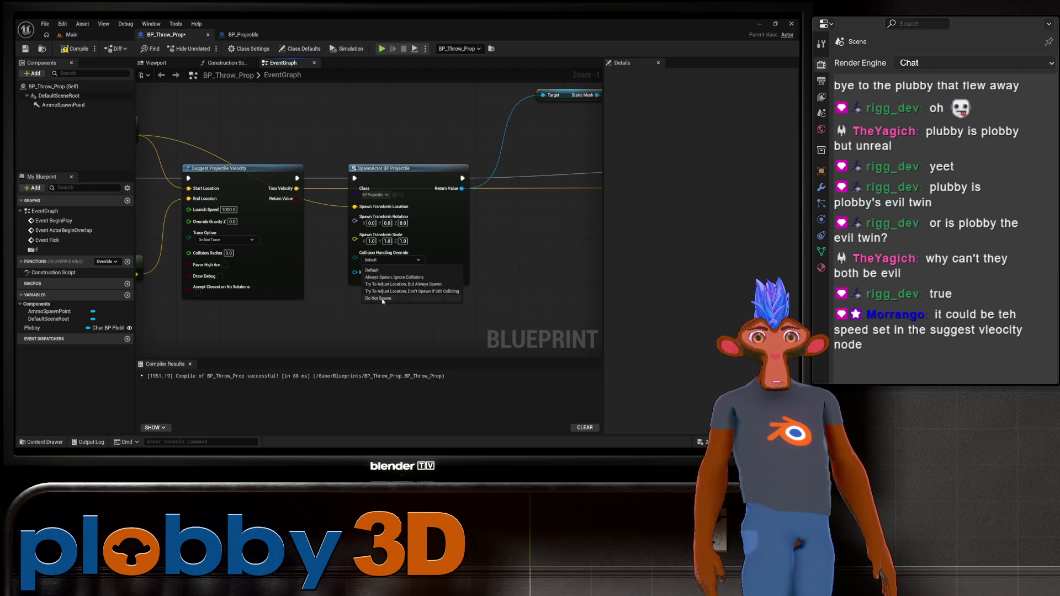
{"action": "left_click", "coordinate": [629, 250]}
Disconnect the wire from Add Impulse's Impulse input
{"action": "left_click_drag", "start_coordinate": [514, 267], "coordinate": [354, 274]}
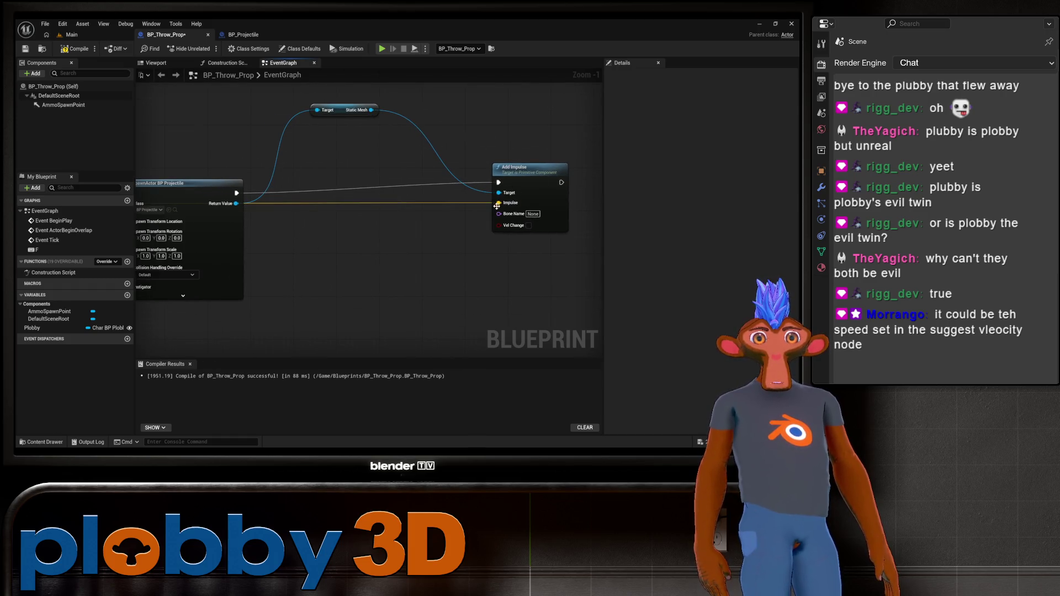
{"action": "left_click_drag", "start_coordinate": [497, 206], "coordinate": [335, 260]}
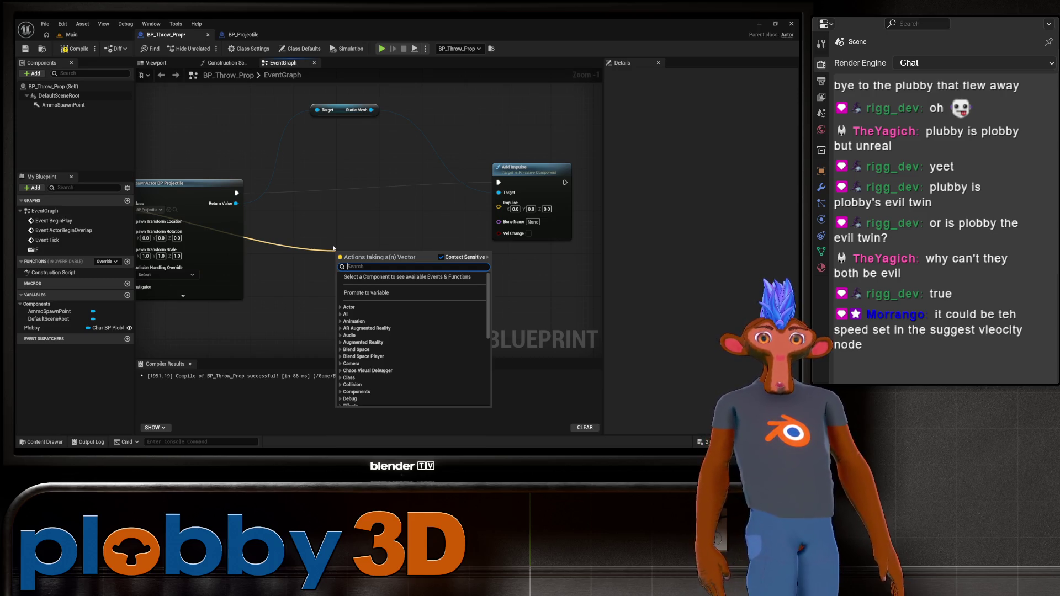
{"action": "right_click", "coordinate": [334, 248]}
{"action": "left_click", "coordinate": [379, 232]}
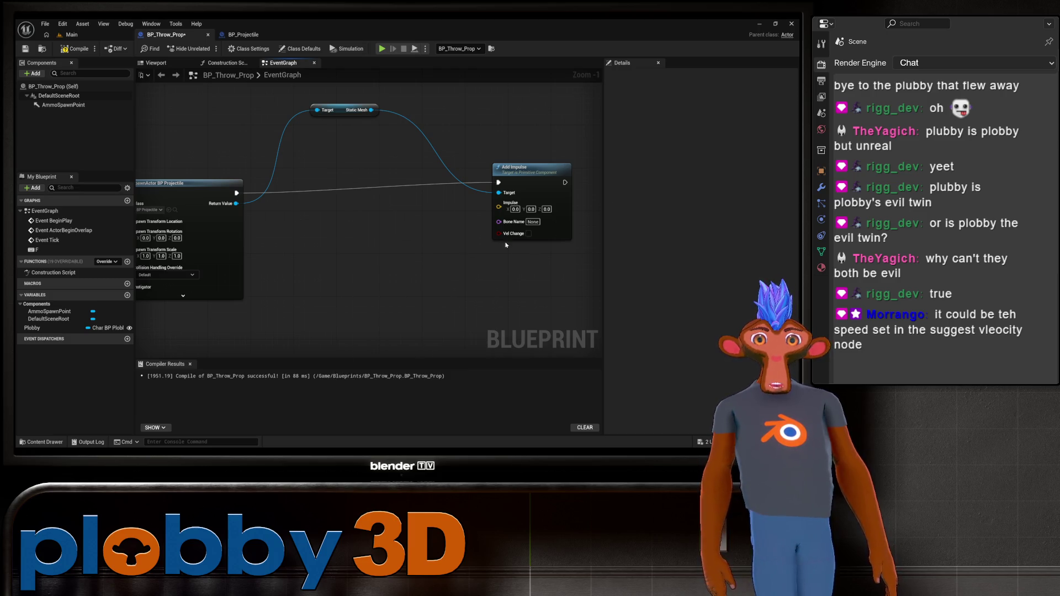
Enable Vel Change on Add Impulse, recompile, and switch to the Main level
{"action": "mouse_move", "coordinate": [447, 273]}
{"action": "left_mouse_down"}
{"action": "mouse_move", "coordinate": [346, 272]}
{"action": "mouse_move", "coordinate": [299, 251]}
{"action": "left_mouse_up"}
{"action": "left_click", "coordinate": [379, 213]}
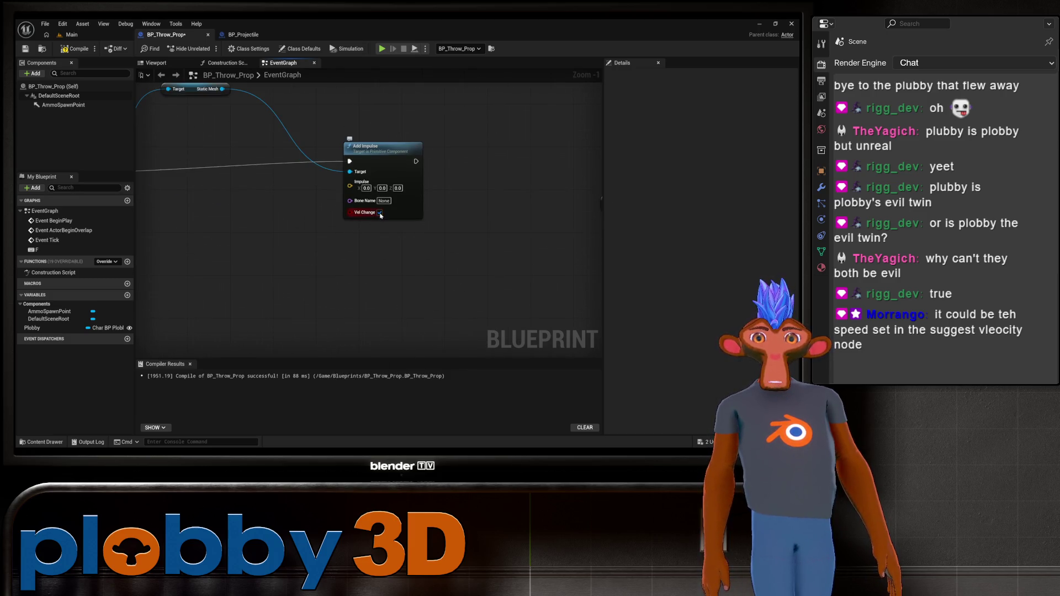
{"action": "mouse_move", "coordinate": [335, 270]}
{"action": "left_mouse_down"}
{"action": "mouse_move", "coordinate": [494, 275]}
{"action": "mouse_move", "coordinate": [209, 254]}
{"action": "mouse_move", "coordinate": [456, 276]}
{"action": "left_mouse_up"}
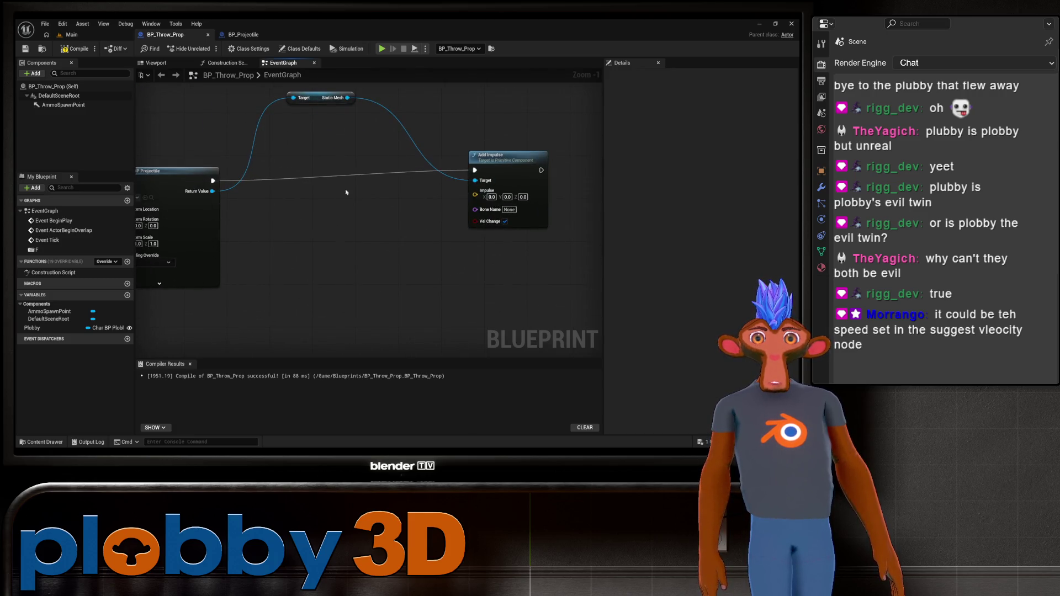
{"action": "left_click", "coordinate": [73, 49]}
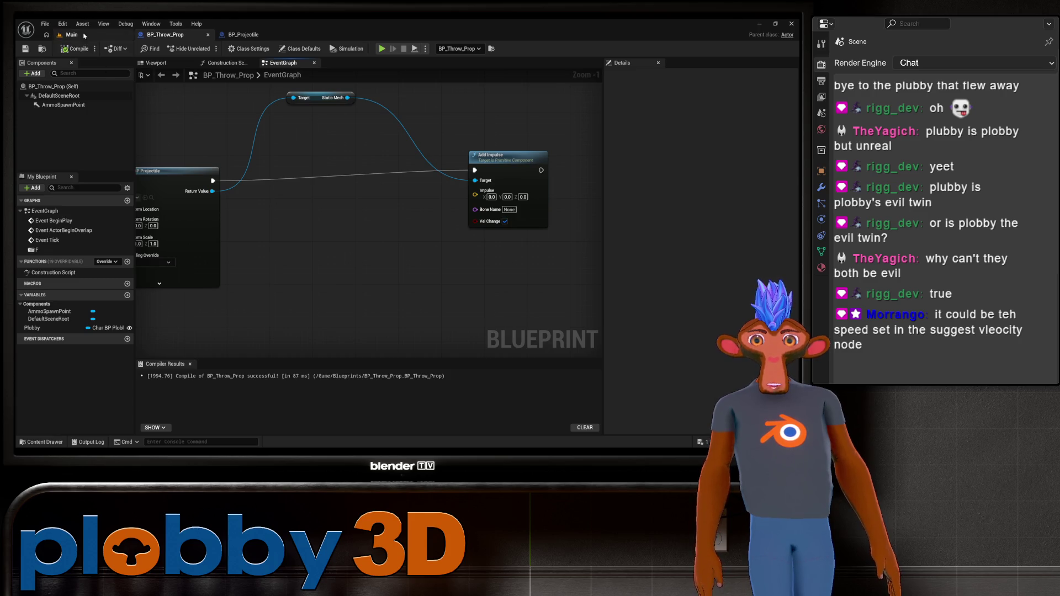
{"action": "left_click", "coordinate": [71, 35]}
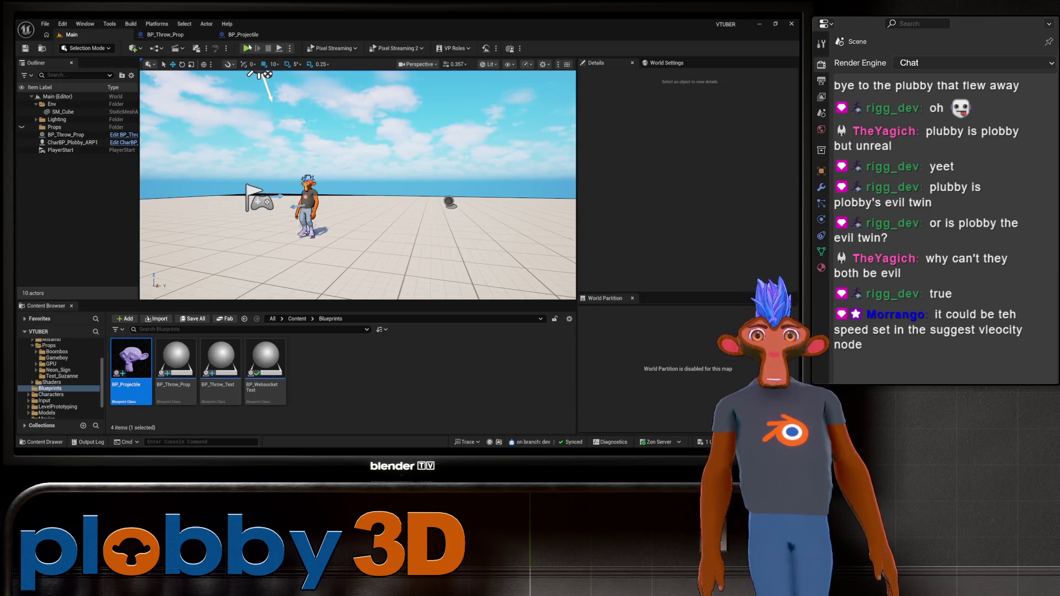
Play-test the level, stop, and locate the Toss Velocity output in BP_Throw_Prop's graph
{"action": "left_click", "coordinate": [247, 49]}
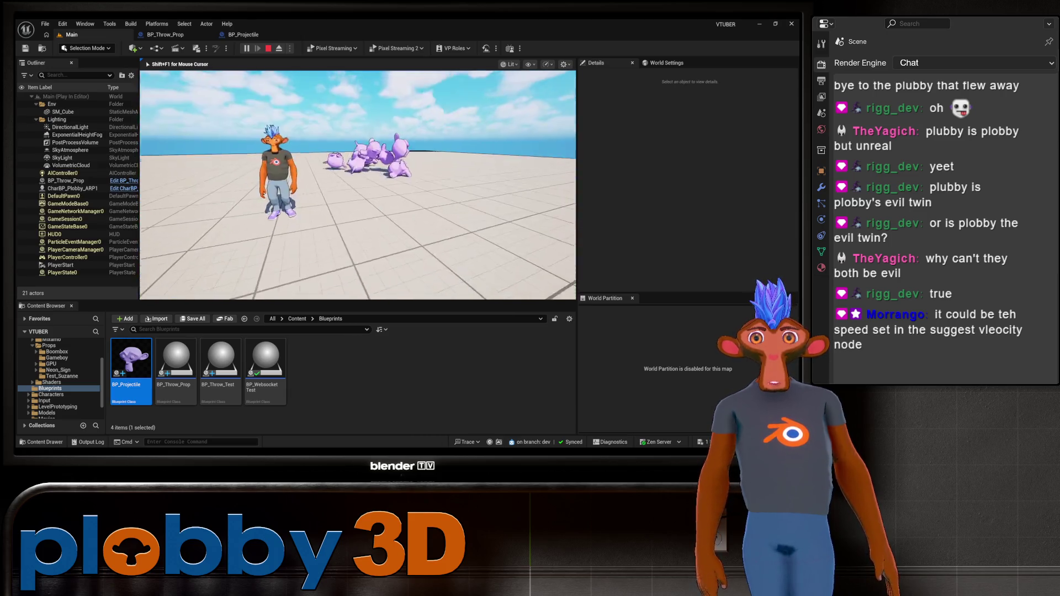
{"action": "key", "text": "Escape"}
{"action": "left_click", "coordinate": [184, 24]}
{"action": "left_click", "coordinate": [177, 34]}
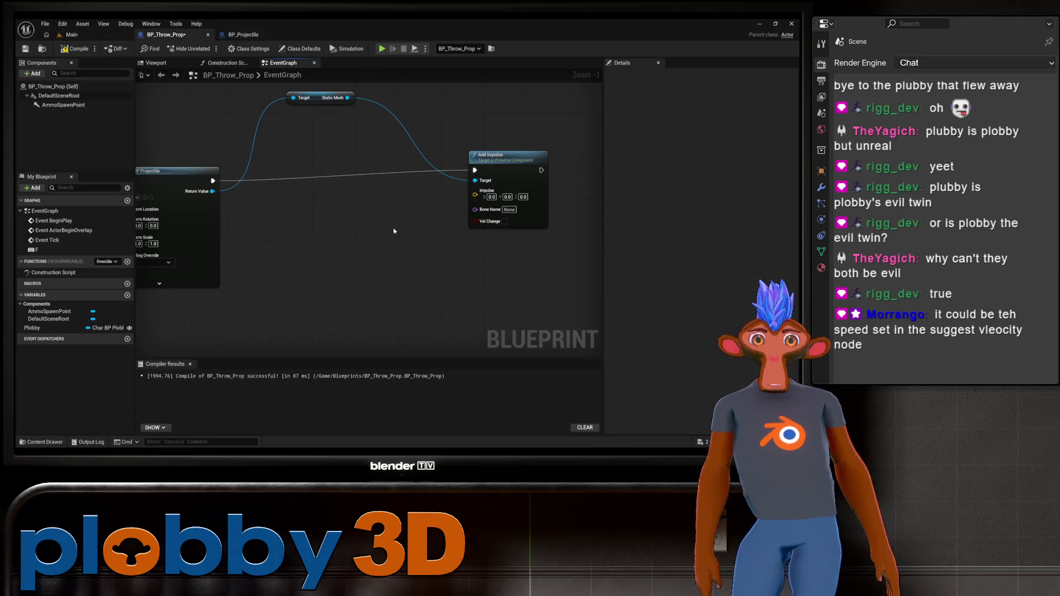
{"action": "left_click_drag", "start_coordinate": [394, 239], "coordinate": [272, 201]}
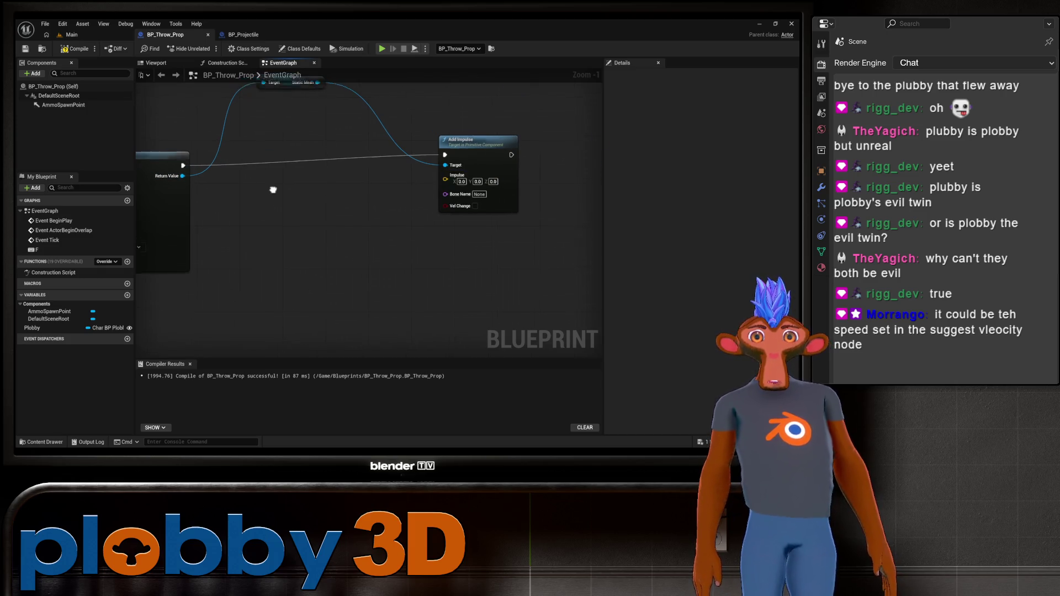
{"action": "left_click_drag", "start_coordinate": [272, 190], "coordinate": [476, 183]}
Wire Toss Velocity into Add Impulse's Impulse with Vel Change on, recompile, and play Main
{"action": "mouse_move", "coordinate": [217, 163]}
{"action": "left_mouse_down"}
{"action": "mouse_move", "coordinate": [635, 227]}
{"action": "mouse_move", "coordinate": [414, 162]}
{"action": "left_mouse_up"}
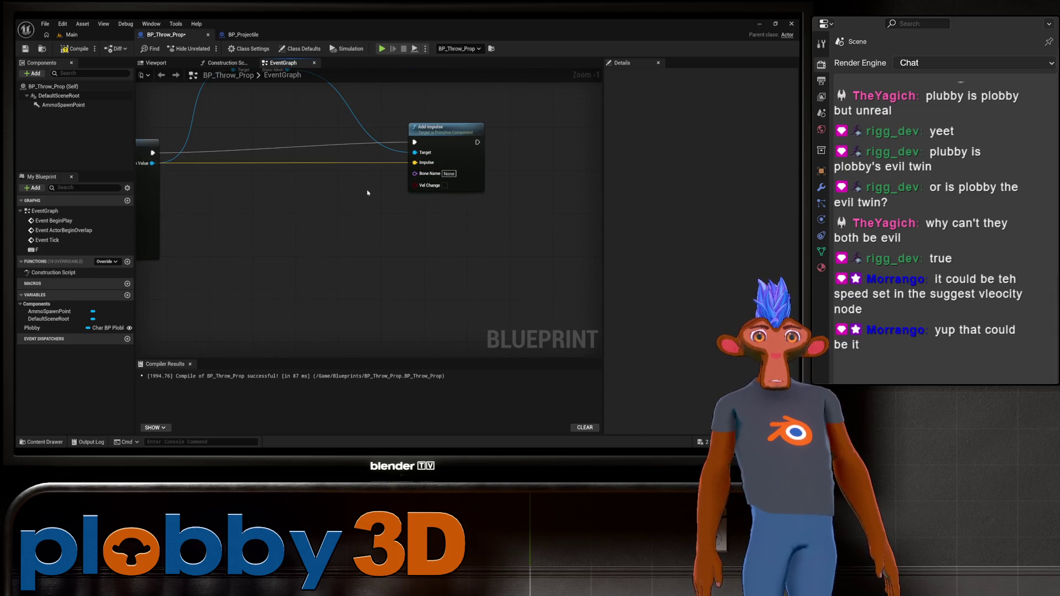
{"action": "left_click", "coordinate": [75, 49]}
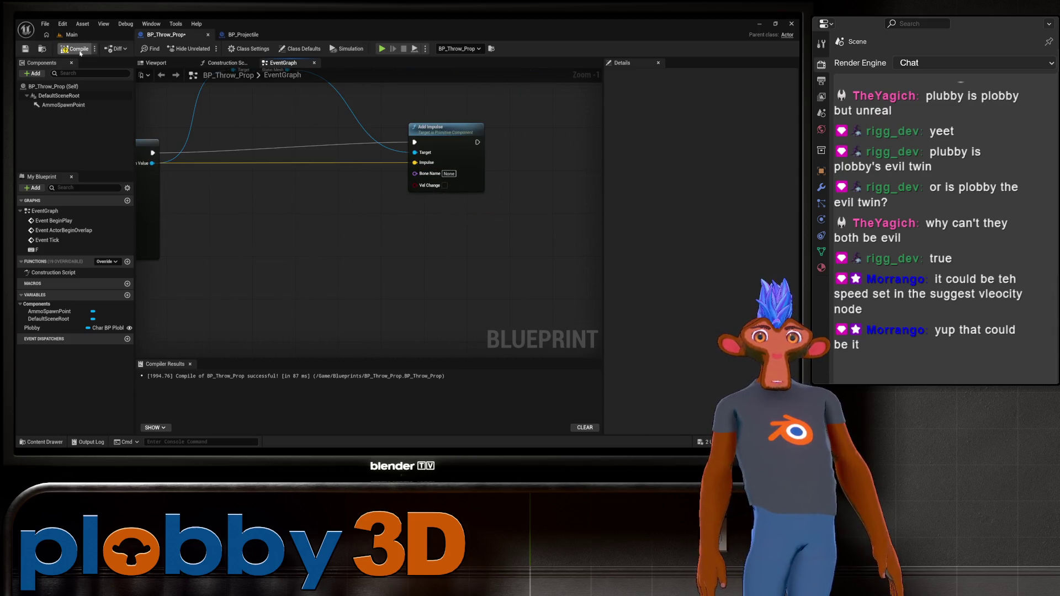
{"action": "left_click", "coordinate": [444, 185]}
{"action": "left_click", "coordinate": [74, 49]}
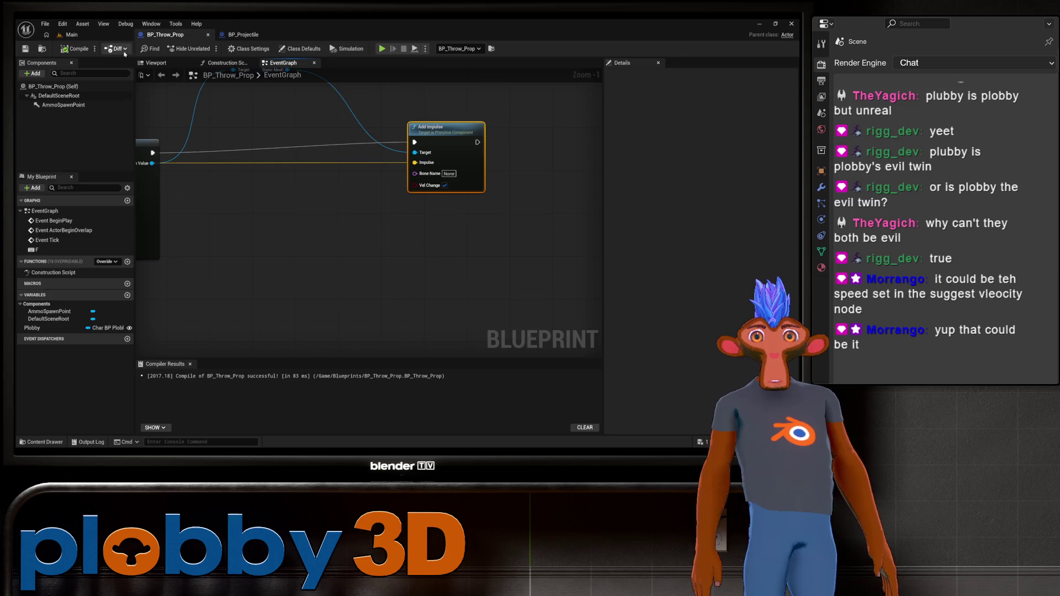
{"action": "left_click", "coordinate": [72, 35]}
{"action": "left_click", "coordinate": [243, 49]}
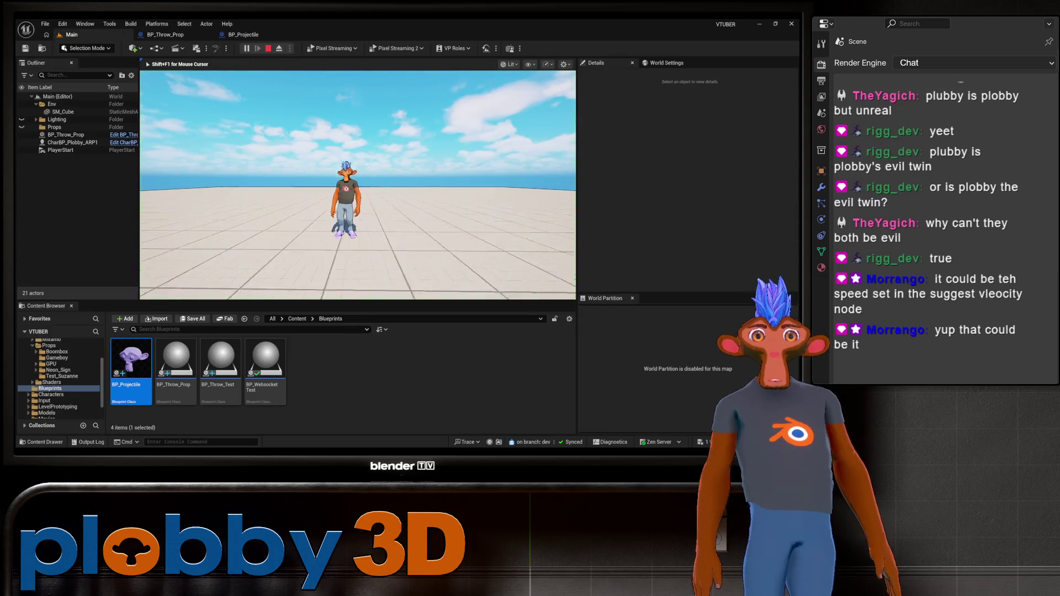
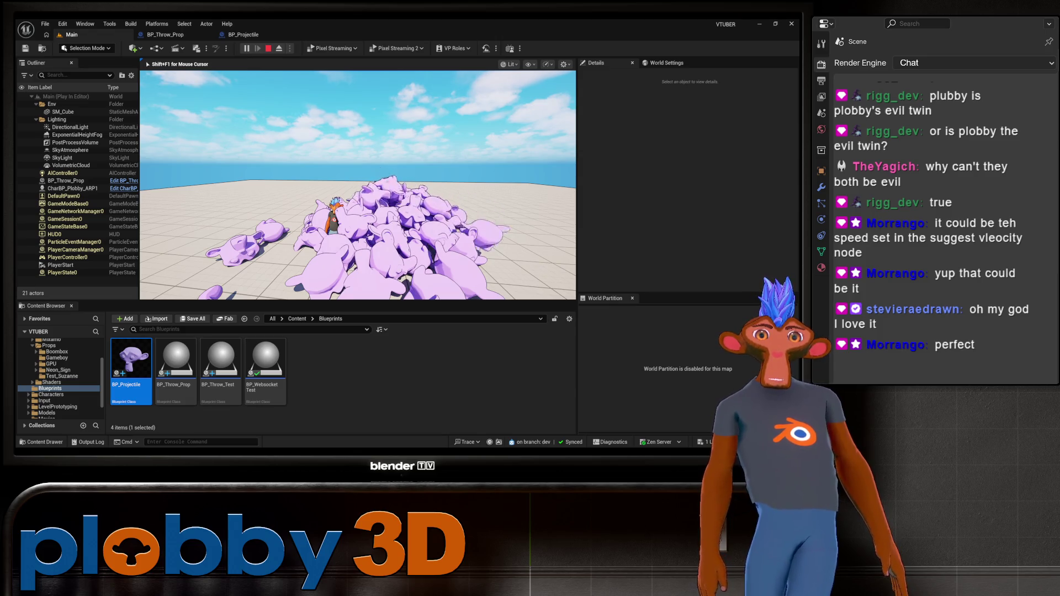
Stop the purple-projectile play-test and return to editing the Main level
{"action": "key", "text": "Escape"}
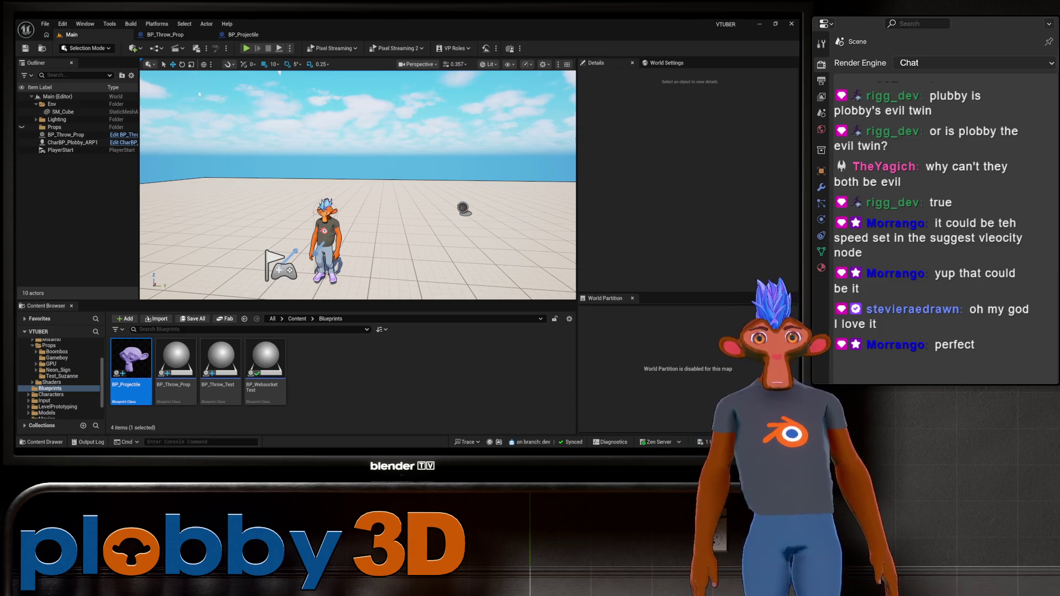
Inspect BP_Throw_Prop's Suggest Projectile Velocity and SpawnActor BP Projectile nodes in its Event Graph
{"action": "left_click", "coordinate": [180, 35]}
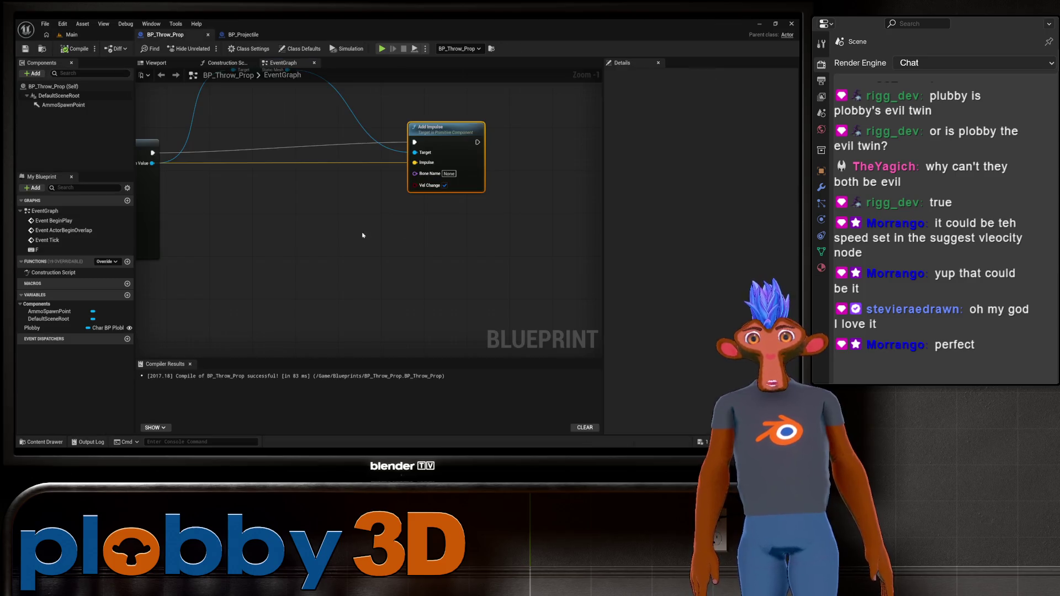
{"action": "mouse_move", "coordinate": [363, 235]}
{"action": "left_mouse_down"}
{"action": "mouse_move", "coordinate": [405, 233]}
{"action": "mouse_move", "coordinate": [345, 230]}
{"action": "left_mouse_up"}
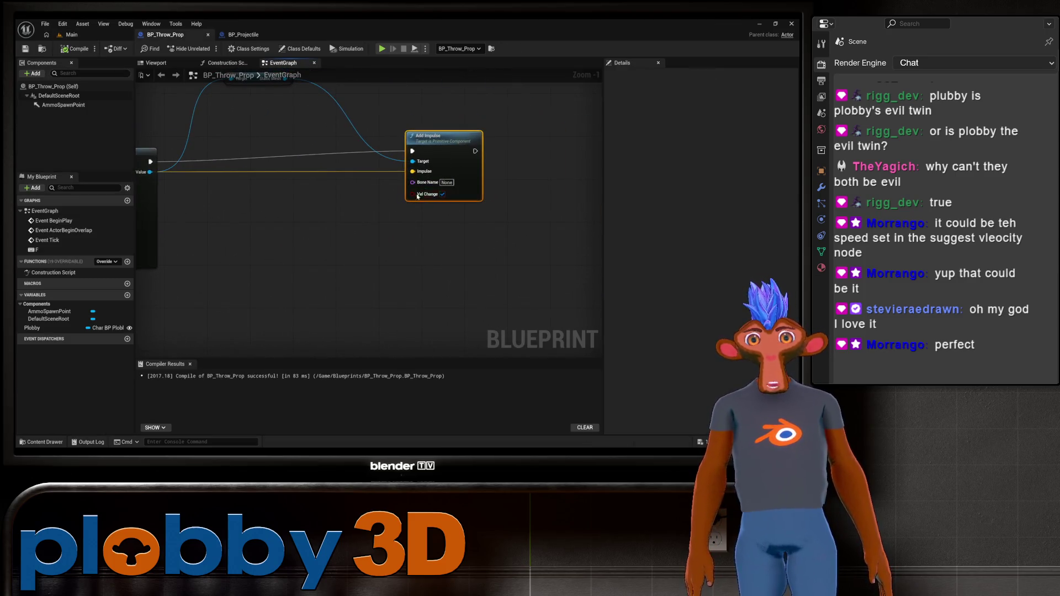
{"action": "mouse_move", "coordinate": [331, 277]}
{"action": "left_mouse_down"}
{"action": "mouse_move", "coordinate": [453, 276]}
{"action": "mouse_move", "coordinate": [288, 300]}
{"action": "mouse_move", "coordinate": [602, 314]}
{"action": "left_mouse_up"}
{"action": "left_click_drag", "start_coordinate": [411, 315], "coordinate": [338, 296]}
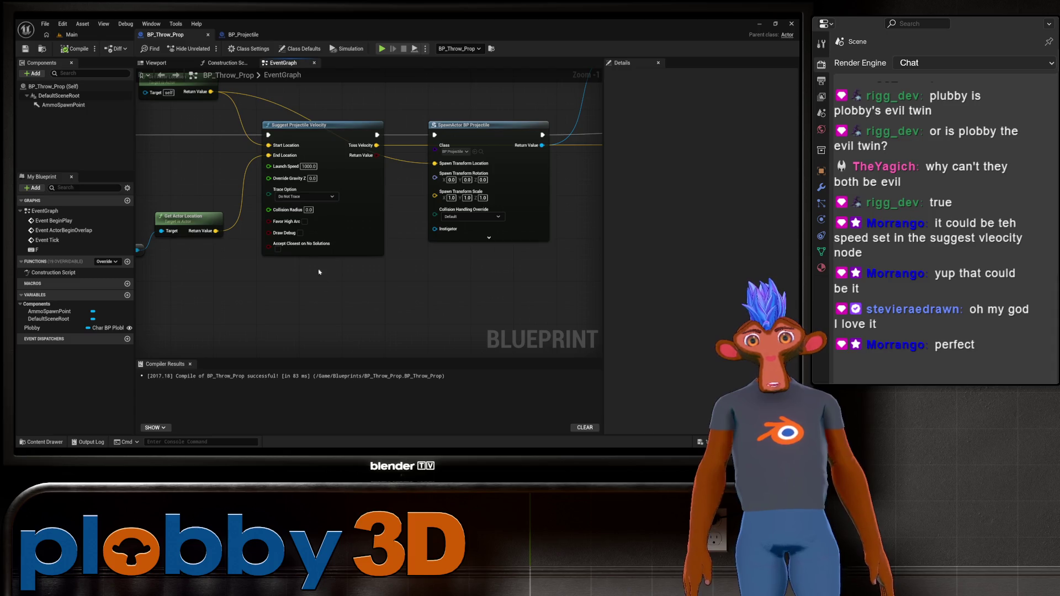
{"action": "mouse_move", "coordinate": [491, 284]}
{"action": "left_mouse_down"}
{"action": "mouse_move", "coordinate": [239, 282]}
{"action": "mouse_move", "coordinate": [433, 270]}
{"action": "mouse_move", "coordinate": [332, 261]}
{"action": "left_mouse_up"}
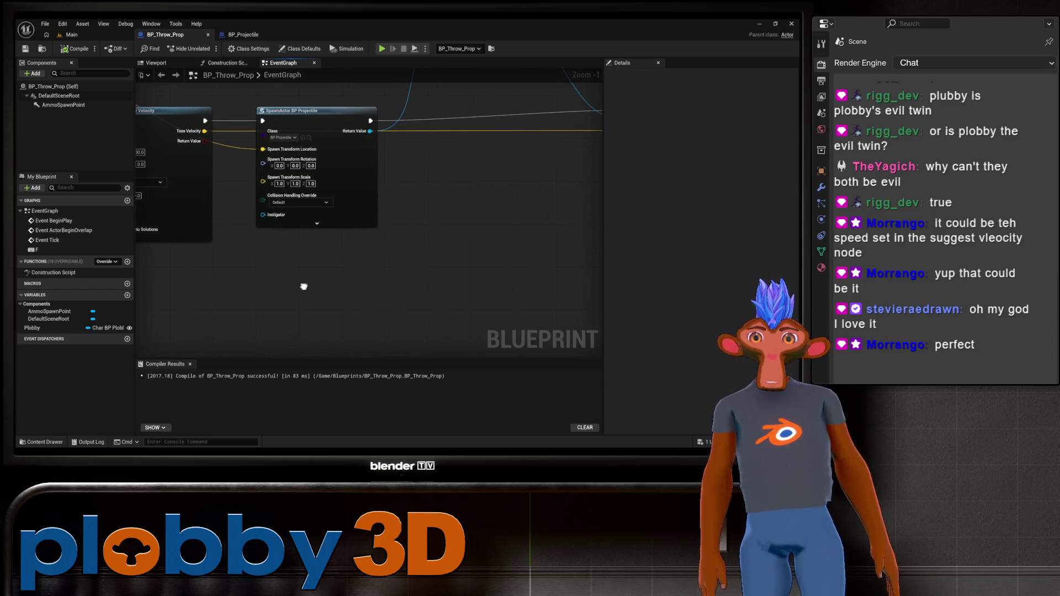
{"action": "right_click", "coordinate": [514, 291]}
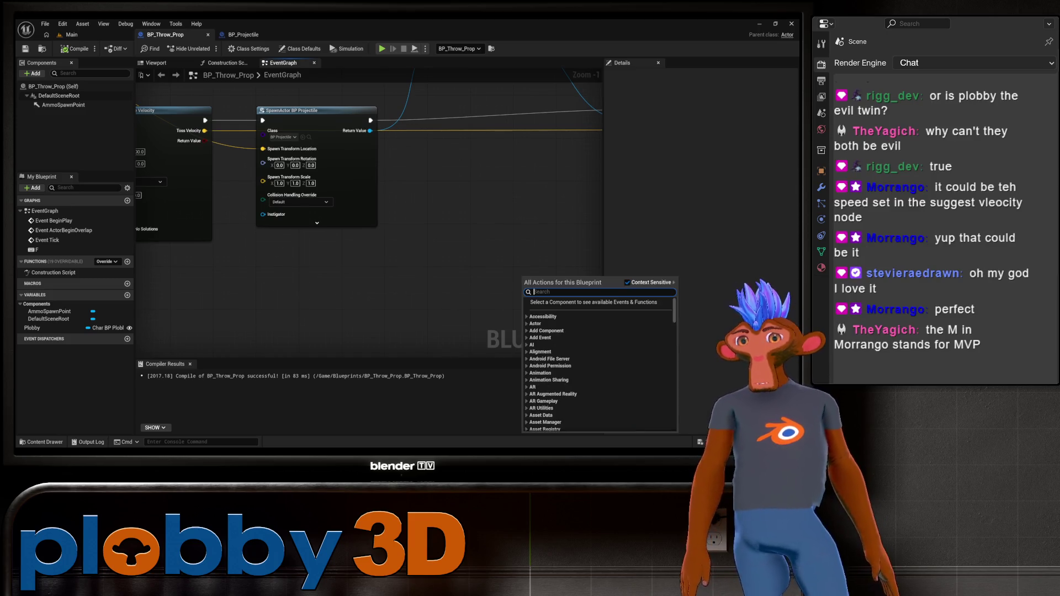
{"action": "left_click", "coordinate": [183, 327]}
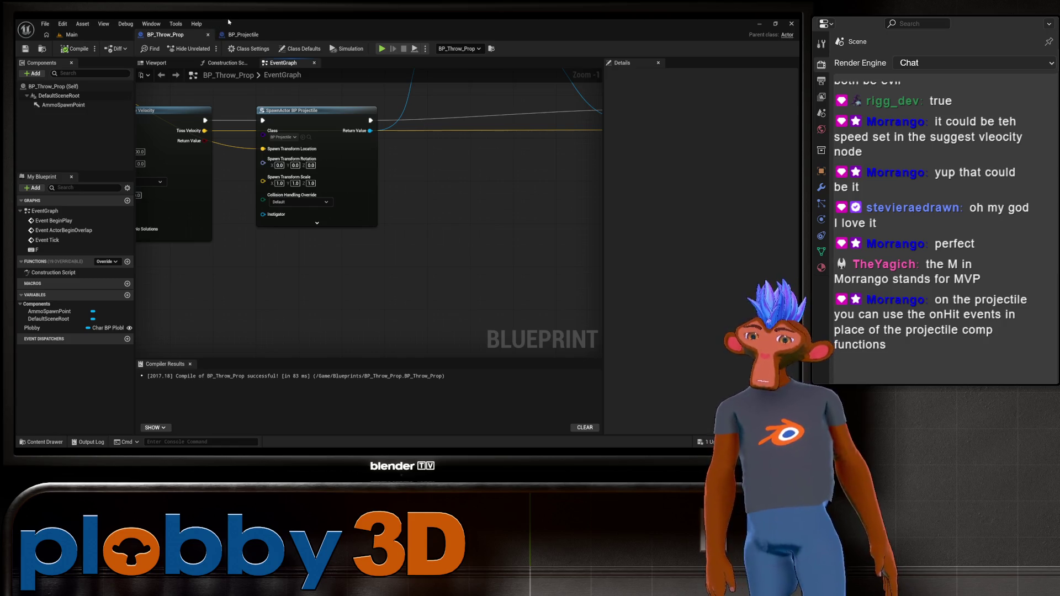
Review BP_Projectile's hit nodes, then start deleting its ProjectileMovement component
{"action": "left_click", "coordinate": [229, 36]}
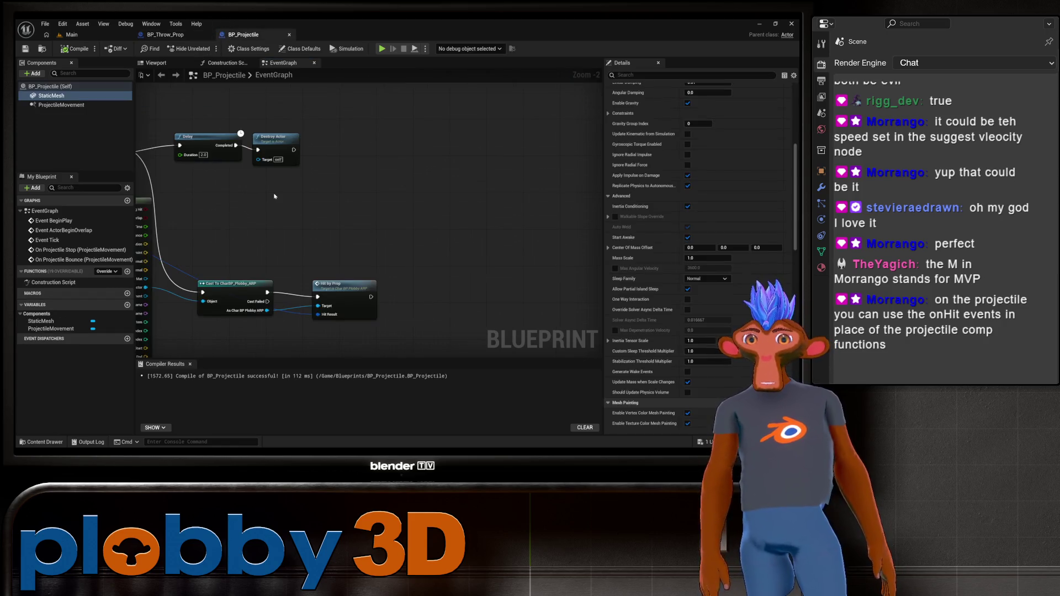
{"action": "mouse_move", "coordinate": [275, 196]}
{"action": "left_mouse_down"}
{"action": "mouse_move", "coordinate": [378, 160]}
{"action": "mouse_move", "coordinate": [470, 198]}
{"action": "mouse_move", "coordinate": [562, 207]}
{"action": "left_mouse_up"}
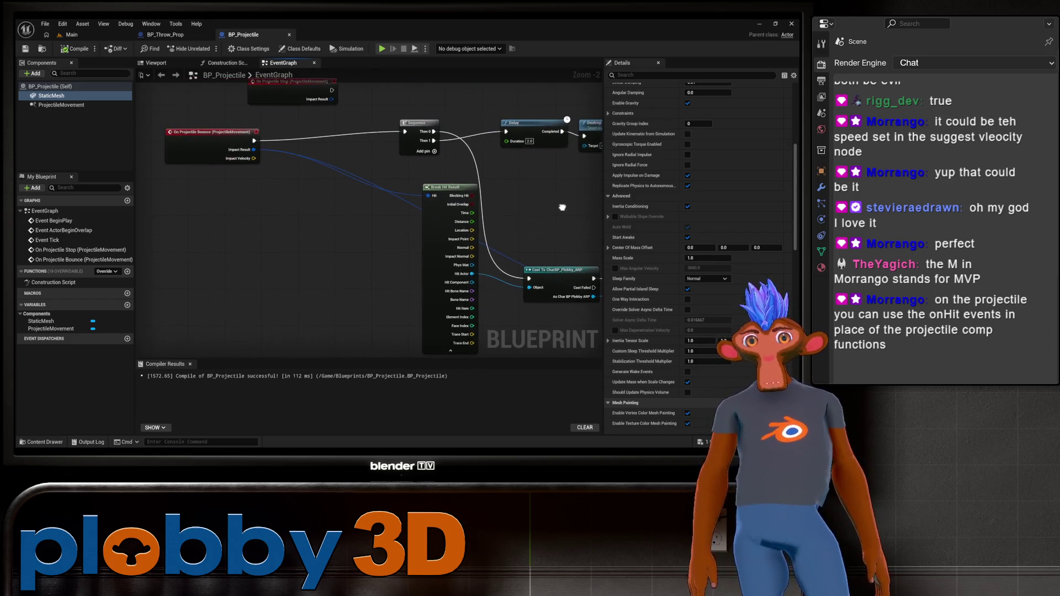
{"action": "left_click_drag", "start_coordinate": [265, 226], "coordinate": [208, 228]}
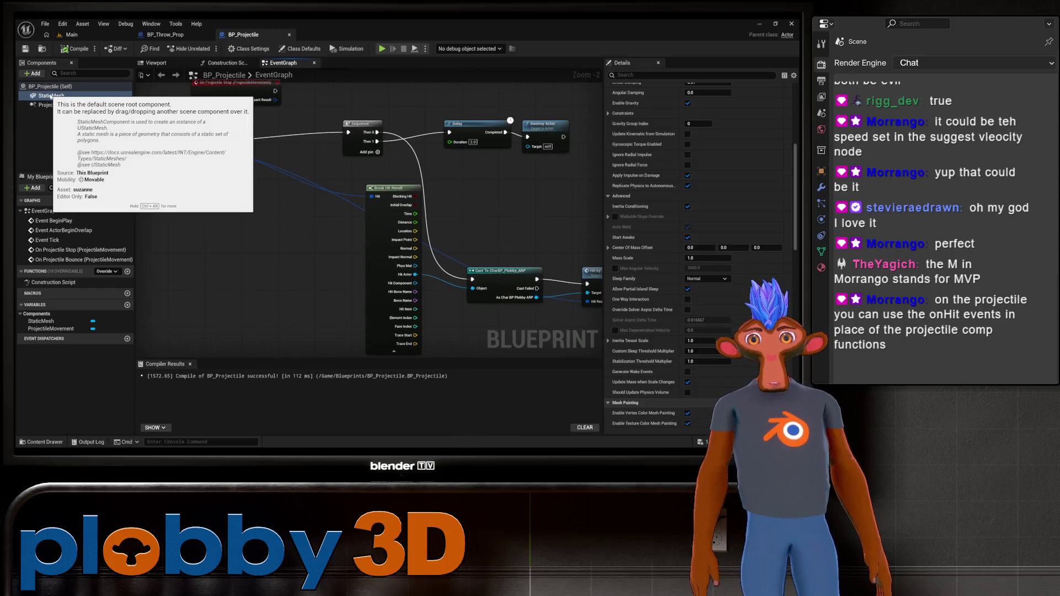
{"action": "left_click_drag", "start_coordinate": [316, 286], "coordinate": [366, 351]}
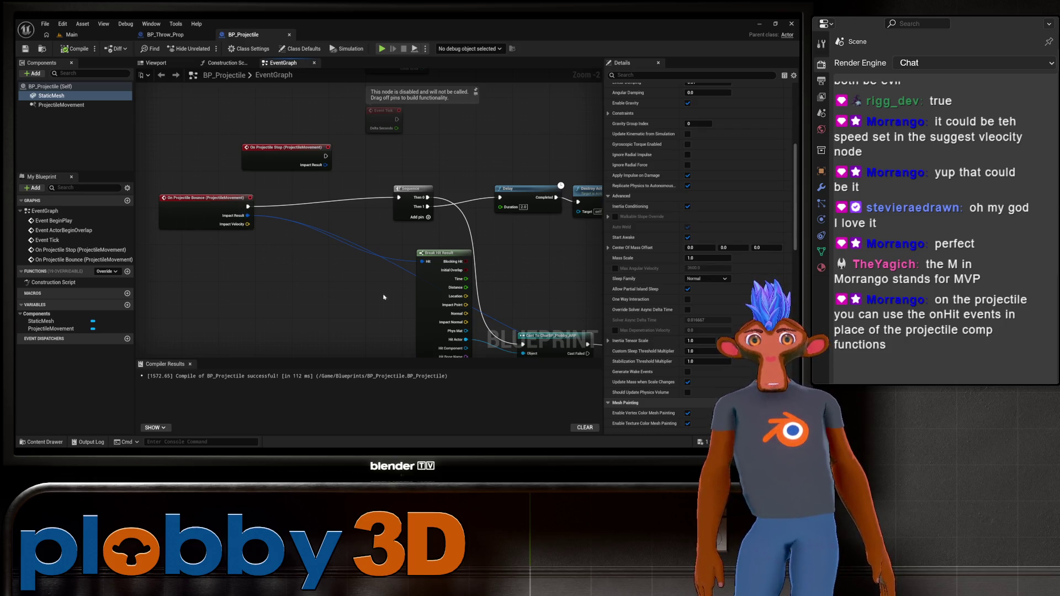
{"action": "mouse_move", "coordinate": [230, 236]}
{"action": "left_mouse_down"}
{"action": "mouse_move", "coordinate": [243, 232]}
{"action": "mouse_move", "coordinate": [226, 257]}
{"action": "left_mouse_up"}
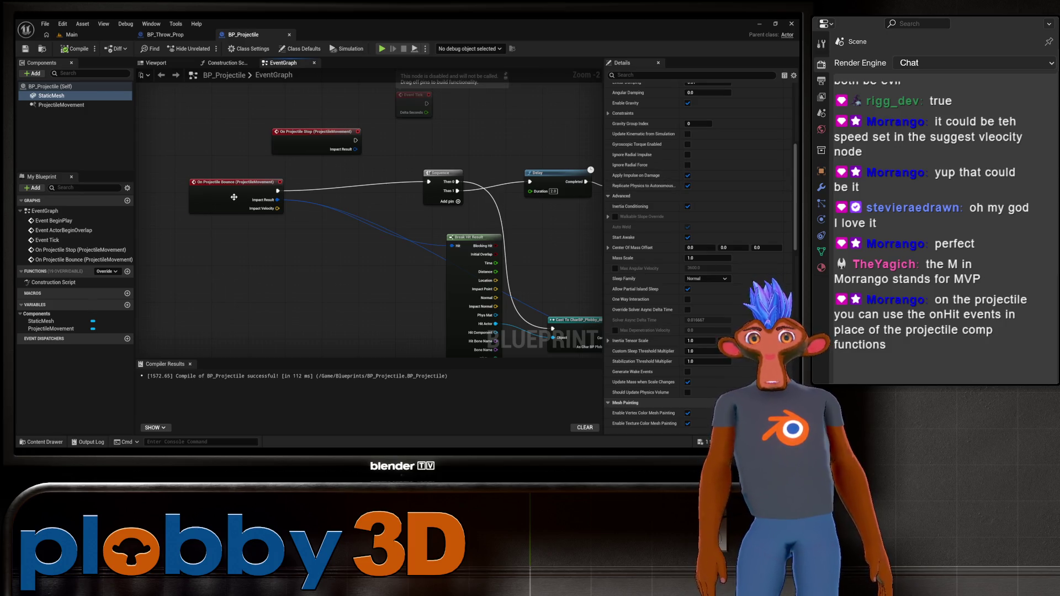
{"action": "left_click", "coordinate": [66, 105]}
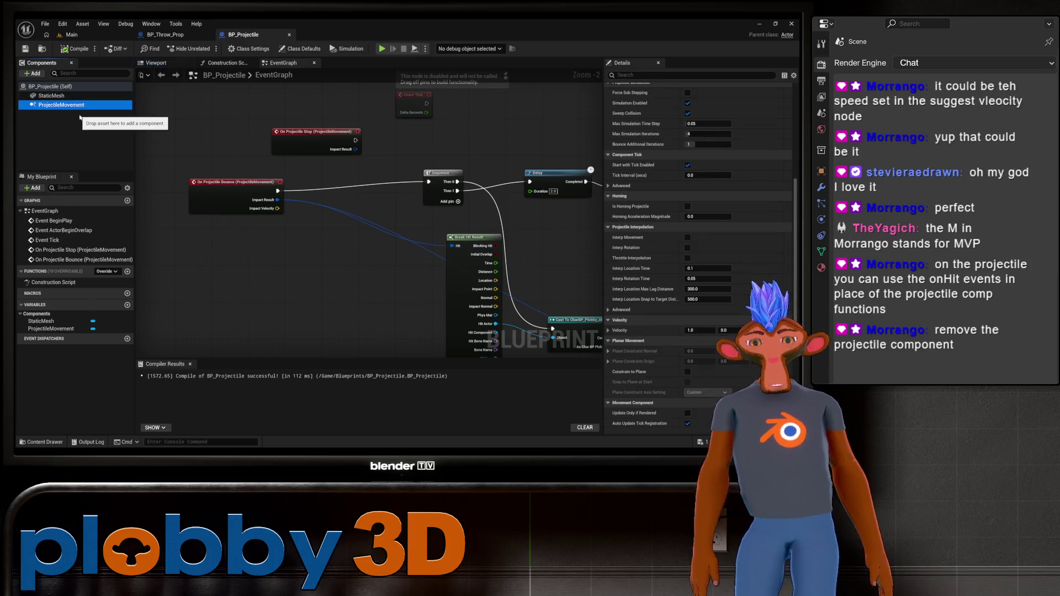
{"action": "key", "text": "Delete"}
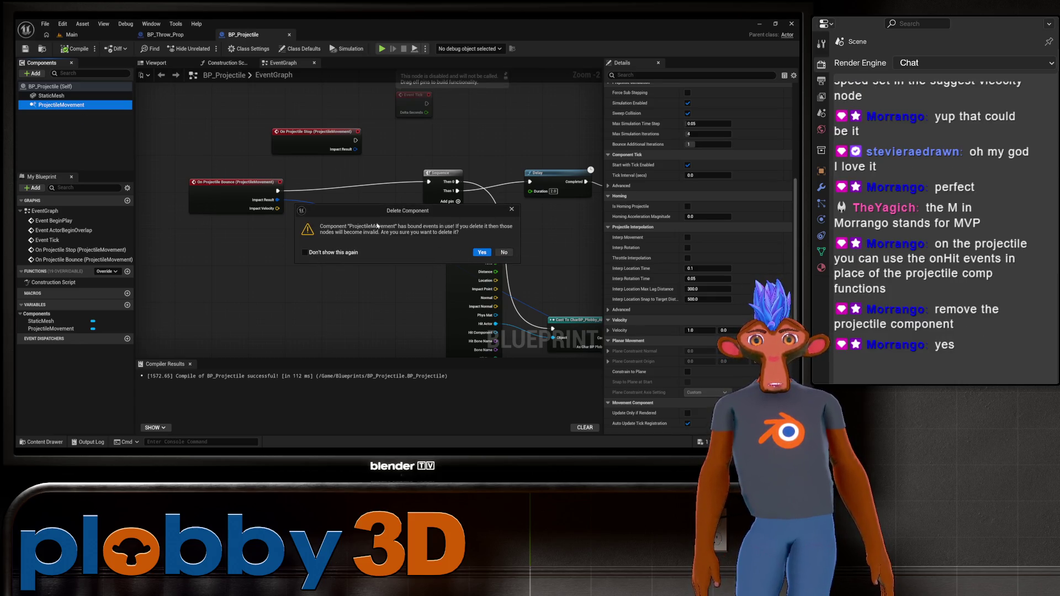
Confirm removing ProjectileMovement and delete the broken On Projectile Stop event node
{"action": "left_click", "coordinate": [480, 252]}
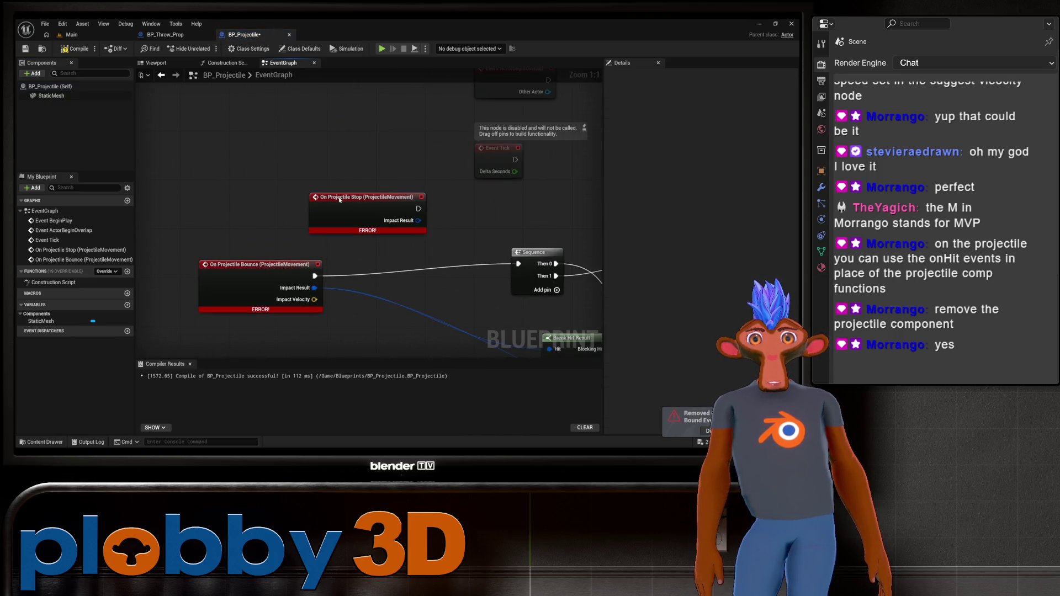
{"action": "key", "text": "Delete"}
{"action": "scroll", "coordinate": [272, 184], "scroll_direction": "down", "scroll_amount": 5}
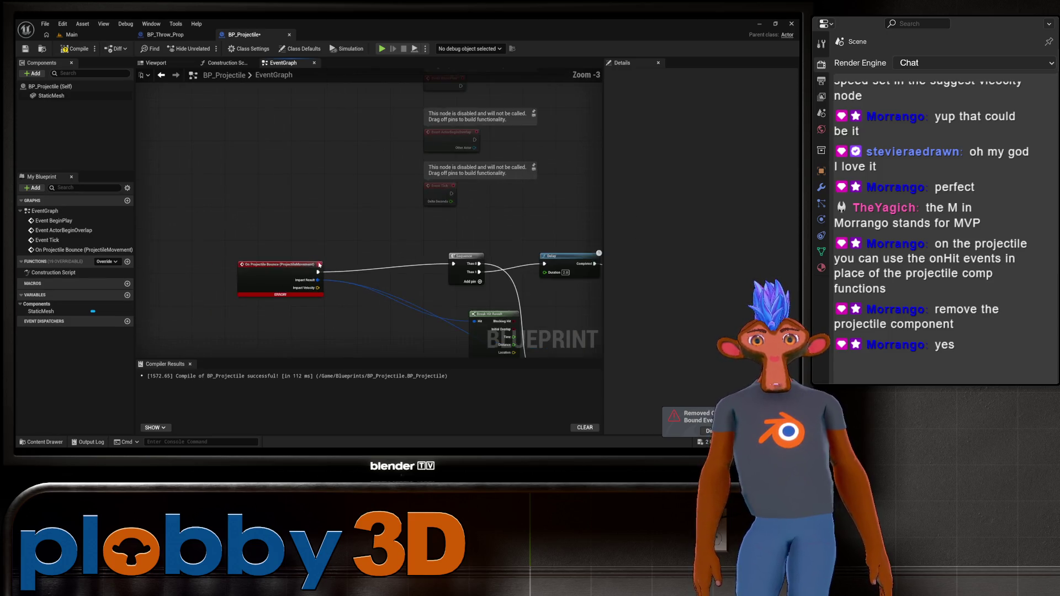
{"action": "scroll", "coordinate": [185, 194], "scroll_direction": "up", "scroll_amount": 4}
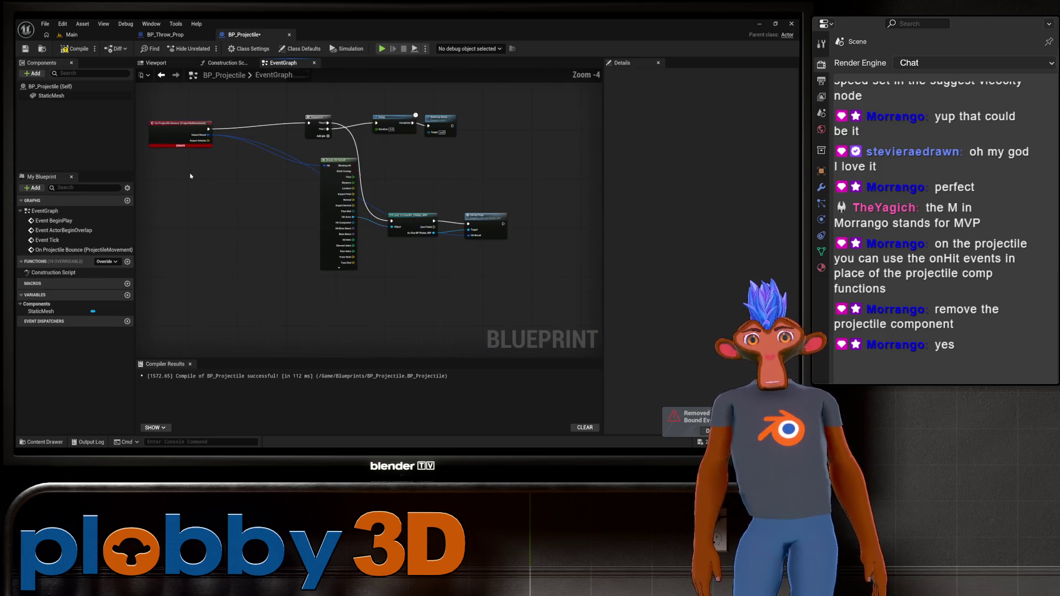
{"action": "left_click", "coordinate": [55, 96]}
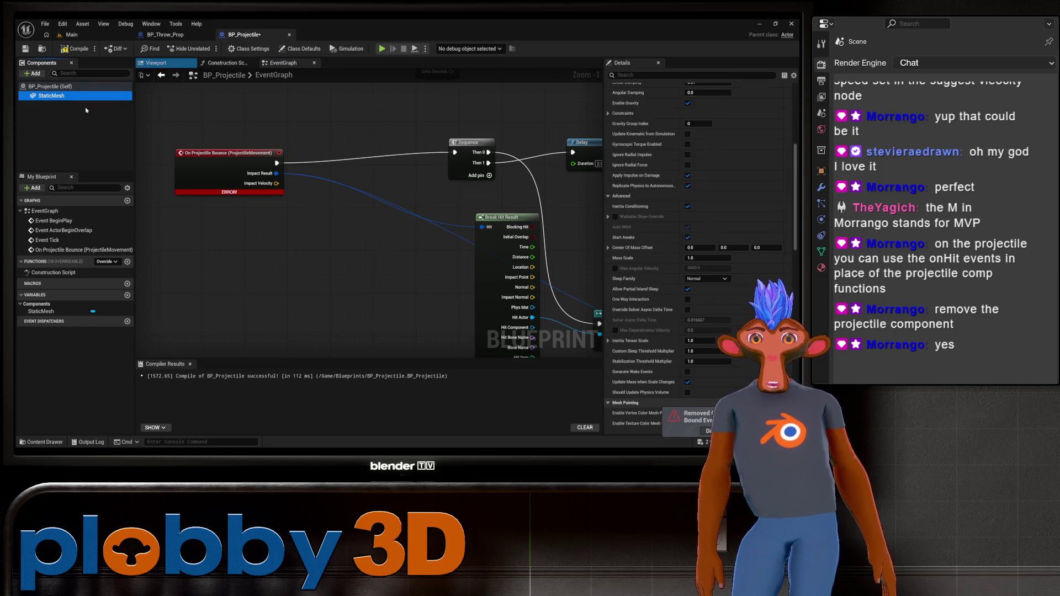
{"action": "scroll", "coordinate": [668, 293], "scroll_direction": "down", "scroll_amount": 15}
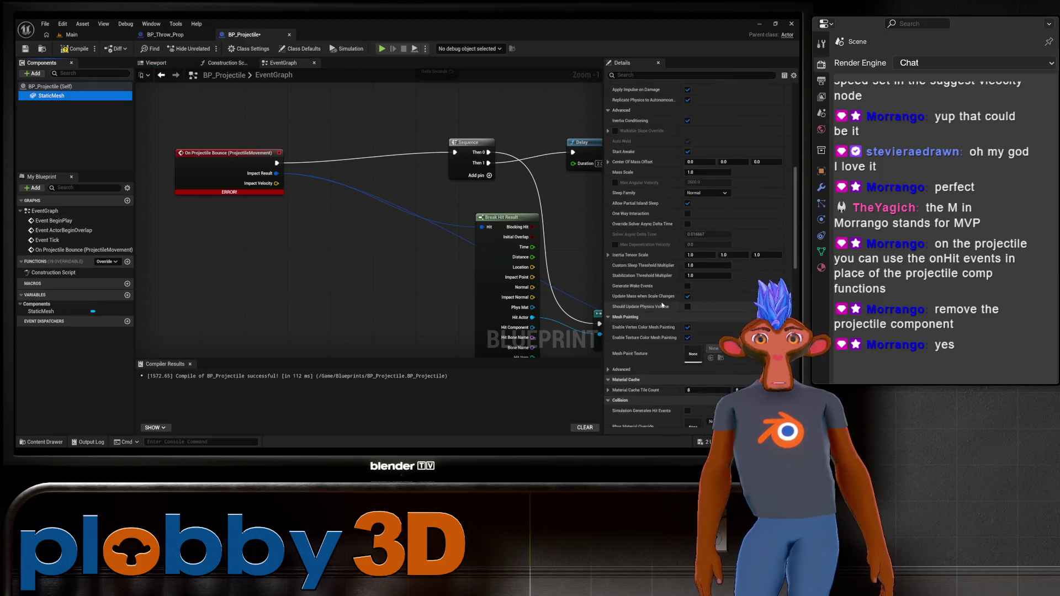
{"action": "scroll", "coordinate": [668, 293], "scroll_direction": "down", "scroll_amount": 5}
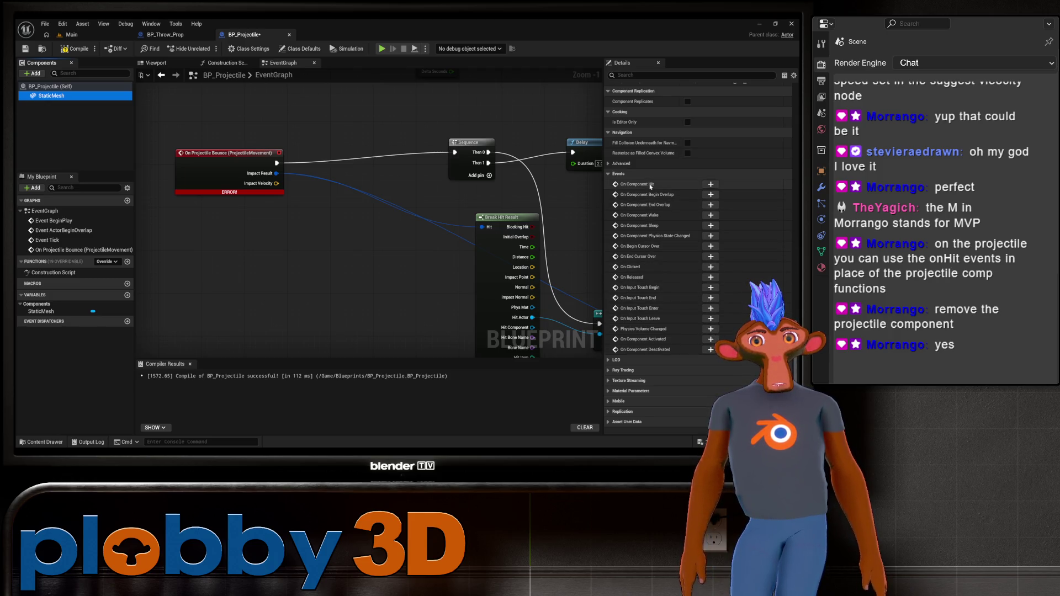
Delete the broken On Projectile Bounce event node and recompile BP_Projectile
{"action": "left_click", "coordinate": [214, 163]}
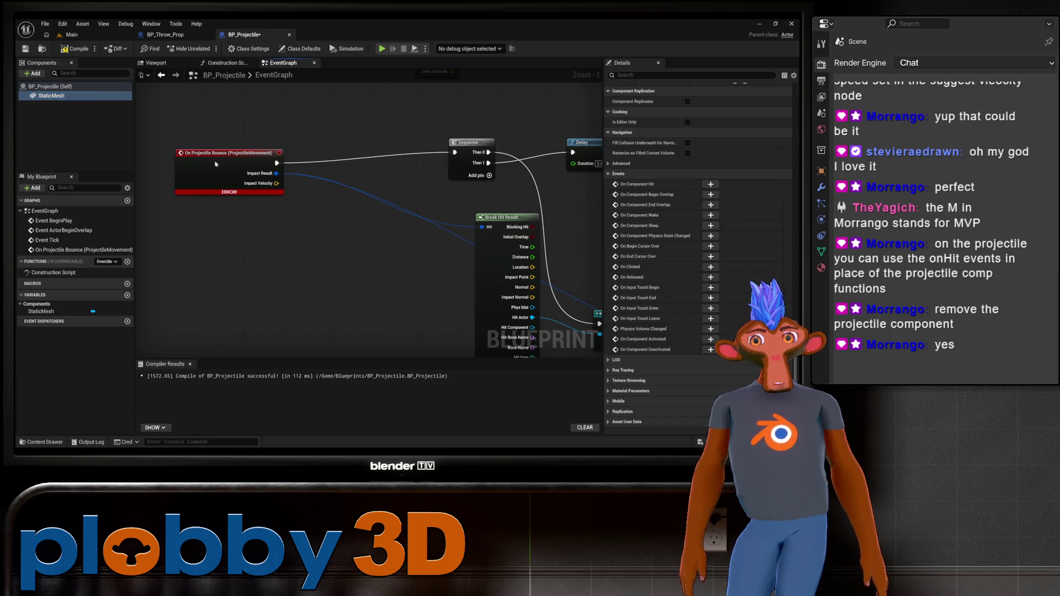
{"action": "key", "text": "Delete"}
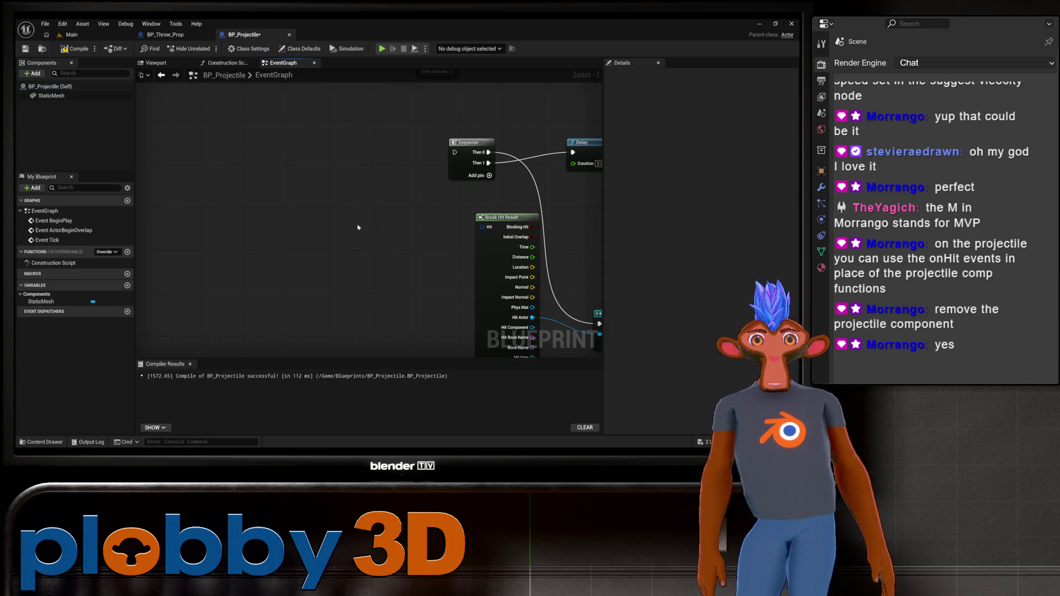
{"action": "scroll", "coordinate": [358, 227], "scroll_direction": "down", "scroll_amount": 1}
{"action": "left_click", "coordinate": [50, 96]}
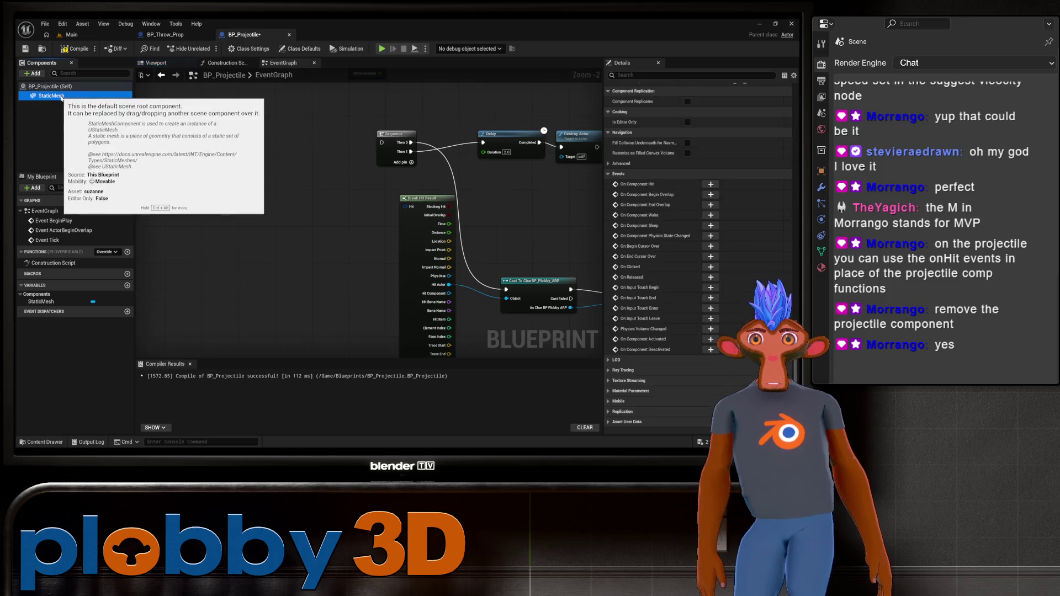
{"action": "left_click", "coordinate": [69, 50]}
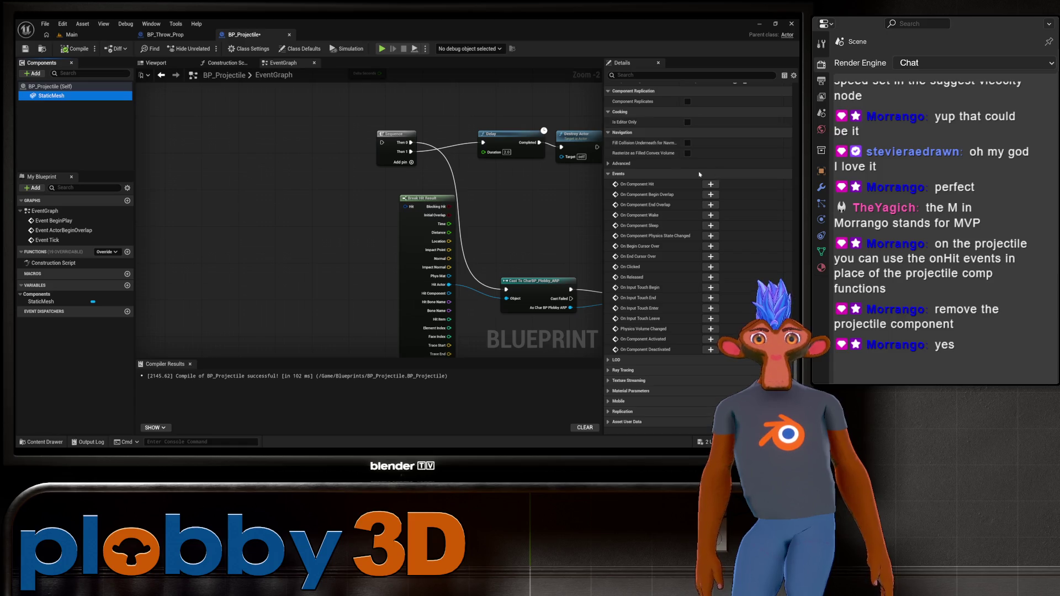
{"action": "scroll", "coordinate": [650, 205], "scroll_direction": "up", "scroll_amount": 2}
{"action": "scroll", "coordinate": [650, 204], "scroll_direction": "down", "scroll_amount": 2}
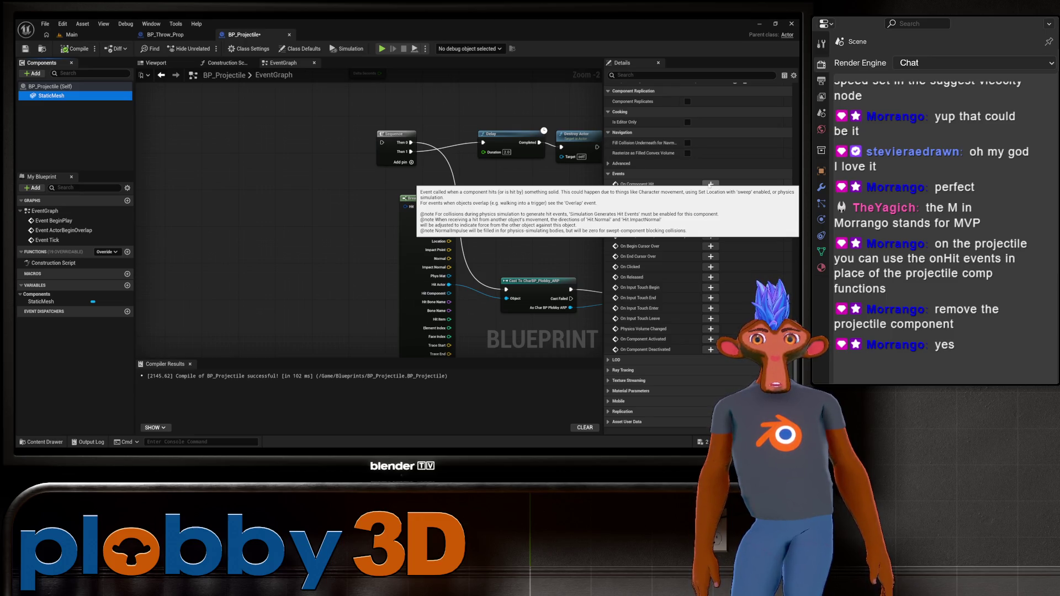
Add an On Component Hit (StaticMesh) event and position it in the graph
{"action": "left_click", "coordinate": [711, 184]}
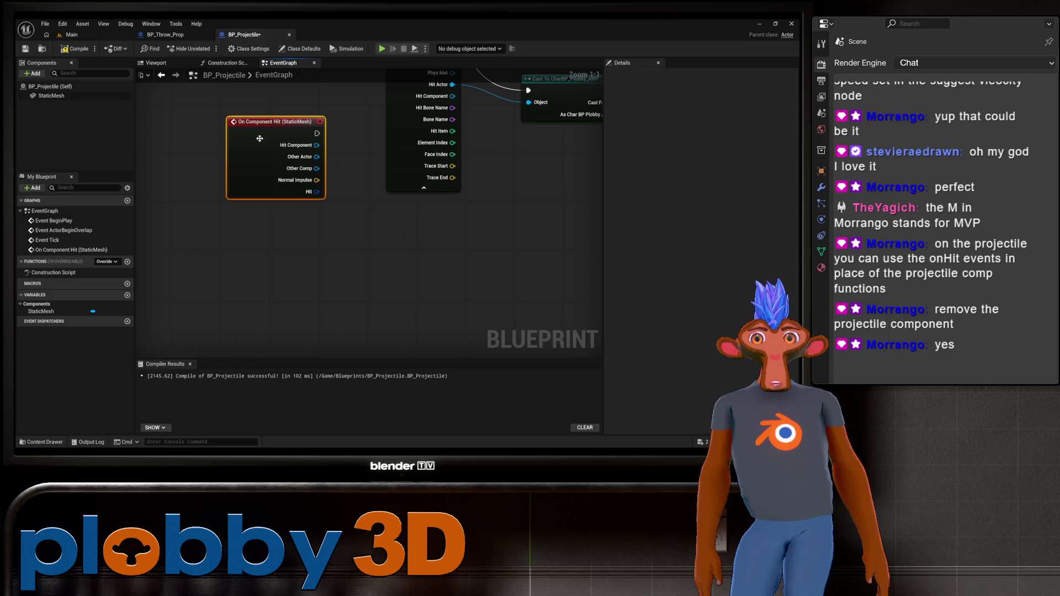
{"action": "scroll", "coordinate": [427, 359], "scroll_direction": "down", "scroll_amount": 3}
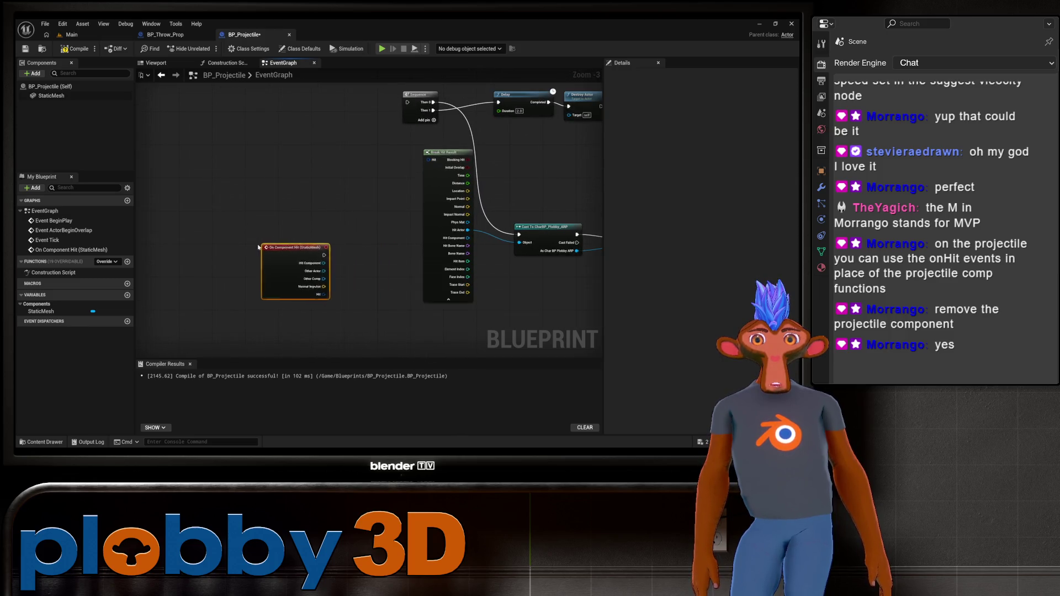
{"action": "scroll", "coordinate": [330, 283], "scroll_direction": "up", "scroll_amount": 2}
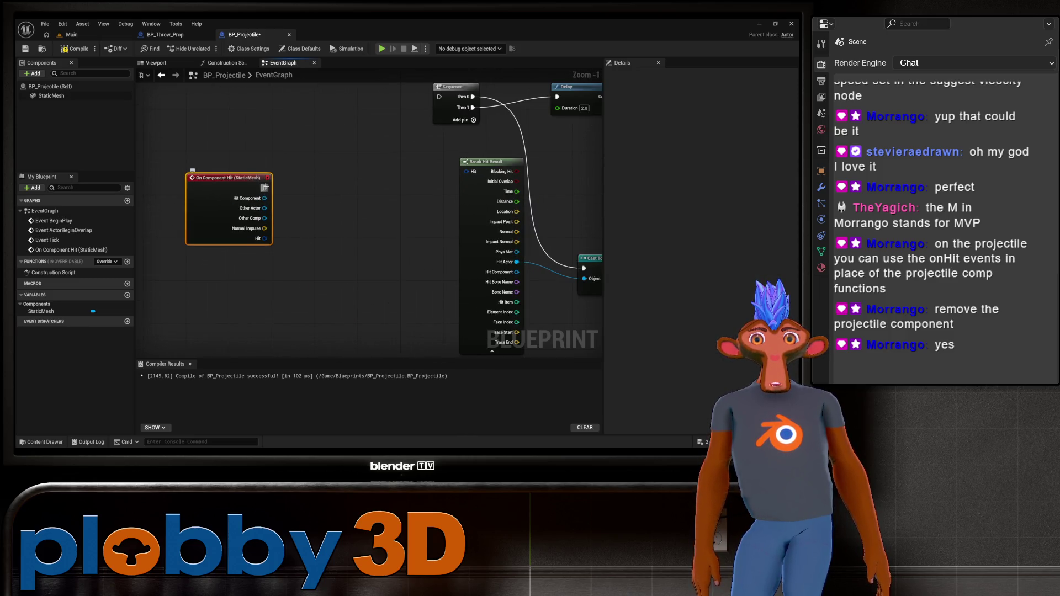
{"action": "scroll", "coordinate": [343, 223], "scroll_direction": "down", "scroll_amount": 2}
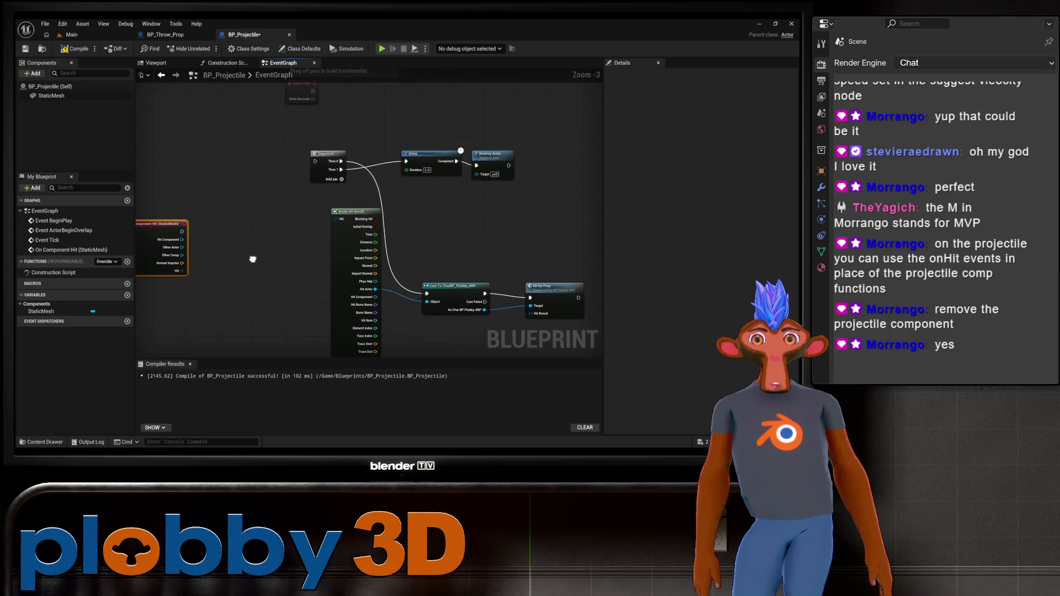
{"action": "mouse_move", "coordinate": [144, 223]}
{"action": "left_mouse_down"}
{"action": "mouse_move", "coordinate": [144, 153]}
{"action": "mouse_move", "coordinate": [229, 169]}
{"action": "mouse_move", "coordinate": [375, 162]}
{"action": "left_mouse_up"}
{"action": "mouse_move", "coordinate": [243, 176]}
{"action": "left_mouse_down"}
{"action": "mouse_move", "coordinate": [239, 160]}
{"action": "mouse_move", "coordinate": [354, 187]}
{"action": "left_mouse_up"}
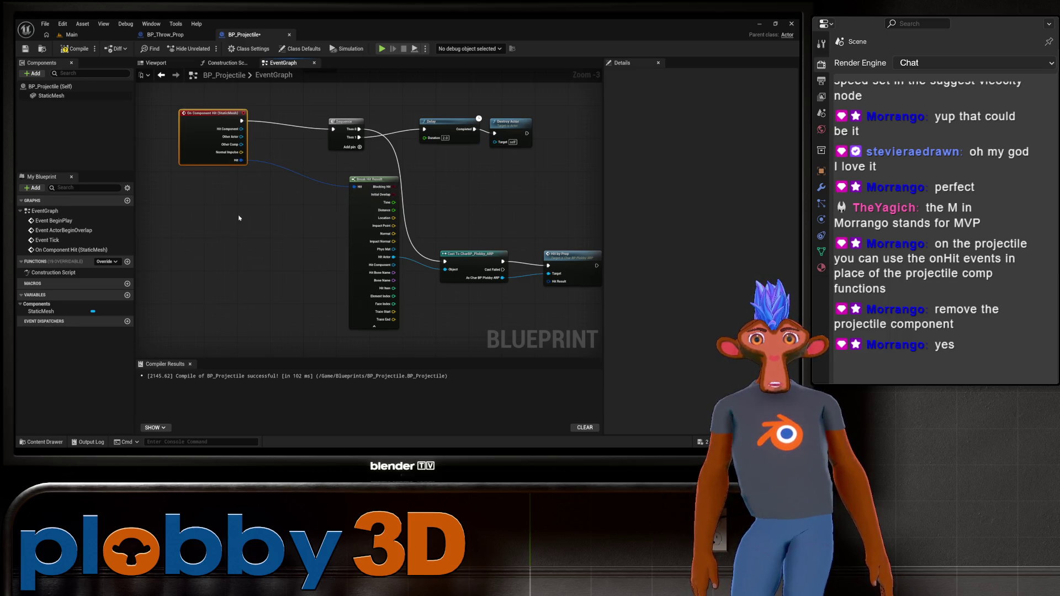
Check the Cast and Hit by Prop nodes, save BP_Projectile, and return to the Main level
{"action": "mouse_move", "coordinate": [209, 241]}
{"action": "left_mouse_down"}
{"action": "mouse_move", "coordinate": [209, 278]}
{"action": "mouse_move", "coordinate": [160, 230]}
{"action": "left_mouse_up"}
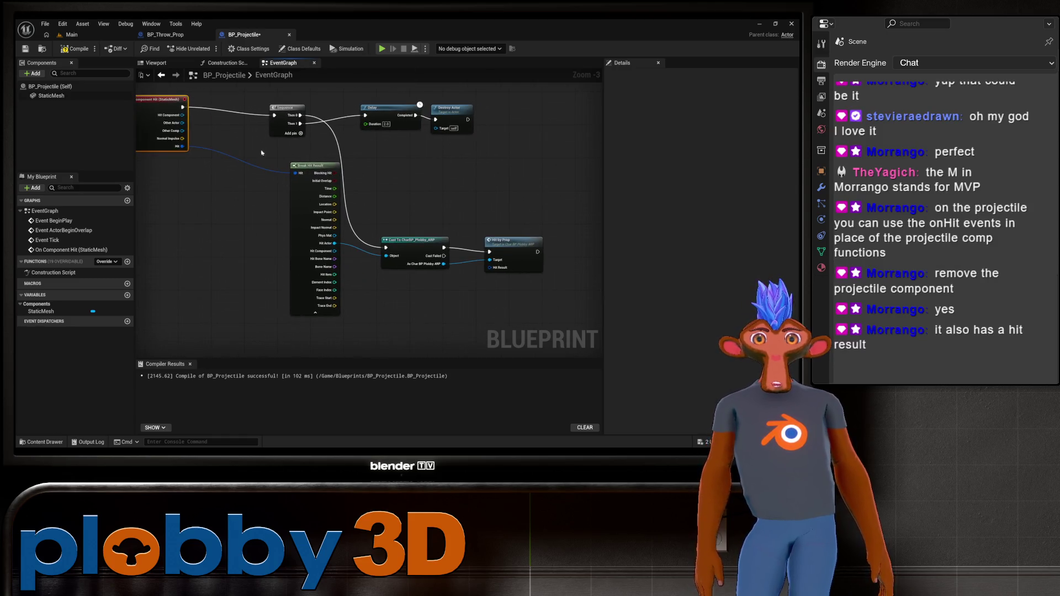
{"action": "scroll", "coordinate": [314, 229], "scroll_direction": "up", "scroll_amount": 4}
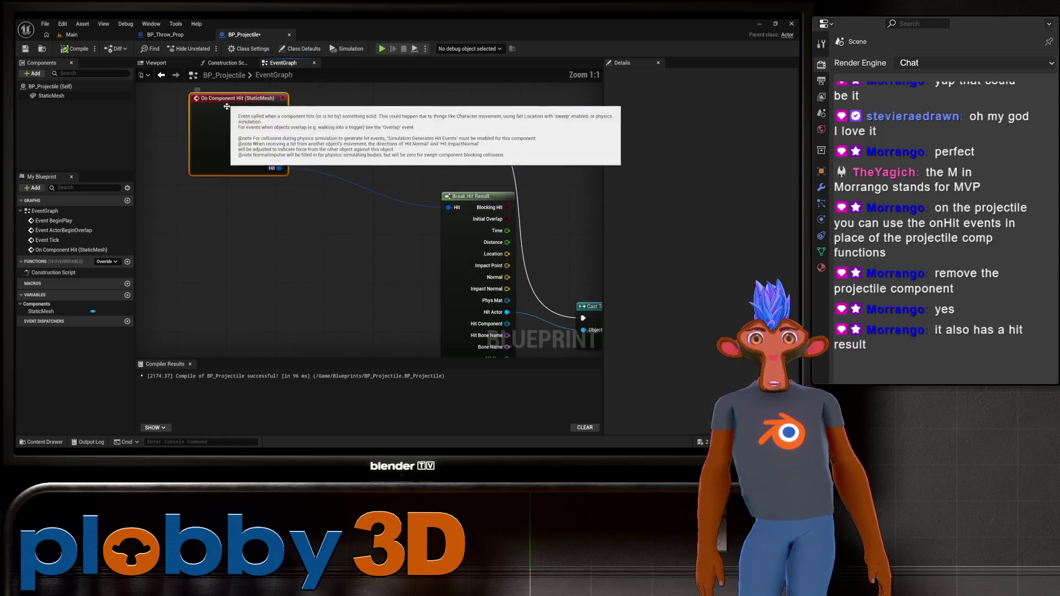
{"action": "scroll", "coordinate": [319, 221], "scroll_direction": "down", "scroll_amount": 1}
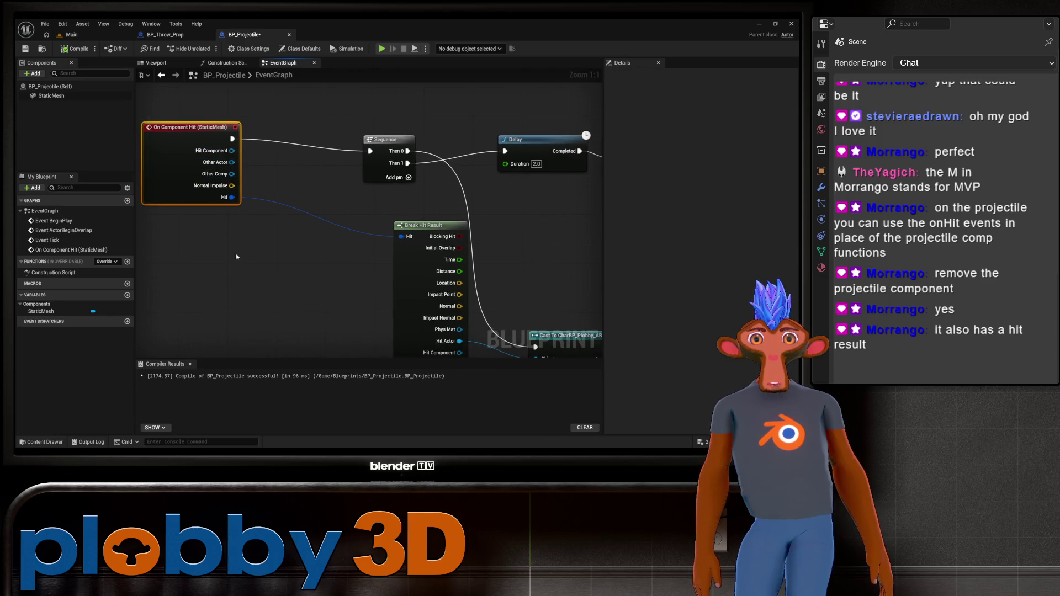
{"action": "scroll", "coordinate": [253, 239], "scroll_direction": "down", "scroll_amount": 1}
{"action": "left_click_drag", "start_coordinate": [252, 242], "coordinate": [196, 217]}
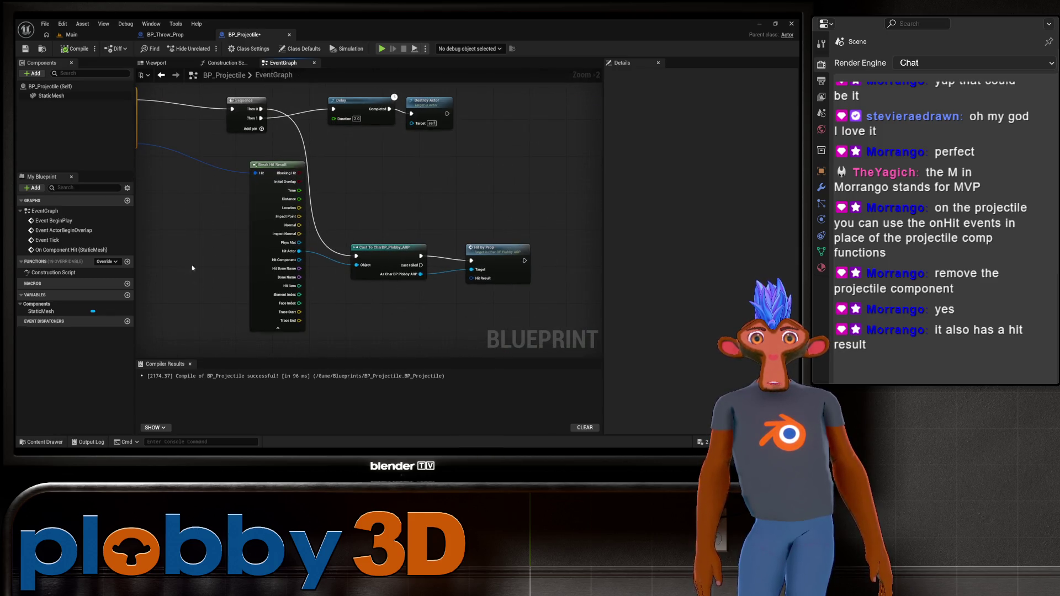
{"action": "key", "text": "ctrl+s"}
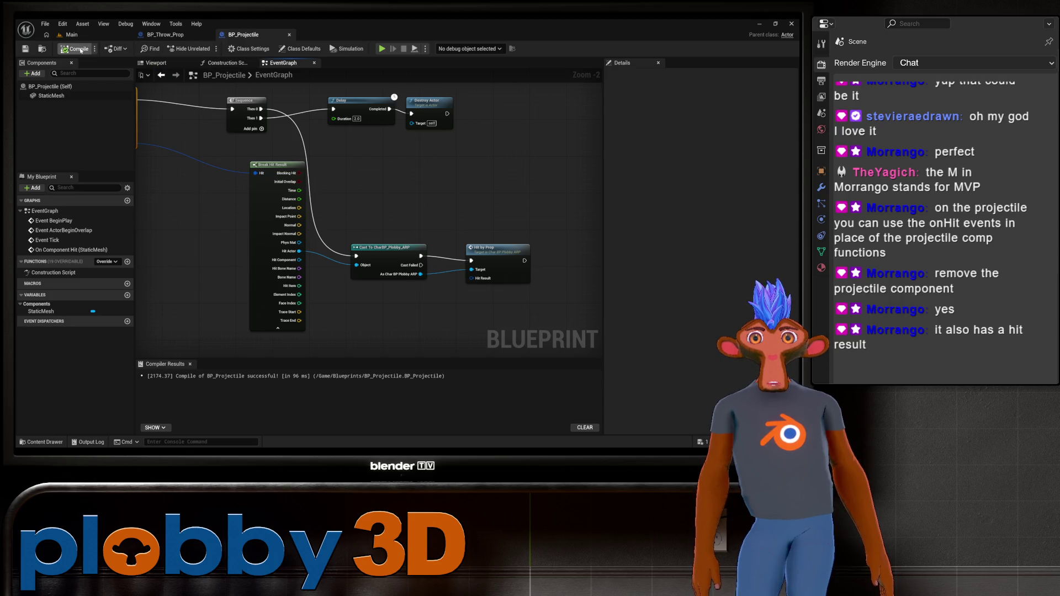
{"action": "left_click", "coordinate": [70, 34]}
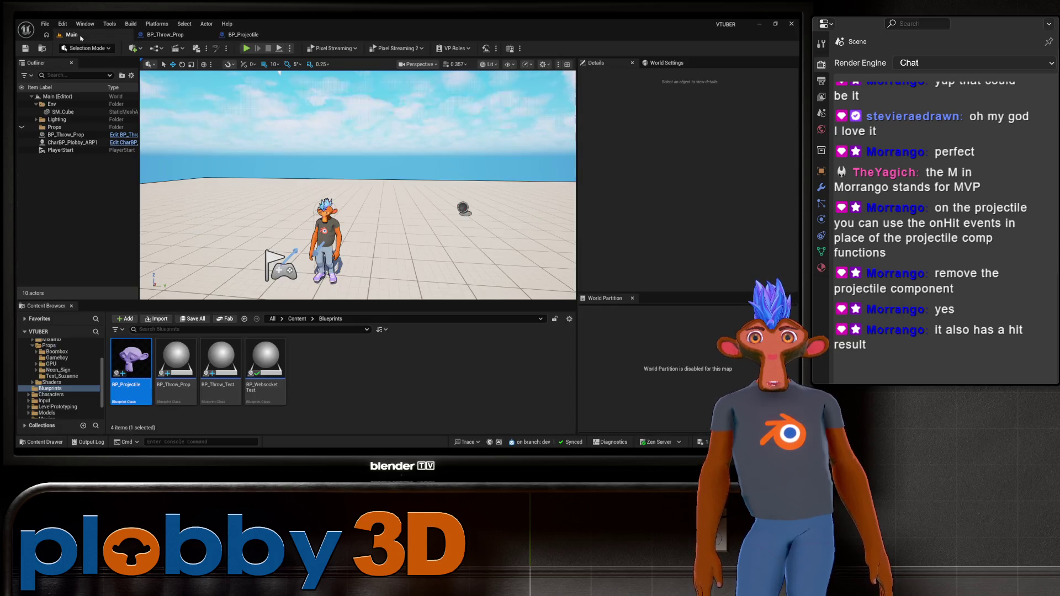
Run a short Play-In-Editor test, stop it, and go back to BP_Projectile
{"action": "left_click", "coordinate": [247, 50]}
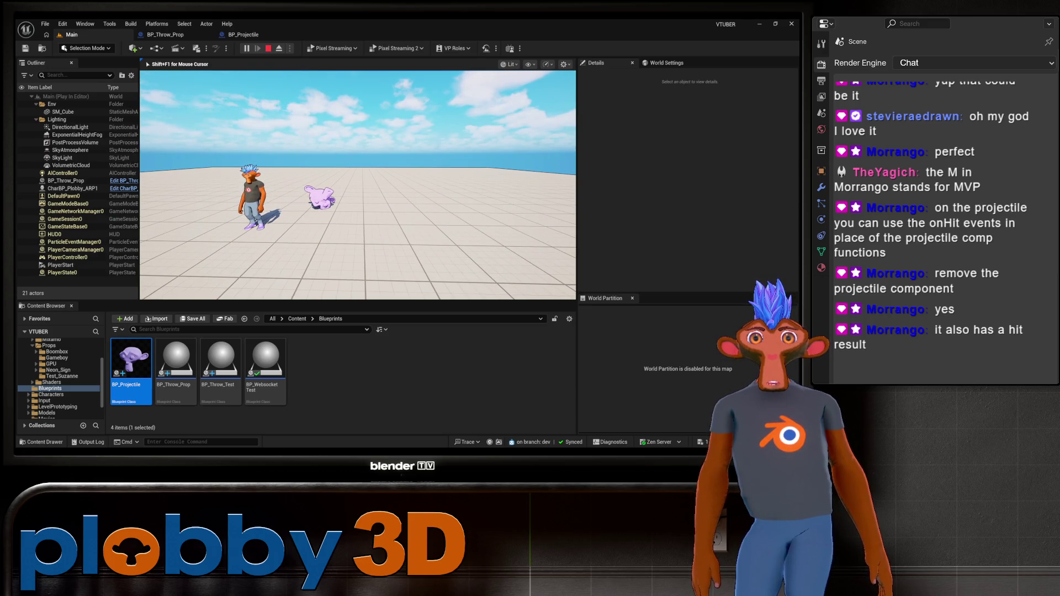
{"action": "key", "text": "Escape"}
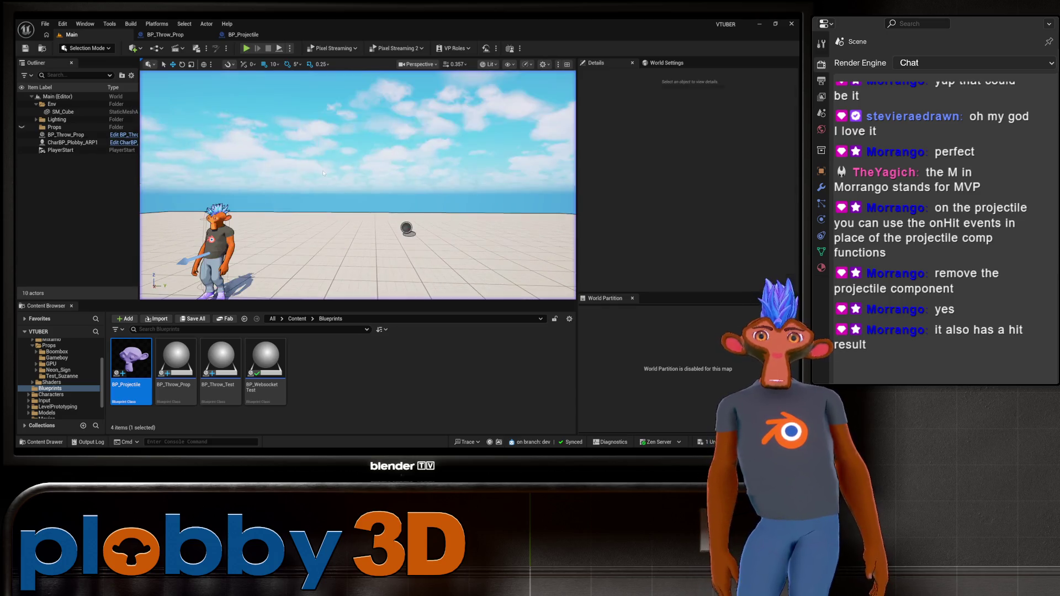
{"action": "left_click", "coordinate": [247, 35]}
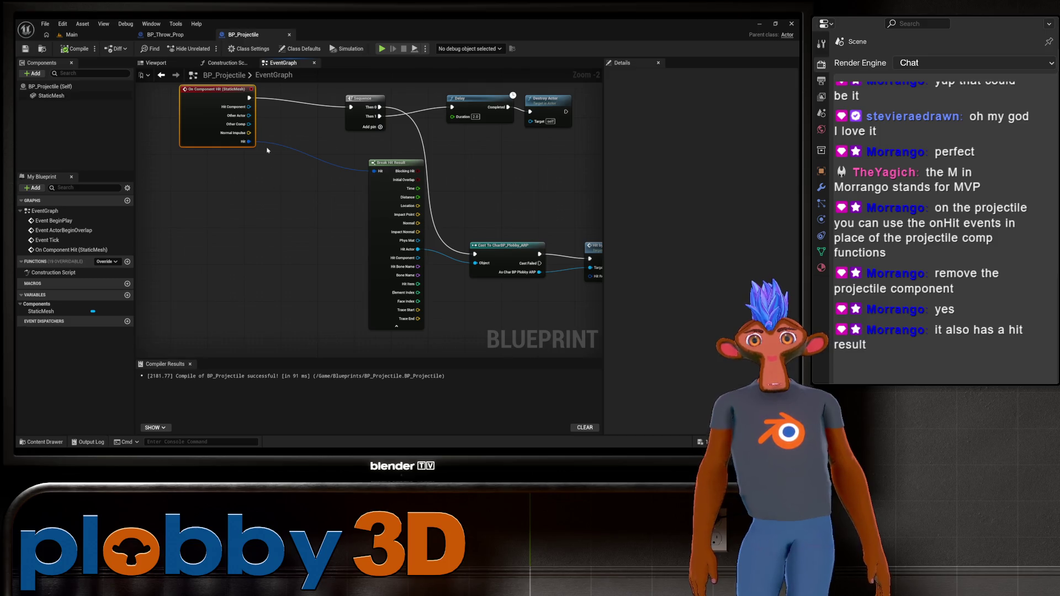
Check BP_Projectile's wiring from On Component Hit through Cast, Delay and Destroy Actor
{"action": "mouse_move", "coordinate": [298, 146]}
{"action": "left_mouse_down"}
{"action": "mouse_move", "coordinate": [220, 160]}
{"action": "mouse_move", "coordinate": [201, 152]}
{"action": "mouse_move", "coordinate": [231, 149]}
{"action": "left_mouse_up"}
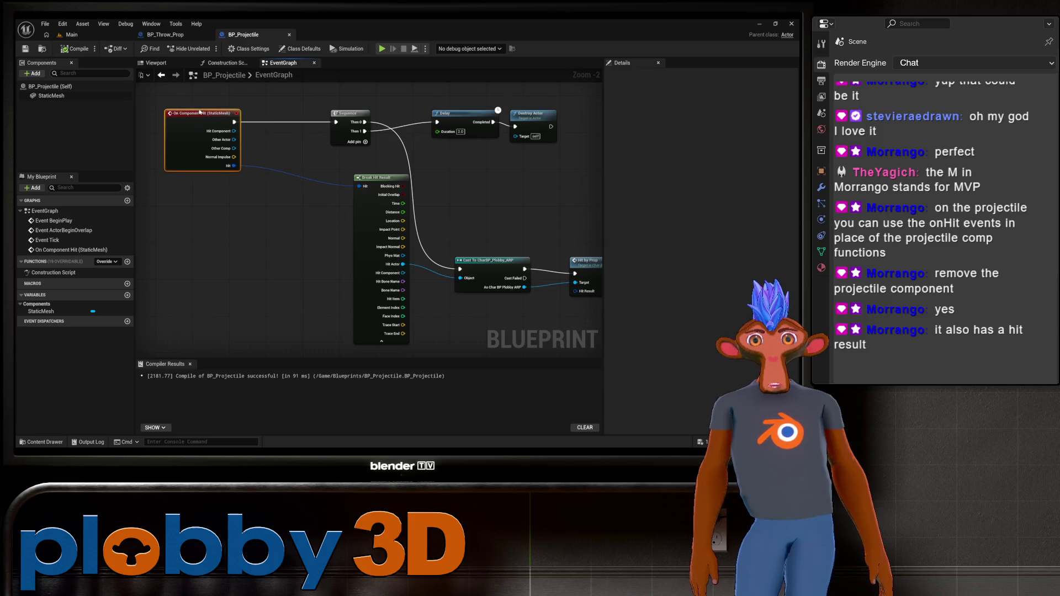
{"action": "left_click_drag", "start_coordinate": [199, 112], "coordinate": [200, 109]}
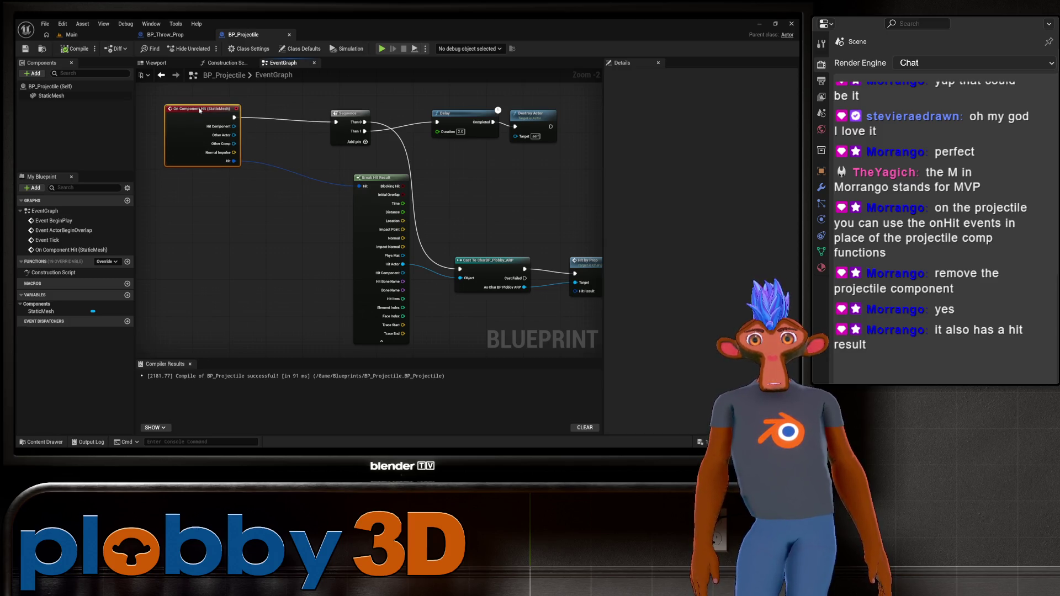
{"action": "left_click_drag", "start_coordinate": [219, 189], "coordinate": [235, 180]}
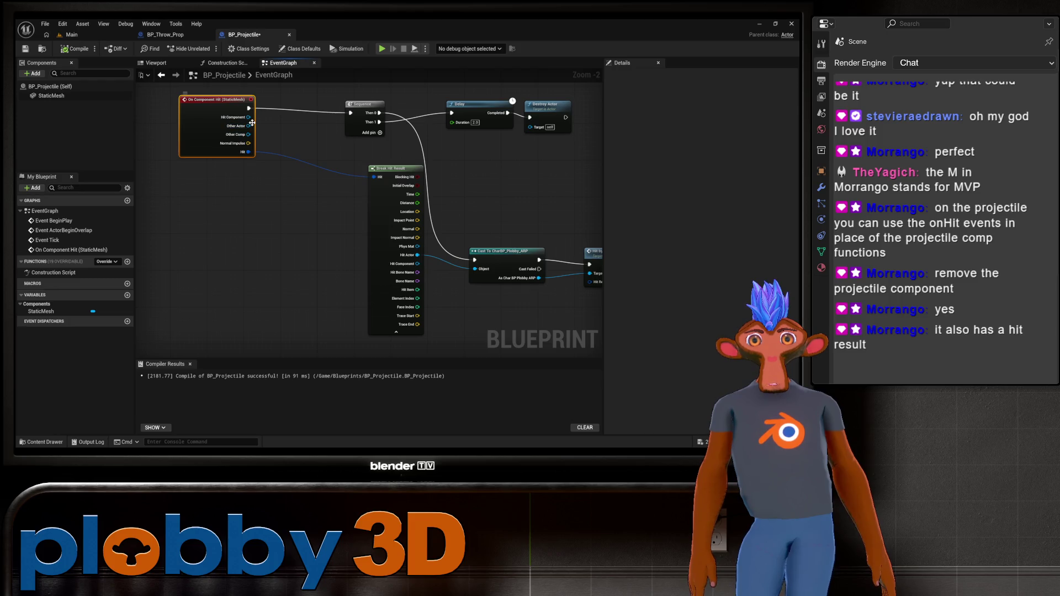
{"action": "mouse_move", "coordinate": [497, 281]}
{"action": "left_mouse_down"}
{"action": "mouse_move", "coordinate": [442, 254]}
{"action": "mouse_move", "coordinate": [369, 253]}
{"action": "left_mouse_up"}
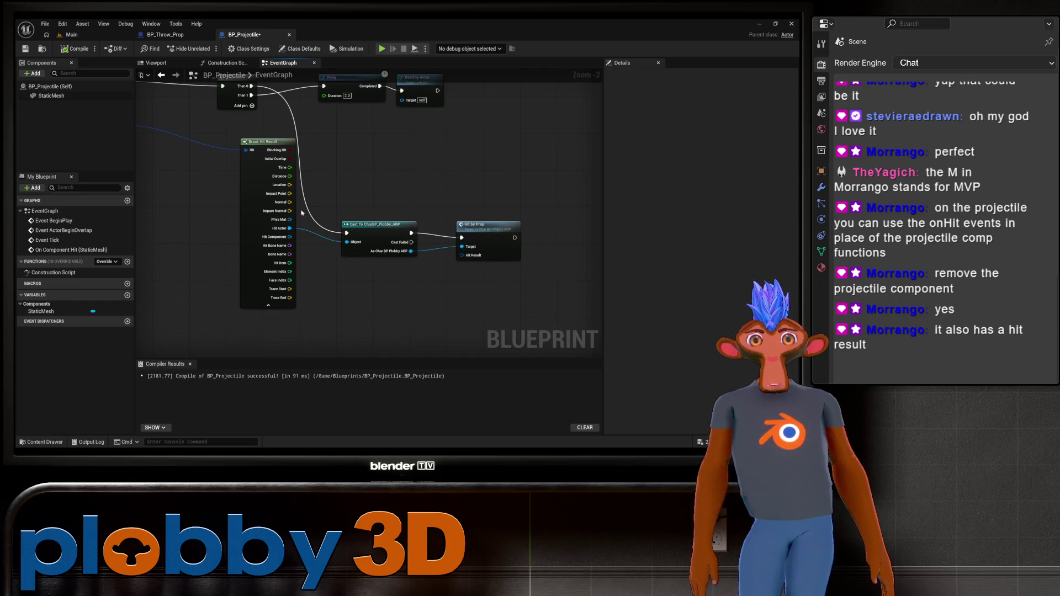
{"action": "left_click_drag", "start_coordinate": [468, 226], "coordinate": [461, 264]}
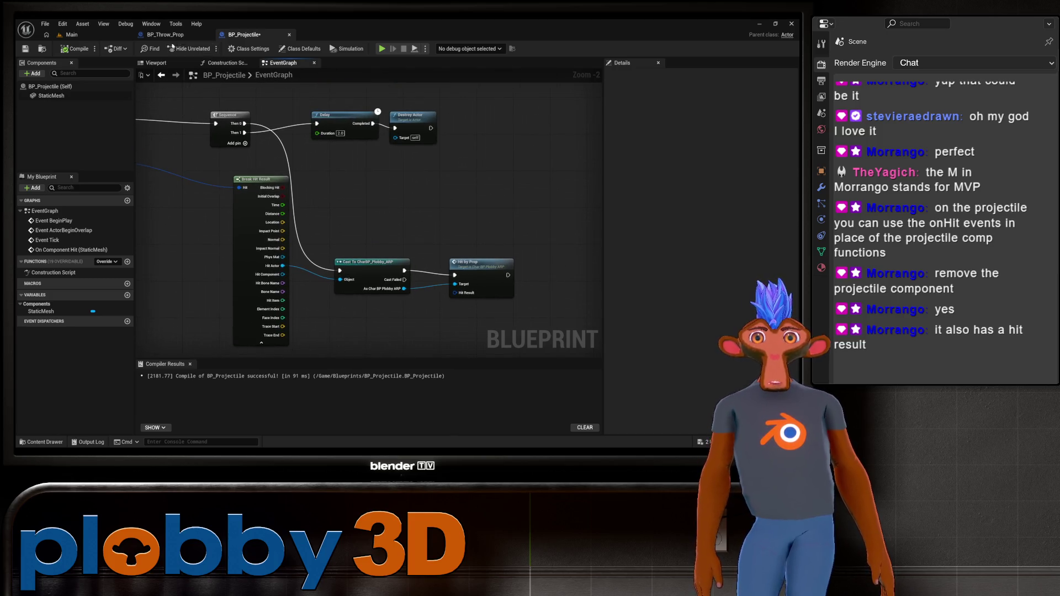
Return to the Main level and scroll the Content Browser toward Content/Assets/Character
{"action": "left_click", "coordinate": [82, 23]}
{"action": "left_click", "coordinate": [404, 194]}
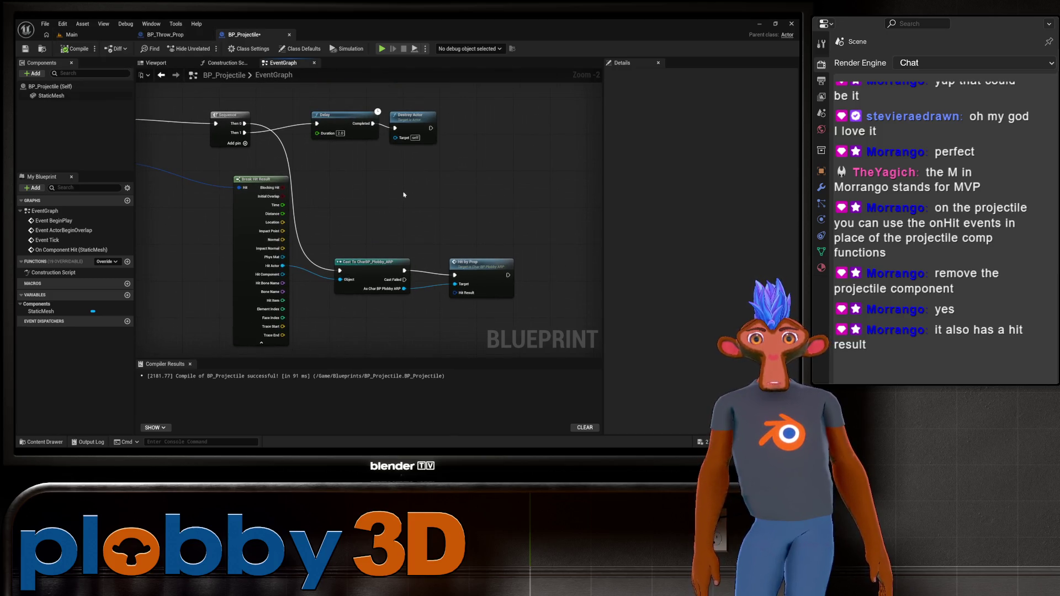
{"action": "right_click", "coordinate": [403, 194]}
{"action": "left_click", "coordinate": [71, 35]}
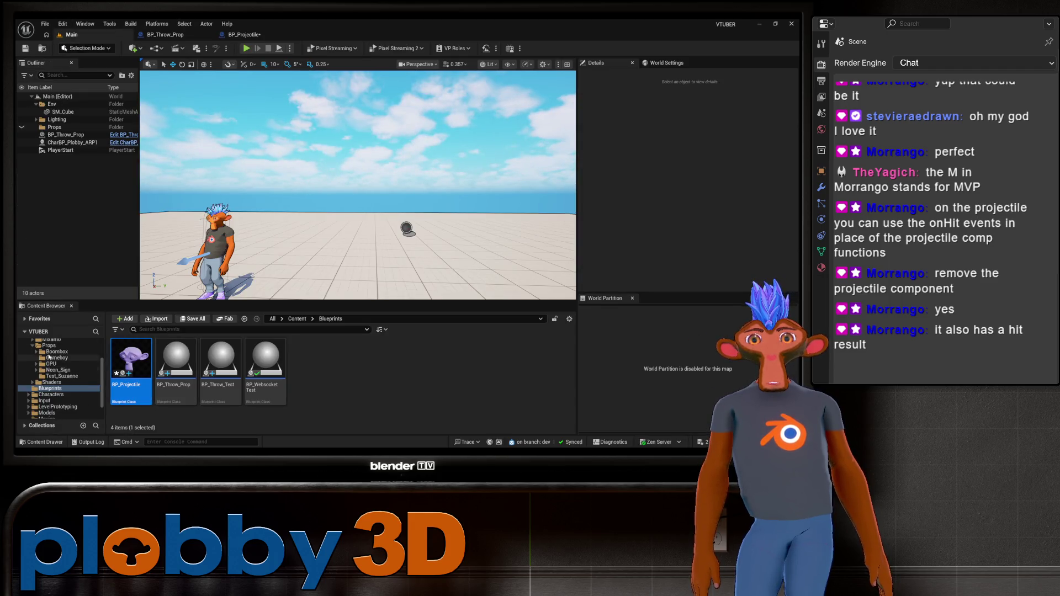
{"action": "scroll", "coordinate": [51, 361], "scroll_direction": "up", "scroll_amount": 3}
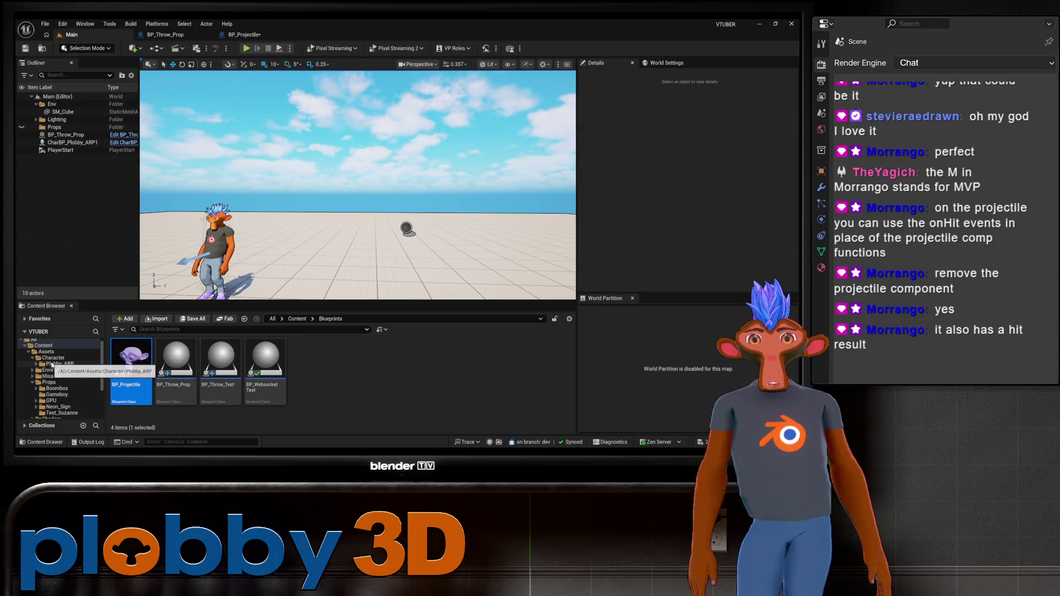
Open CharBP_Plobby_ARP from the Plobby_ARP folder and inspect its Hit By Prop event
{"action": "left_click", "coordinate": [51, 364]}
{"action": "left_click", "coordinate": [306, 365]}
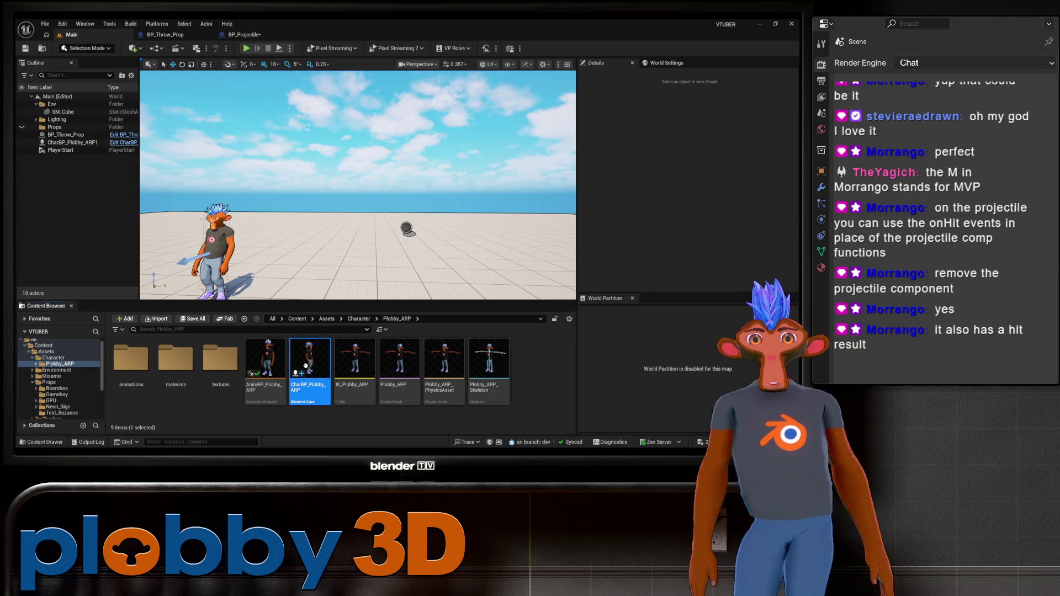
{"action": "scroll", "coordinate": [355, 189], "scroll_direction": "up", "scroll_amount": 2}
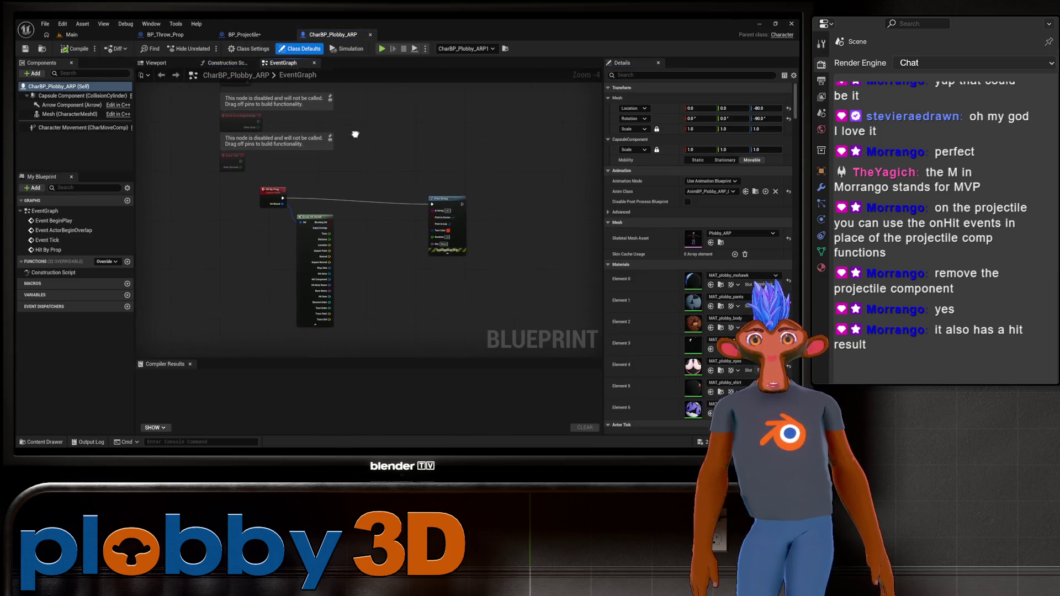
{"action": "scroll", "coordinate": [269, 222], "scroll_direction": "up", "scroll_amount": 2}
{"action": "left_click_drag", "start_coordinate": [299, 172], "coordinate": [249, 180]}
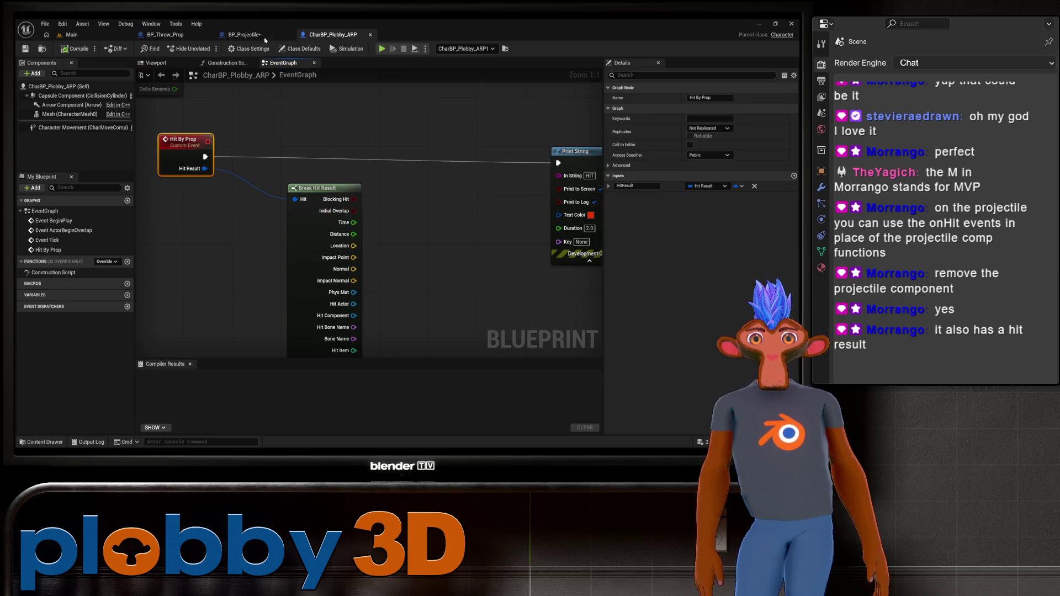
Go back to BP_Projectile and bring its On Component Hit event into view
{"action": "left_click", "coordinate": [243, 34]}
{"action": "left_click_drag", "start_coordinate": [316, 258], "coordinate": [324, 208]}
{"action": "left_click_drag", "start_coordinate": [148, 127], "coordinate": [358, 172]}
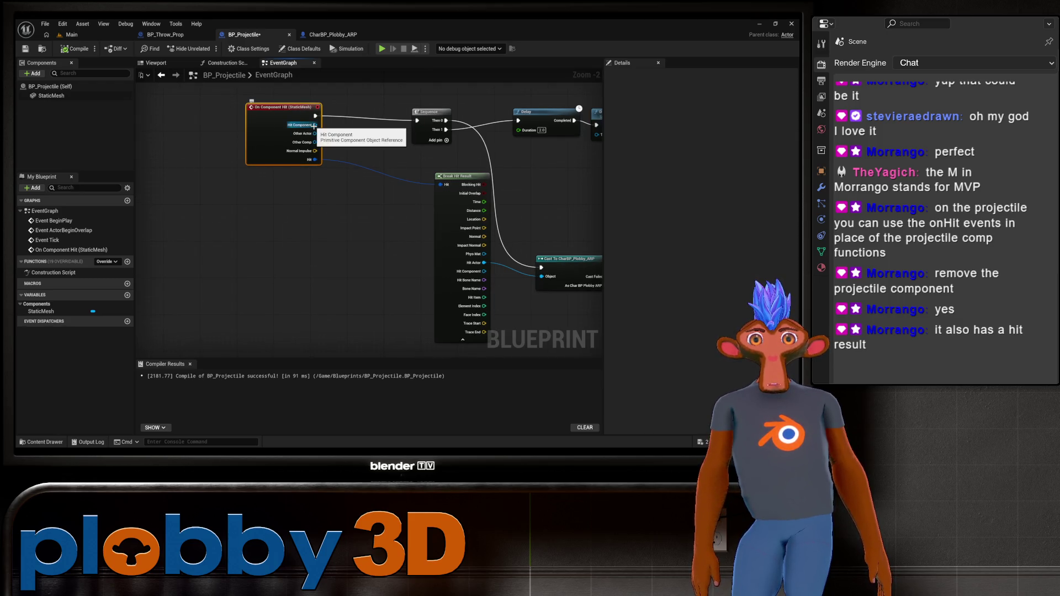
Pan BP_Projectile's graph over the On Component Hit, Cast To, Destroy Actor and Hit by Prop nodes
{"action": "mouse_move", "coordinate": [368, 252]}
{"action": "left_mouse_down"}
{"action": "mouse_move", "coordinate": [259, 232]}
{"action": "mouse_move", "coordinate": [555, 321]}
{"action": "left_mouse_up"}
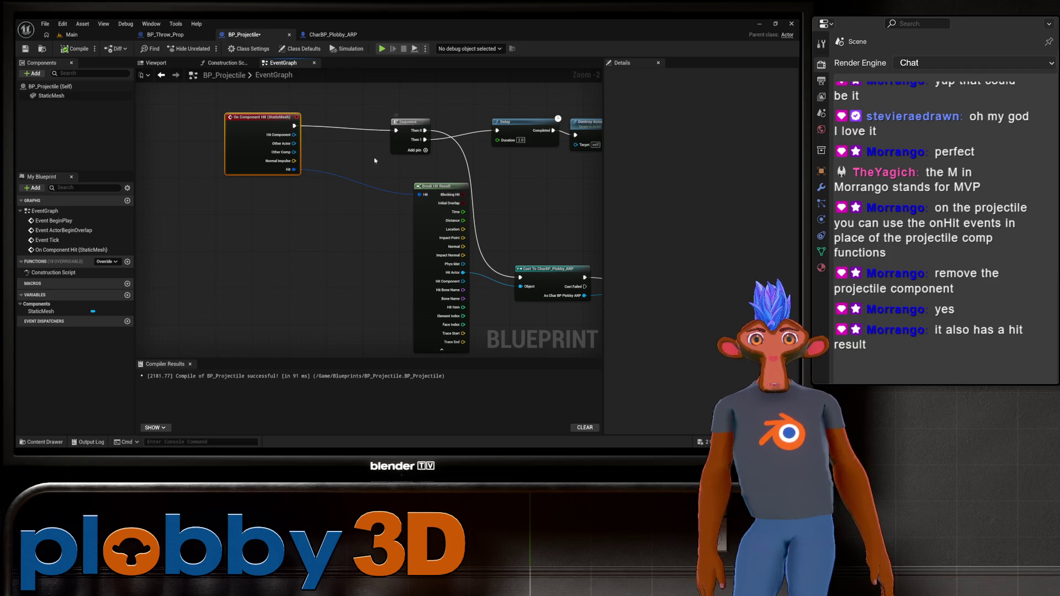
{"action": "left_click_drag", "start_coordinate": [292, 177], "coordinate": [167, 156]}
{"action": "left_click_drag", "start_coordinate": [470, 123], "coordinate": [543, 149]}
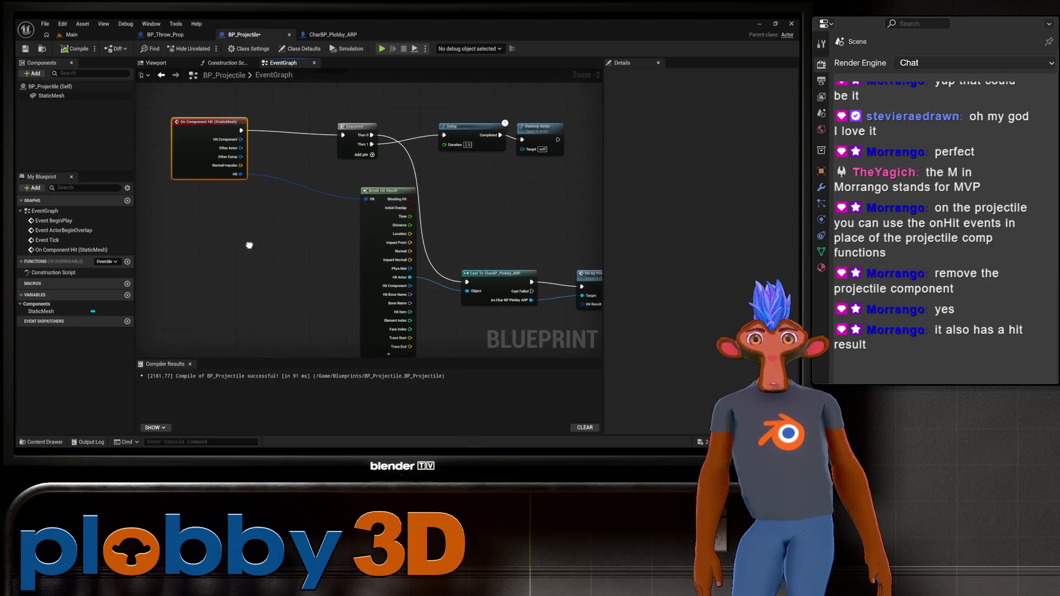
{"action": "mouse_move", "coordinate": [485, 215]}
{"action": "left_mouse_down"}
{"action": "mouse_move", "coordinate": [284, 147]}
{"action": "mouse_move", "coordinate": [520, 113]}
{"action": "left_mouse_up"}
{"action": "mouse_move", "coordinate": [389, 188]}
{"action": "left_mouse_down"}
{"action": "mouse_move", "coordinate": [262, 227]}
{"action": "mouse_move", "coordinate": [257, 303]}
{"action": "mouse_move", "coordinate": [303, 298]}
{"action": "left_mouse_up"}
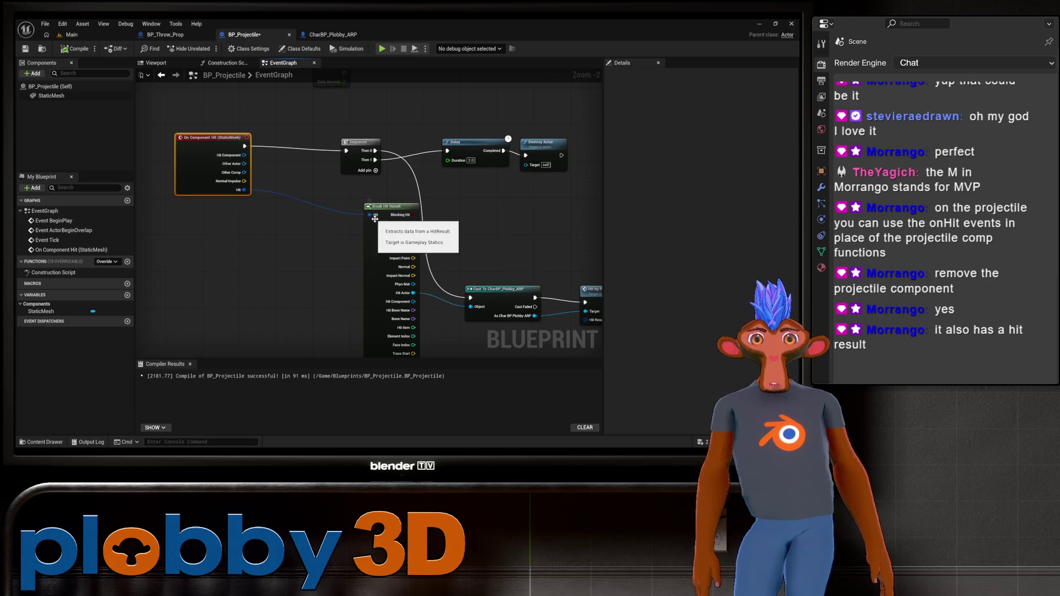
{"action": "left_click_drag", "start_coordinate": [293, 263], "coordinate": [231, 212]}
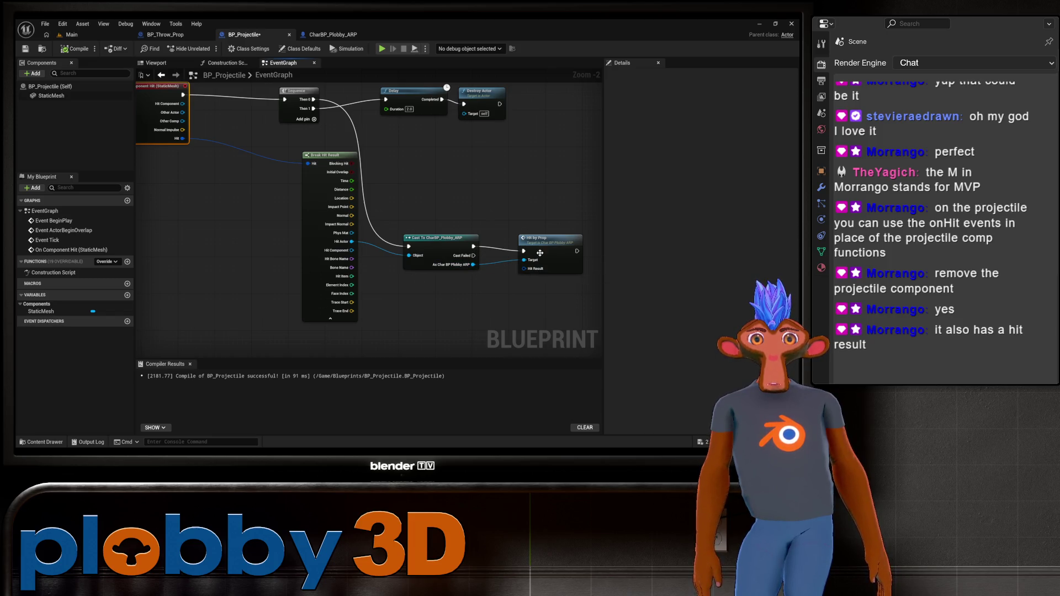
{"action": "left_click_drag", "start_coordinate": [387, 179], "coordinate": [401, 227]}
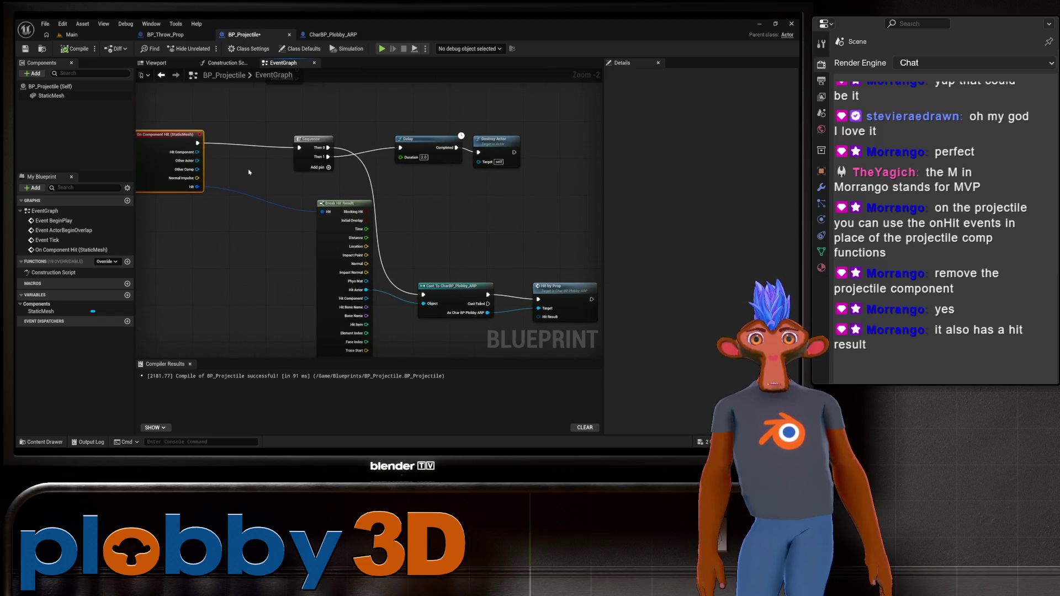
{"action": "left_click_drag", "start_coordinate": [249, 172], "coordinate": [359, 166]}
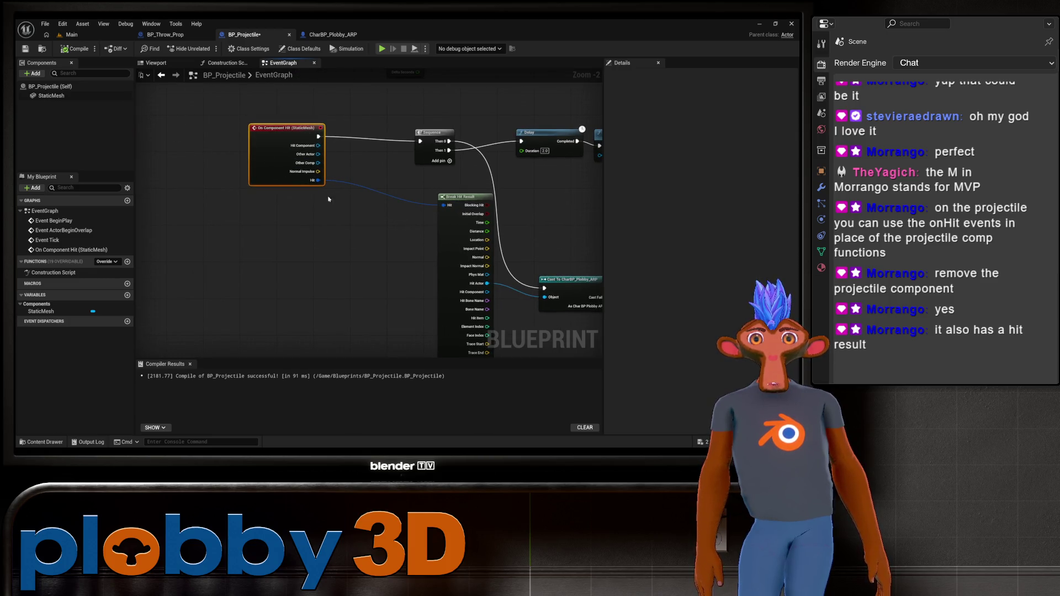
{"action": "left_click_drag", "start_coordinate": [328, 199], "coordinate": [137, 243]}
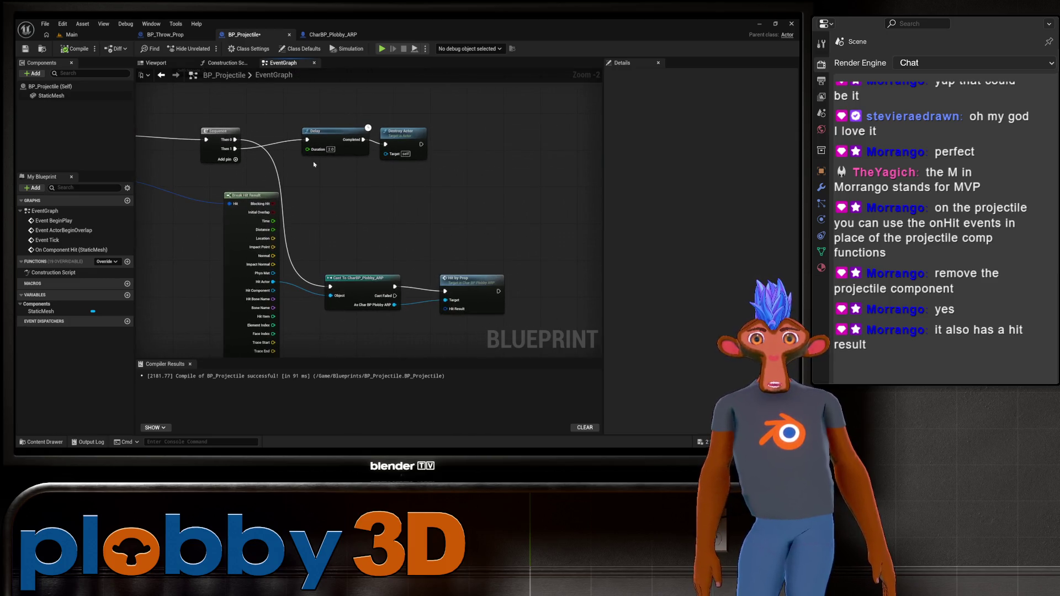
{"action": "scroll", "coordinate": [415, 219], "scroll_direction": "down", "scroll_amount": 2}
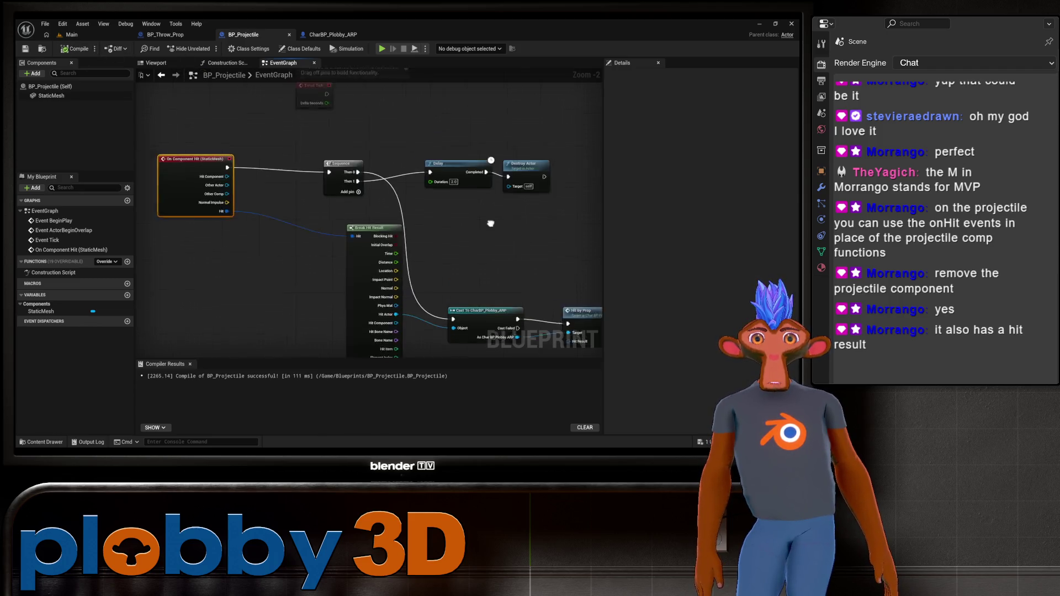
{"action": "left_click_drag", "start_coordinate": [399, 268], "coordinate": [339, 197]}
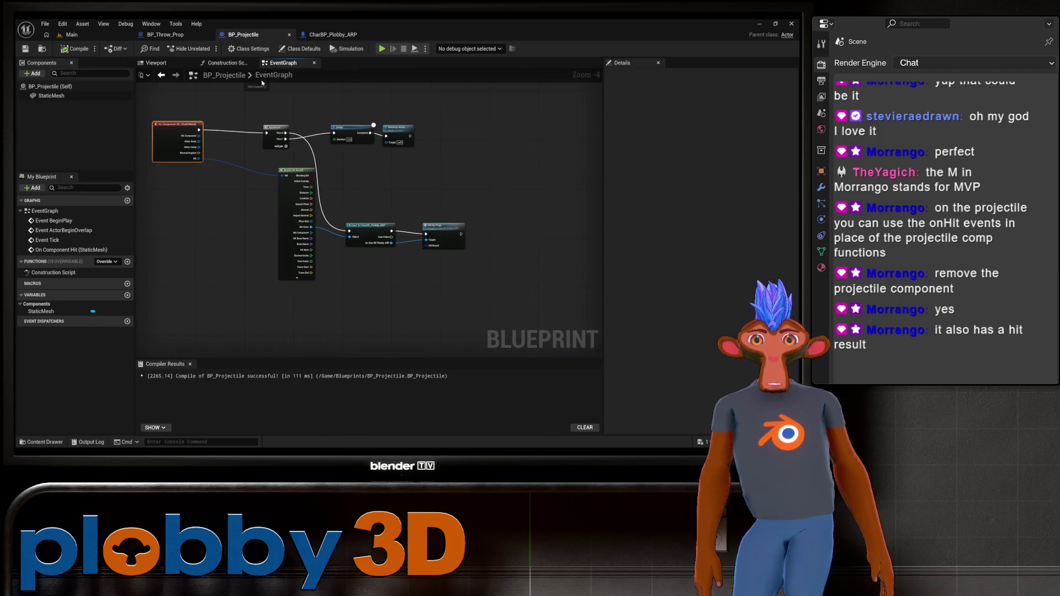
Play the Main level with Alt+P to test projectile hits, then stop with Esc
{"action": "left_click", "coordinate": [71, 34]}
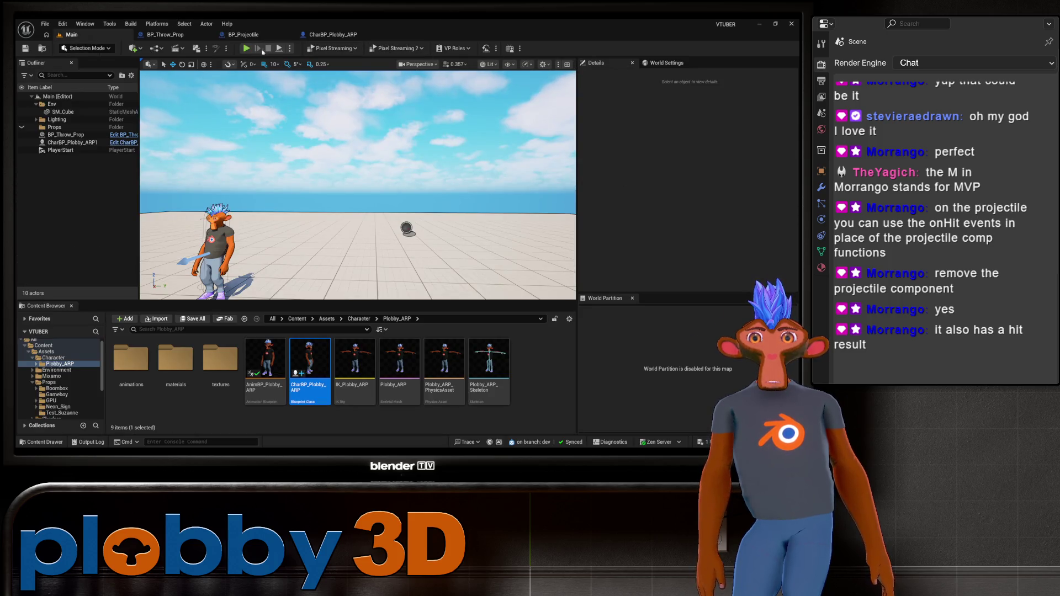
{"action": "key", "text": "alt+p"}
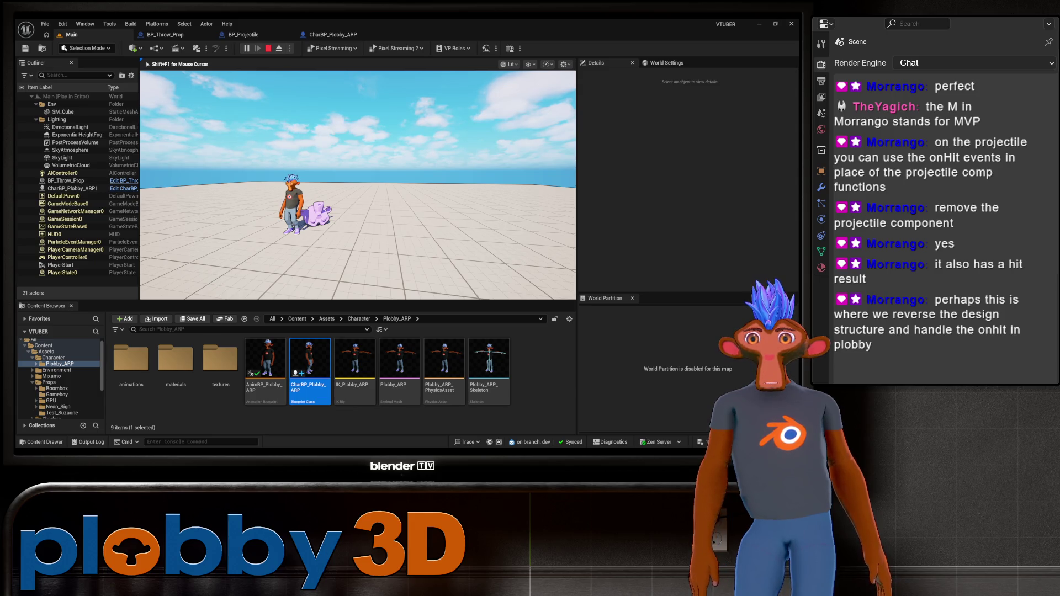
{"action": "key", "text": "Escape"}
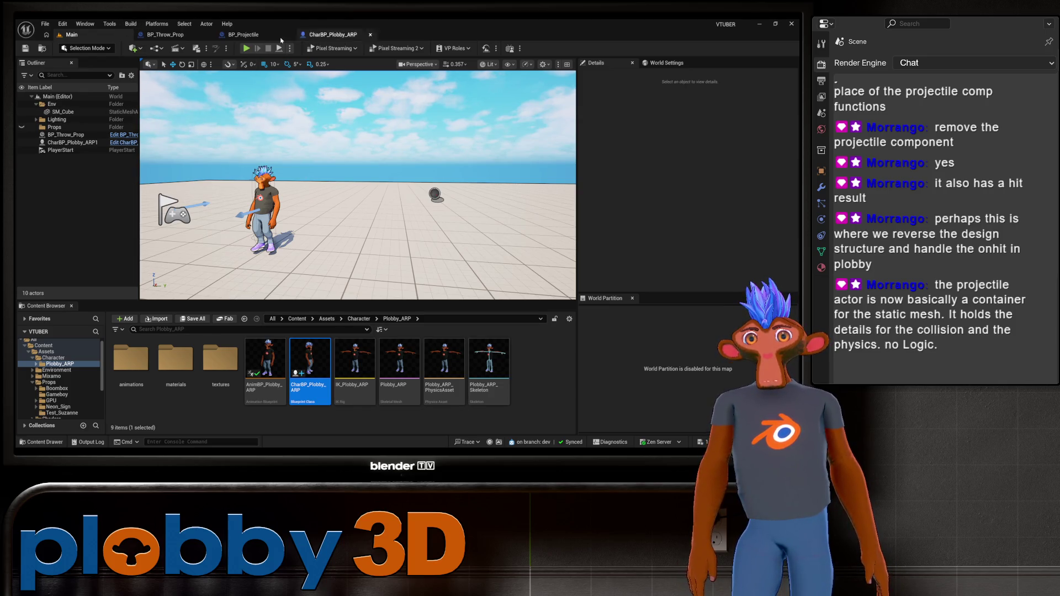
Switch to BP_Projectile and pan its Event Graph over the Cast, Hit by Prop and Sequence nodes
{"action": "left_click", "coordinate": [165, 34]}
{"action": "left_click", "coordinate": [275, 35]}
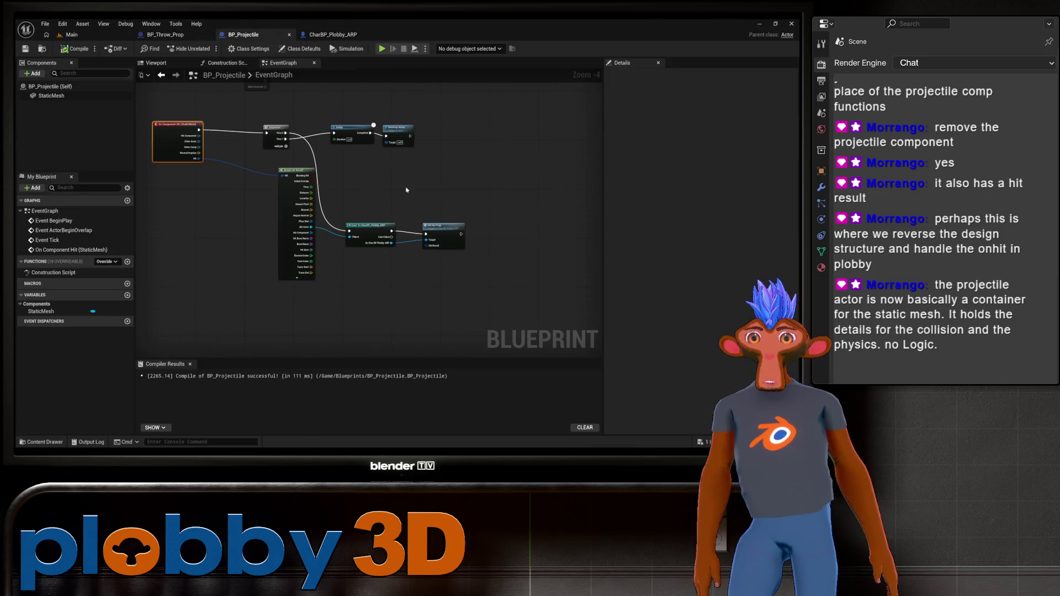
{"action": "scroll", "coordinate": [332, 130], "scroll_direction": "up", "scroll_amount": 3}
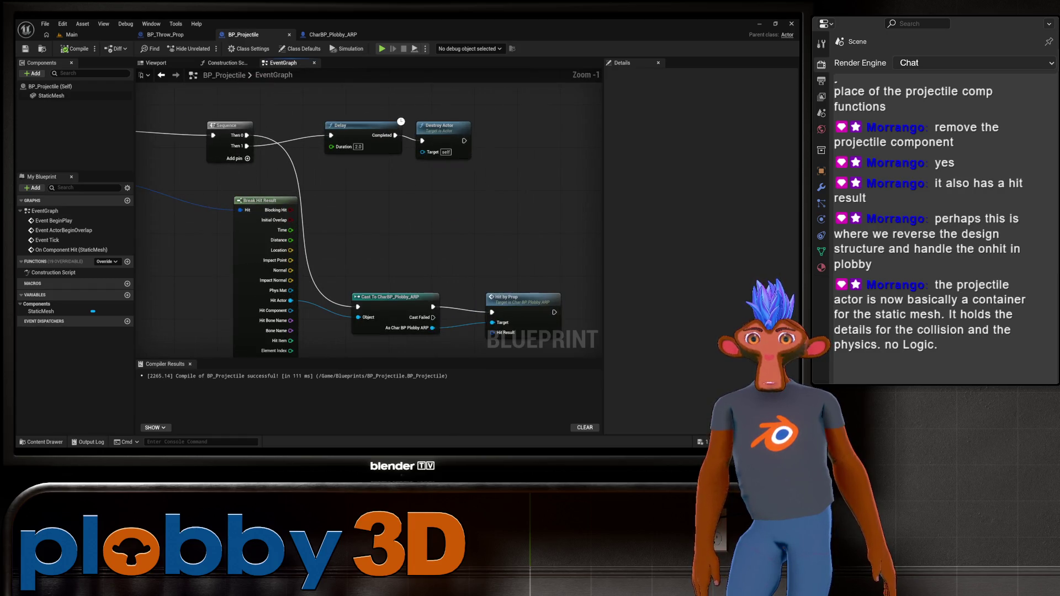
{"action": "left_click_drag", "start_coordinate": [315, 170], "coordinate": [271, 147]}
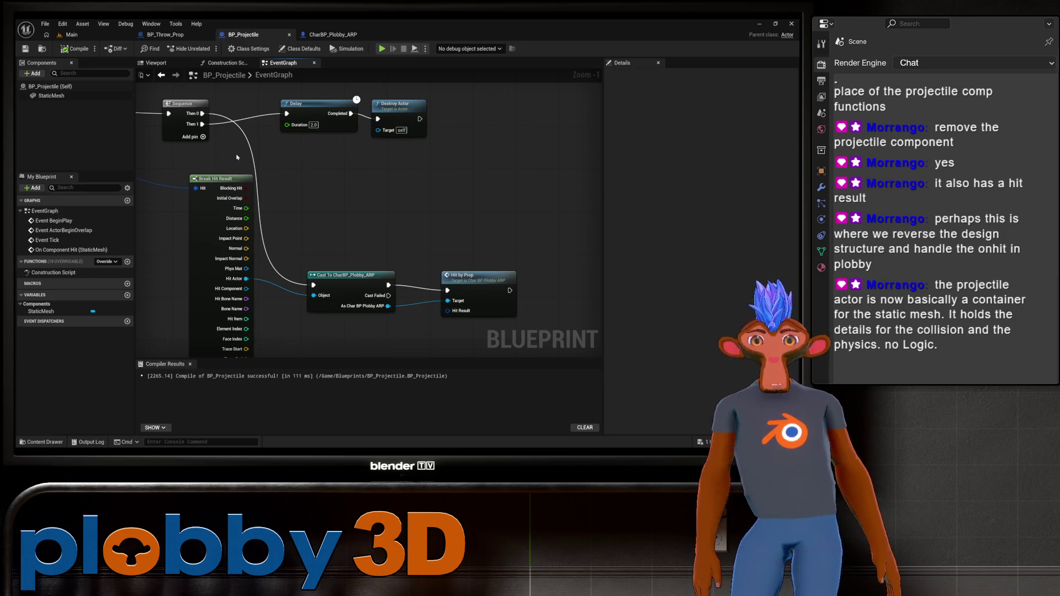
{"action": "mouse_move", "coordinate": [238, 157]}
{"action": "left_mouse_down"}
{"action": "mouse_move", "coordinate": [285, 167]}
{"action": "mouse_move", "coordinate": [252, 170]}
{"action": "left_mouse_up"}
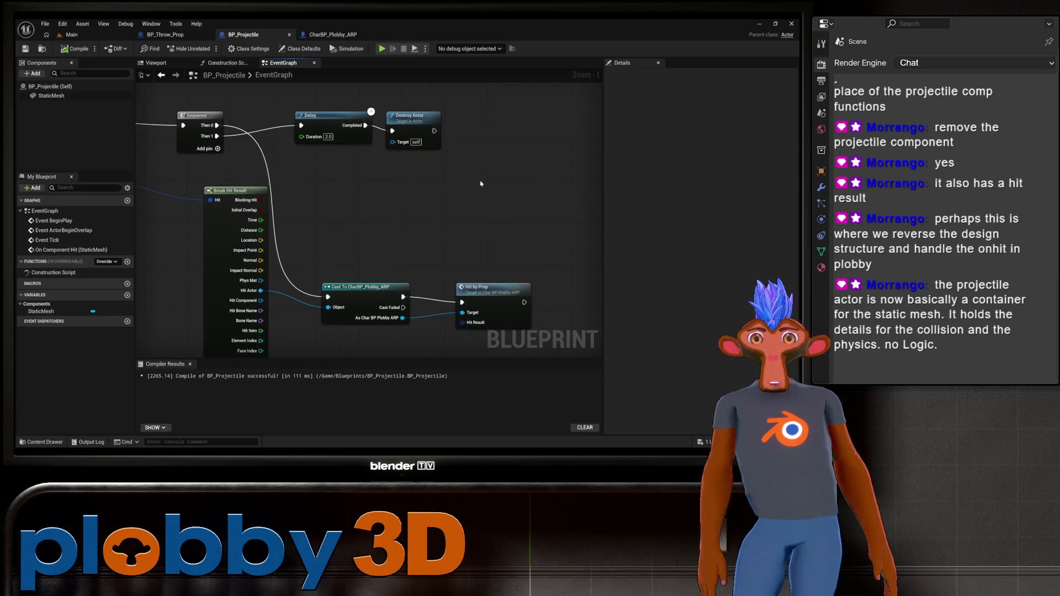
{"action": "left_click_drag", "start_coordinate": [419, 200], "coordinate": [333, 230]}
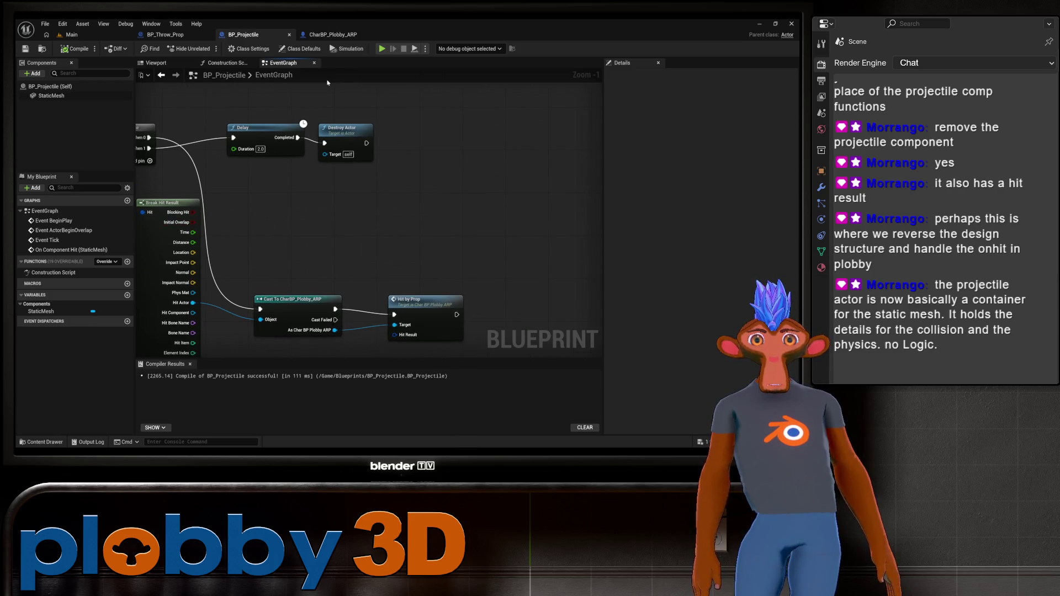
{"action": "left_click_drag", "start_coordinate": [165, 88], "coordinate": [280, 69]}
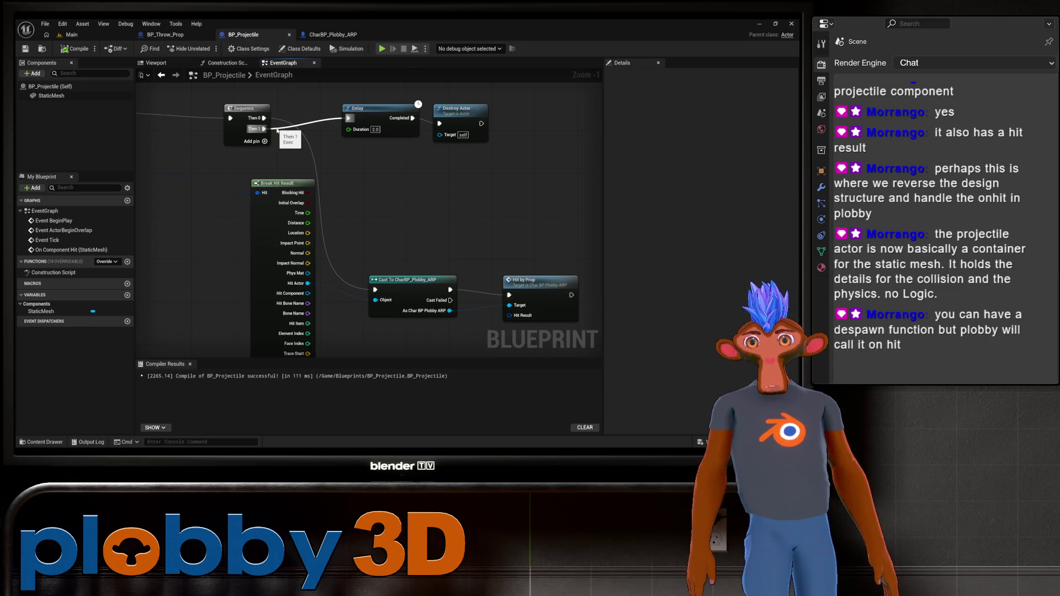
Jump to On Component Hit and pan along the Destroy Actor and Hit by Prop chain
{"action": "double_click", "coordinate": [71, 250]}
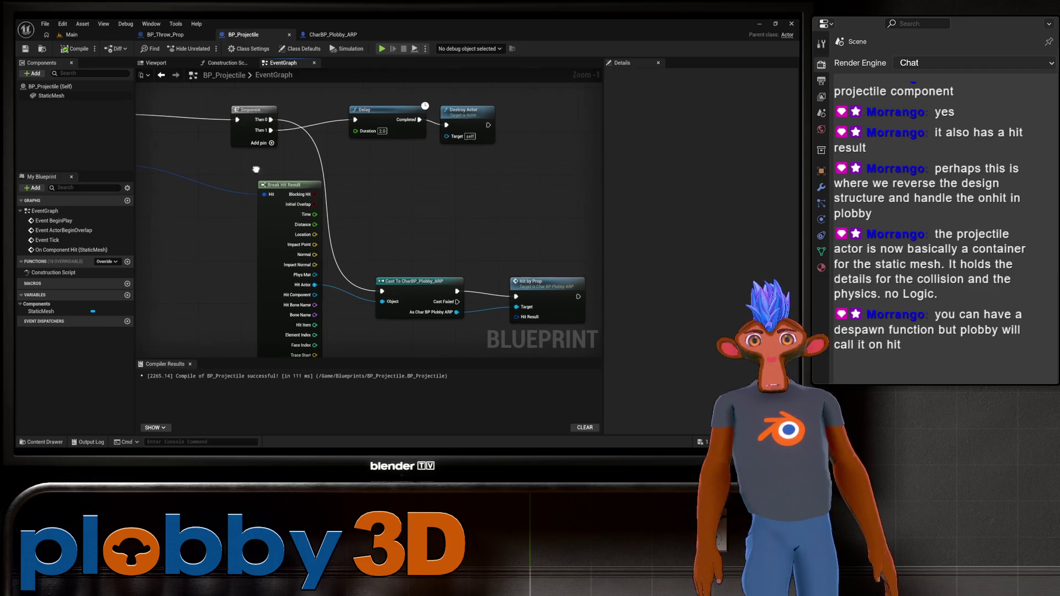
{"action": "left_click_drag", "start_coordinate": [304, 155], "coordinate": [435, 184]}
{"action": "left_click_drag", "start_coordinate": [224, 132], "coordinate": [293, 187]}
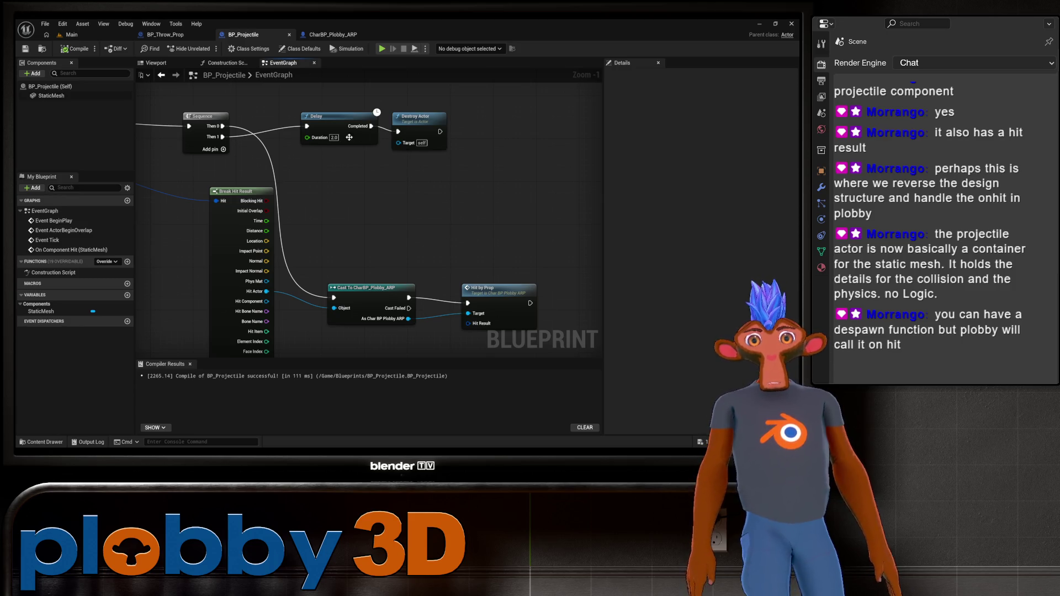
{"action": "scroll", "coordinate": [331, 210], "scroll_direction": "down", "scroll_amount": 2}
{"action": "left_click_drag", "start_coordinate": [314, 216], "coordinate": [417, 201]}
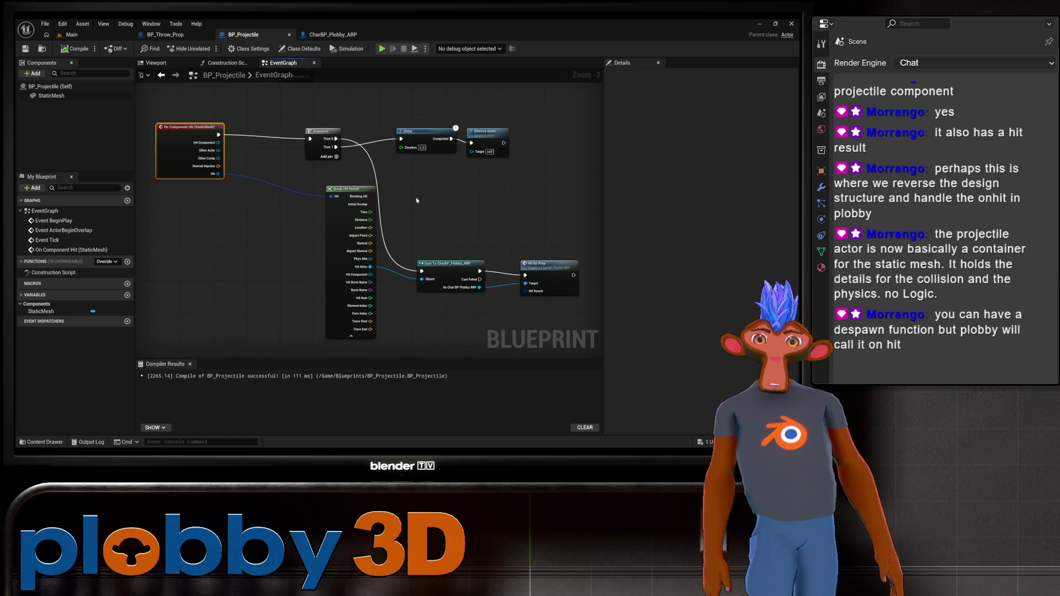
{"action": "left_click_drag", "start_coordinate": [465, 170], "coordinate": [394, 172]}
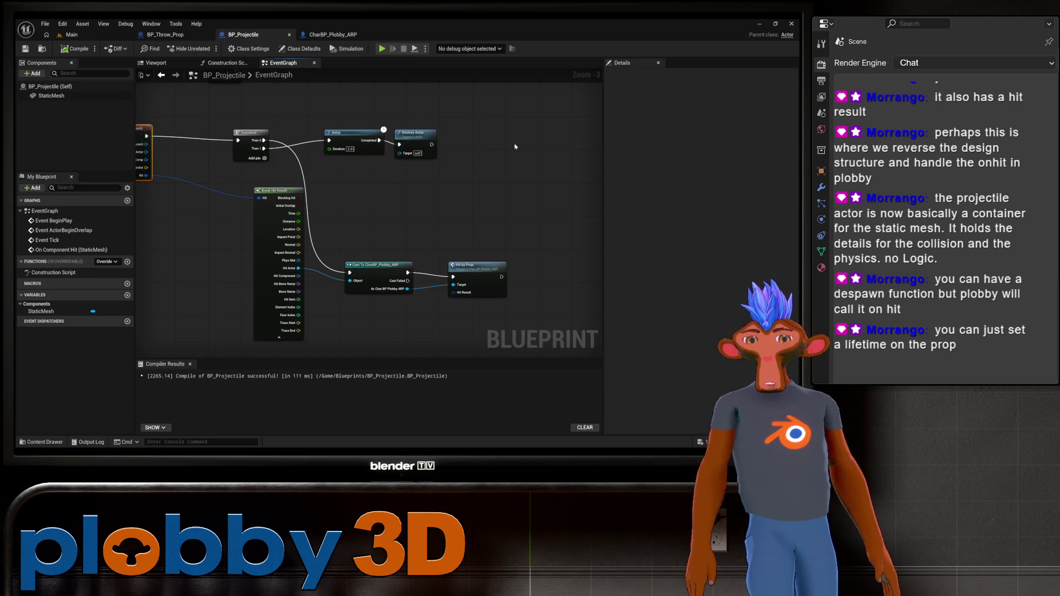
Search the StaticMesh component's properties for a 'lifetime' setting
{"action": "left_click", "coordinate": [52, 95]}
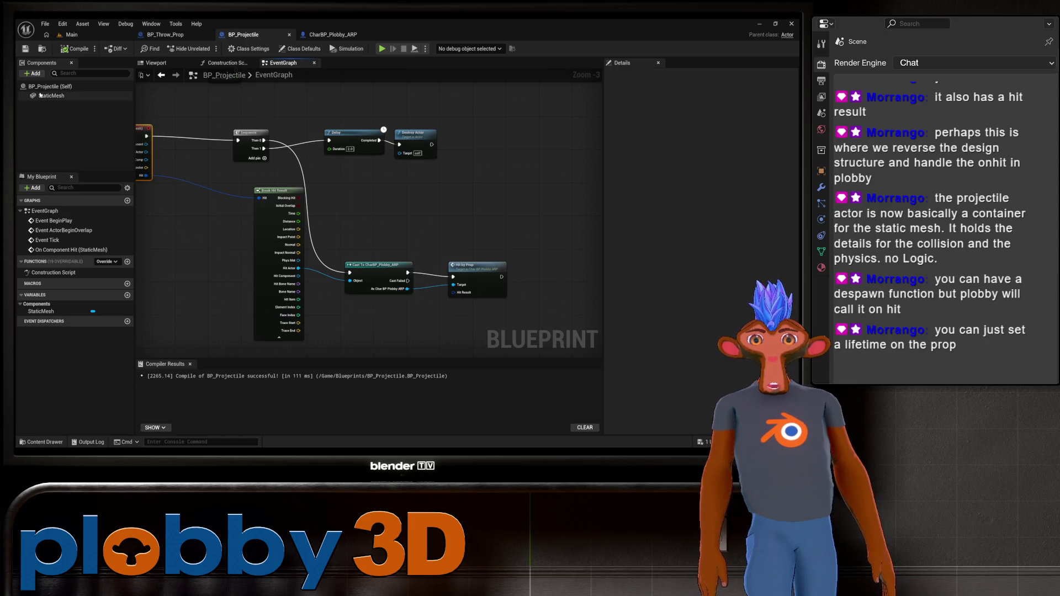
{"action": "scroll", "coordinate": [696, 180], "scroll_direction": "up", "scroll_amount": 5}
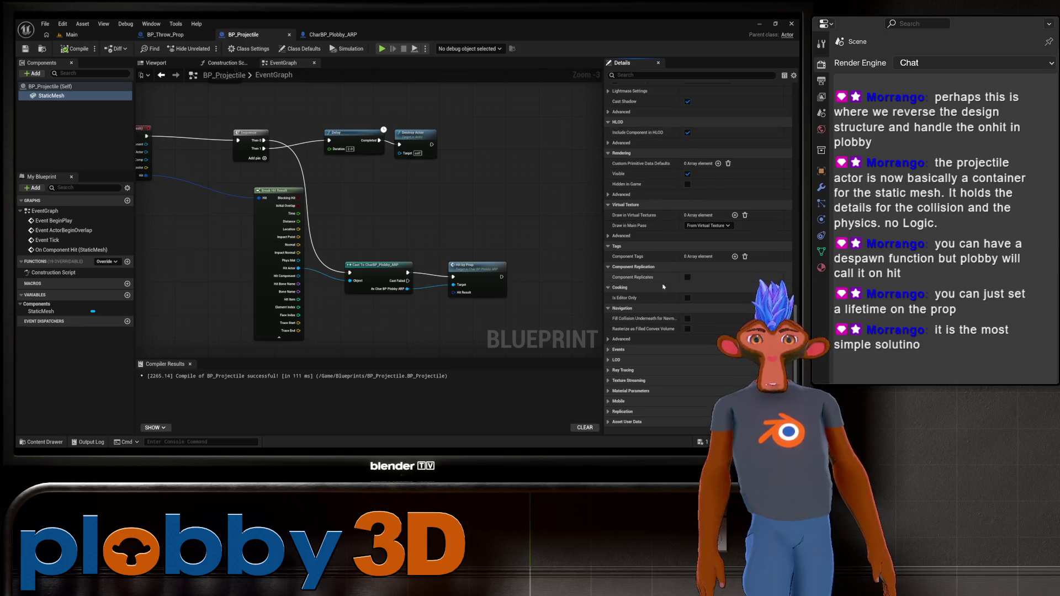
{"action": "scroll", "coordinate": [687, 180], "scroll_direction": "up", "scroll_amount": 1}
{"action": "scroll", "coordinate": [690, 188], "scroll_direction": "up", "scroll_amount": 10}
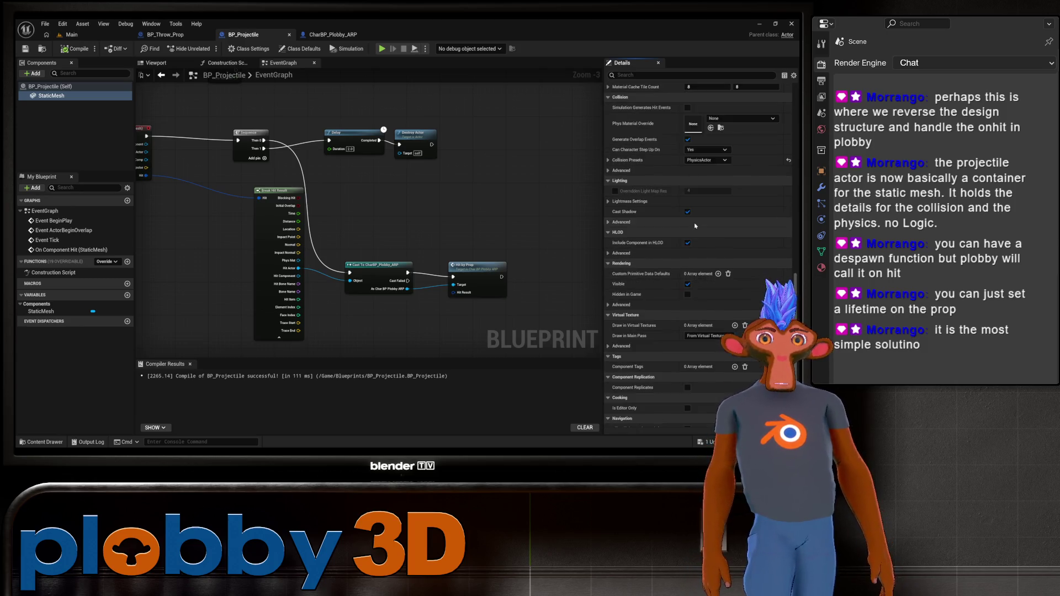
{"action": "scroll", "coordinate": [722, 219], "scroll_direction": "up", "scroll_amount": 8}
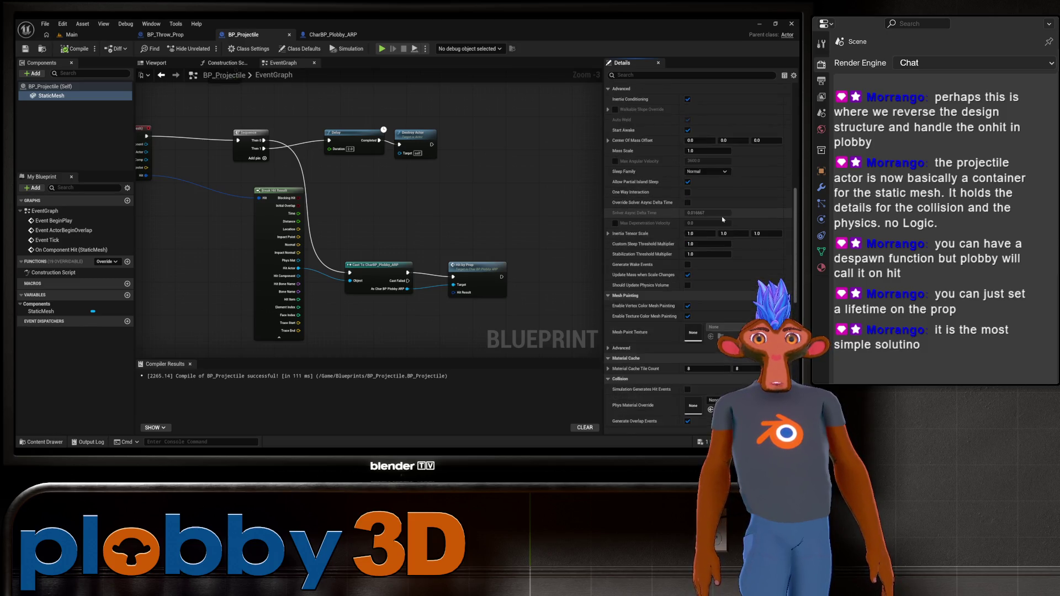
{"action": "scroll", "coordinate": [718, 210], "scroll_direction": "up", "scroll_amount": 3}
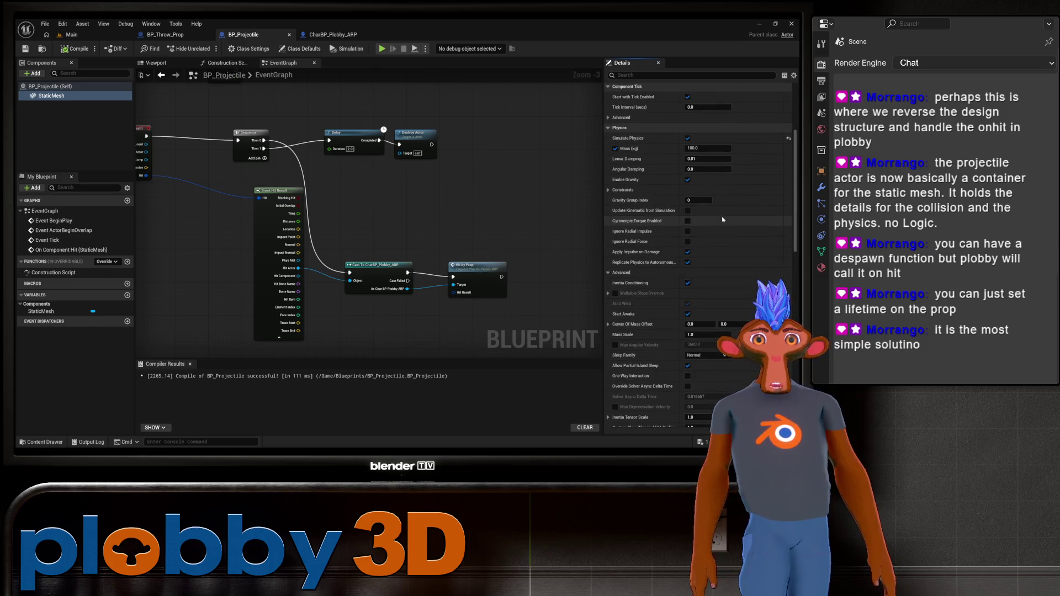
{"action": "left_click", "coordinate": [654, 74]}
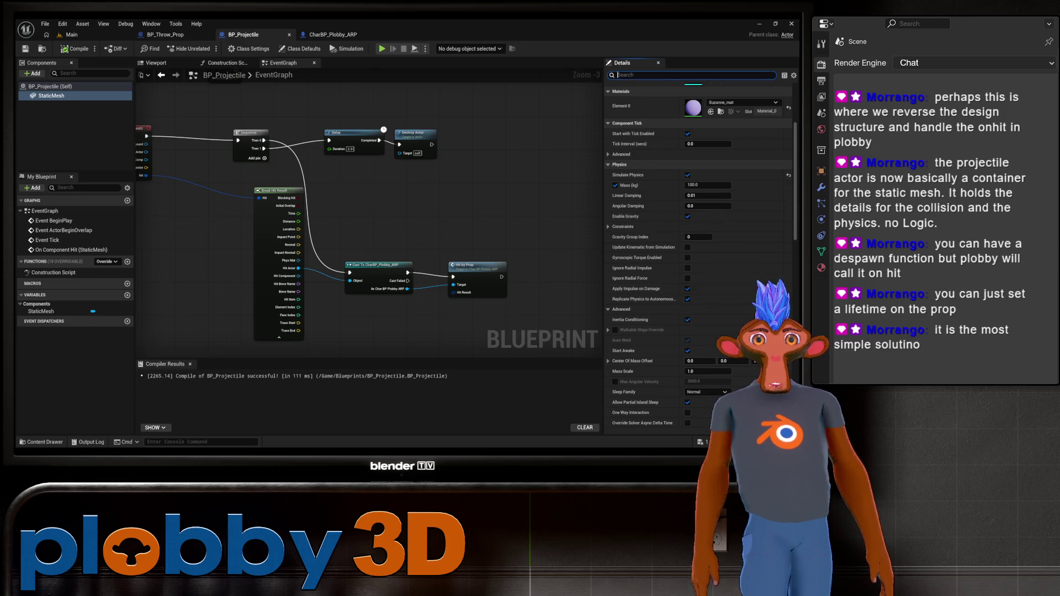
{"action": "type", "text": "lifetime"}
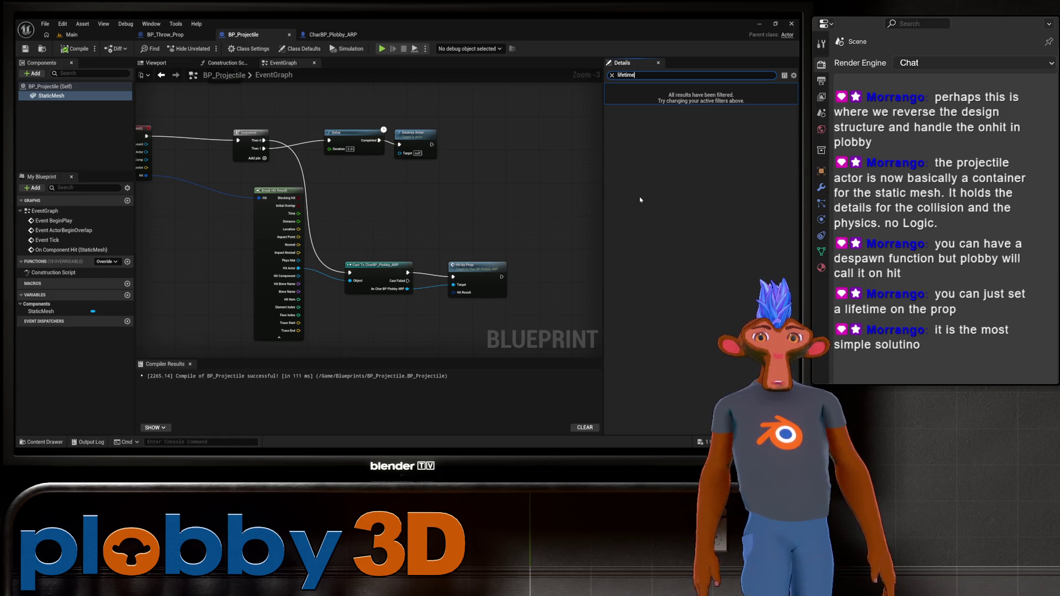
{"action": "key", "text": "BackSpace"}
{"action": "key", "text": "BackSpace"}
{"action": "key", "text": "BackSpace"}
{"action": "key", "text": "BackSpace"}
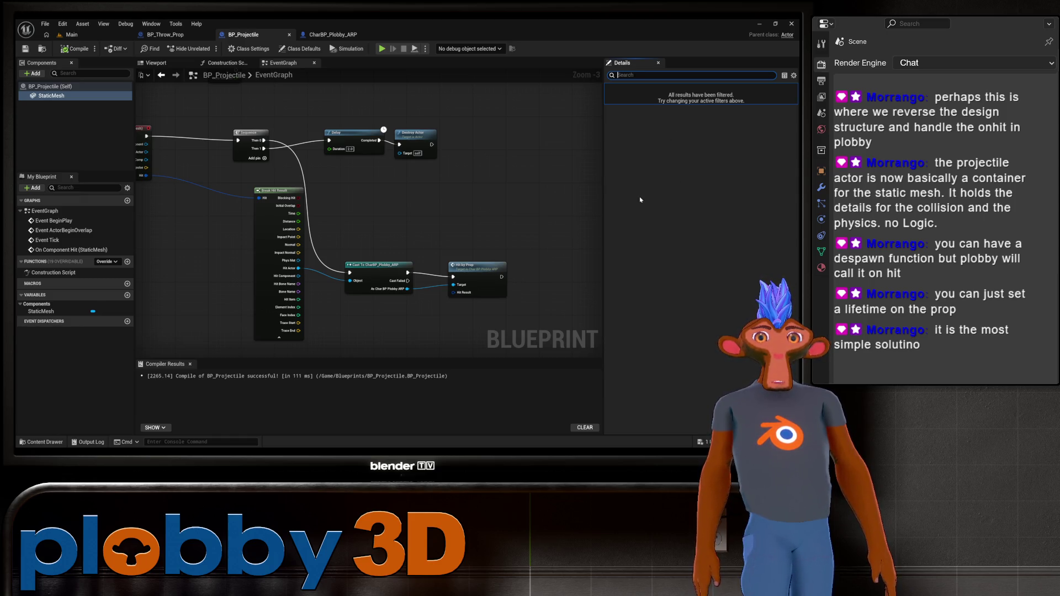
{"action": "scroll", "coordinate": [692, 243], "scroll_direction": "down", "scroll_amount": 2}
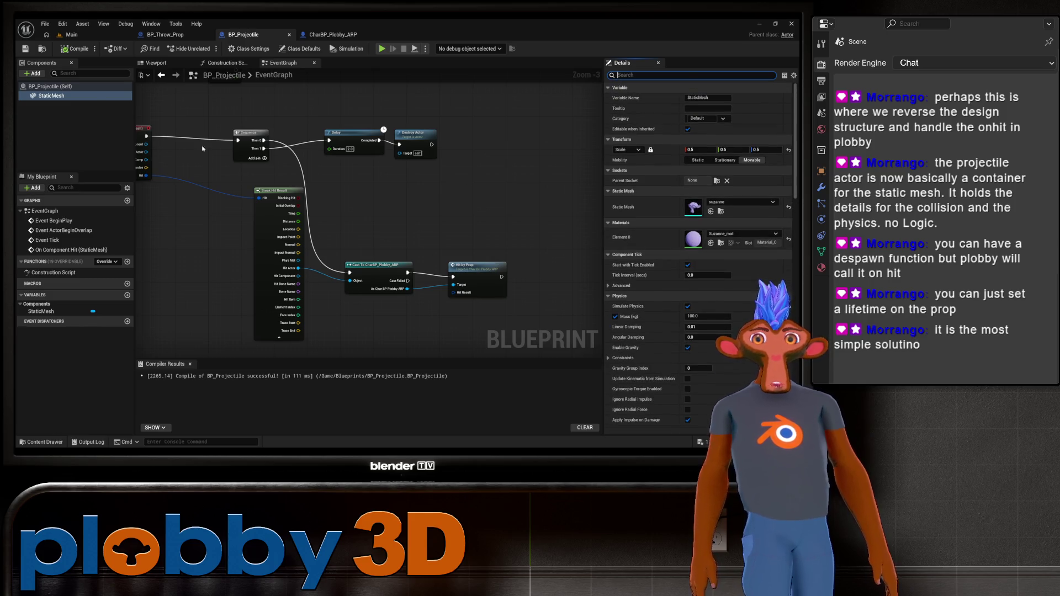
Set BP_Projectile's Initial Life Span to 5.0 in its class defaults
{"action": "left_click", "coordinate": [51, 86]}
{"action": "left_click", "coordinate": [734, 75]}
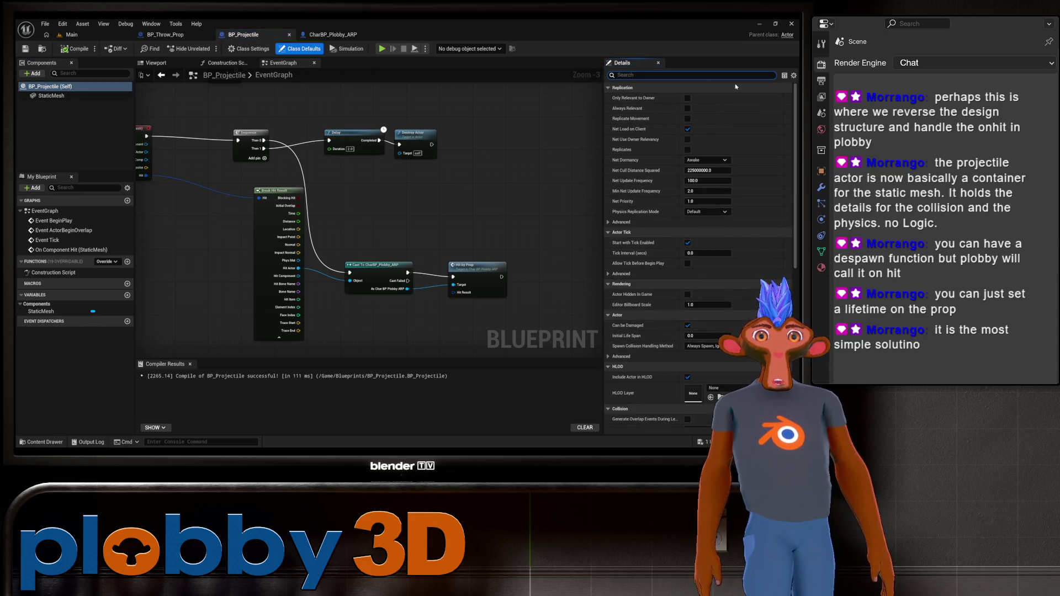
{"action": "type", "text": "life"}
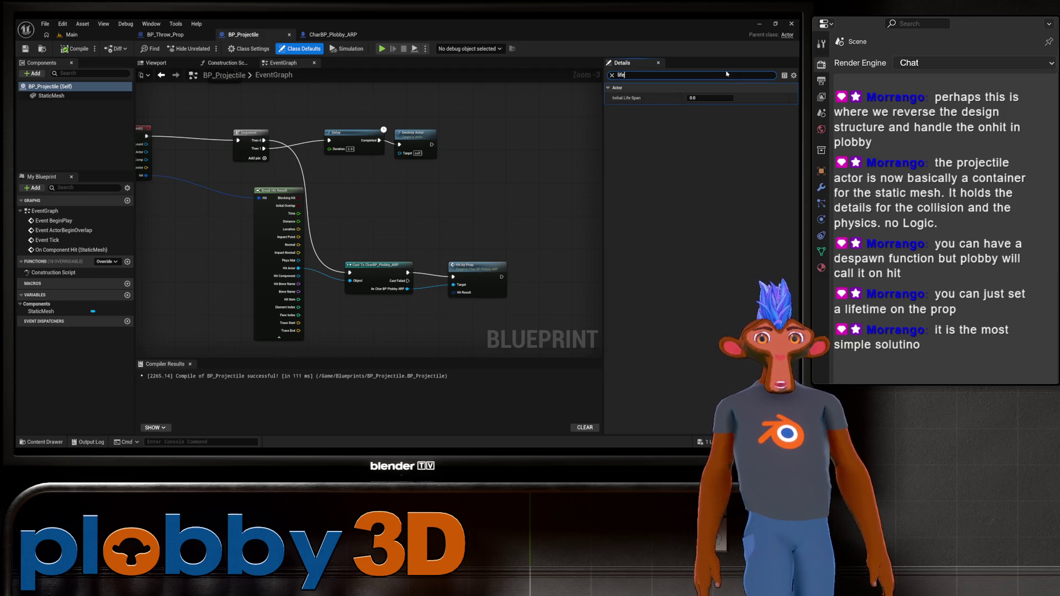
{"action": "mouse_move", "coordinate": [639, 99]}
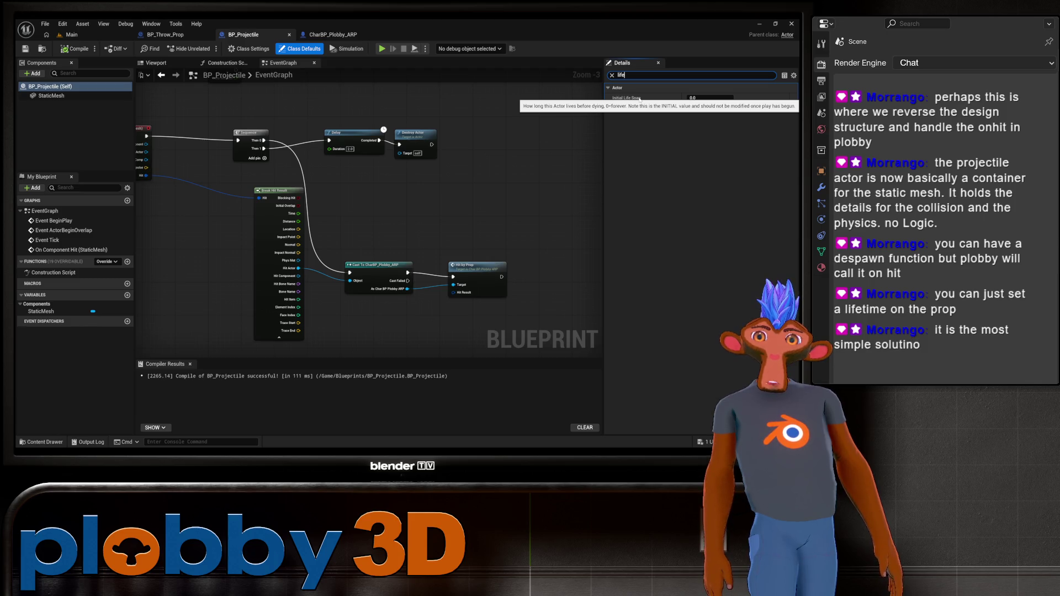
{"action": "left_click", "coordinate": [700, 98]}
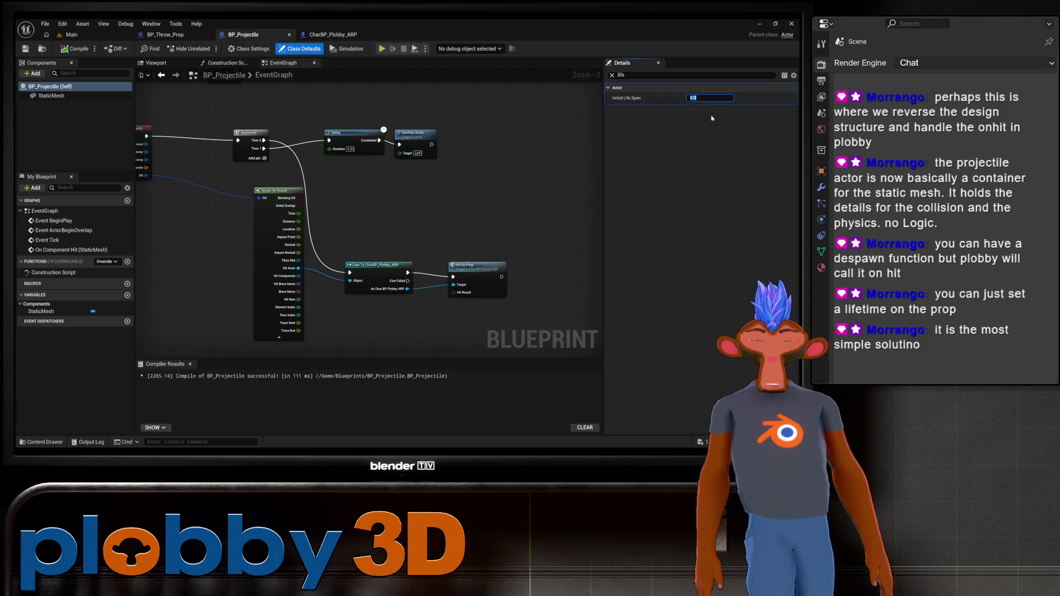
{"action": "type", "text": "5"}
{"action": "key", "text": "Return"}
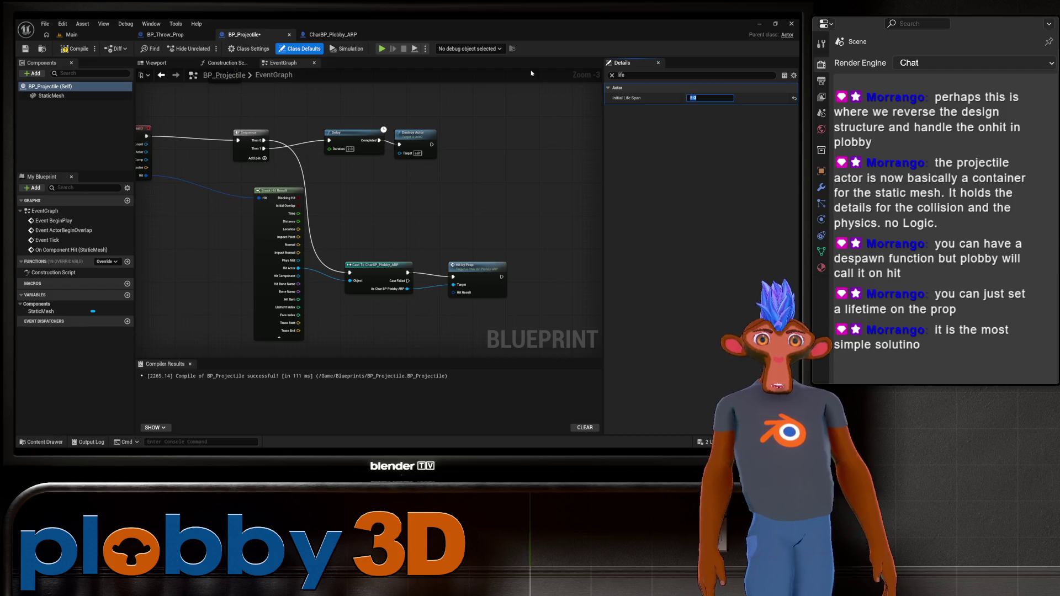
Compile BP_Projectile and return to the Main level editor
{"action": "left_click", "coordinate": [75, 48]}
{"action": "left_click", "coordinate": [79, 24]}
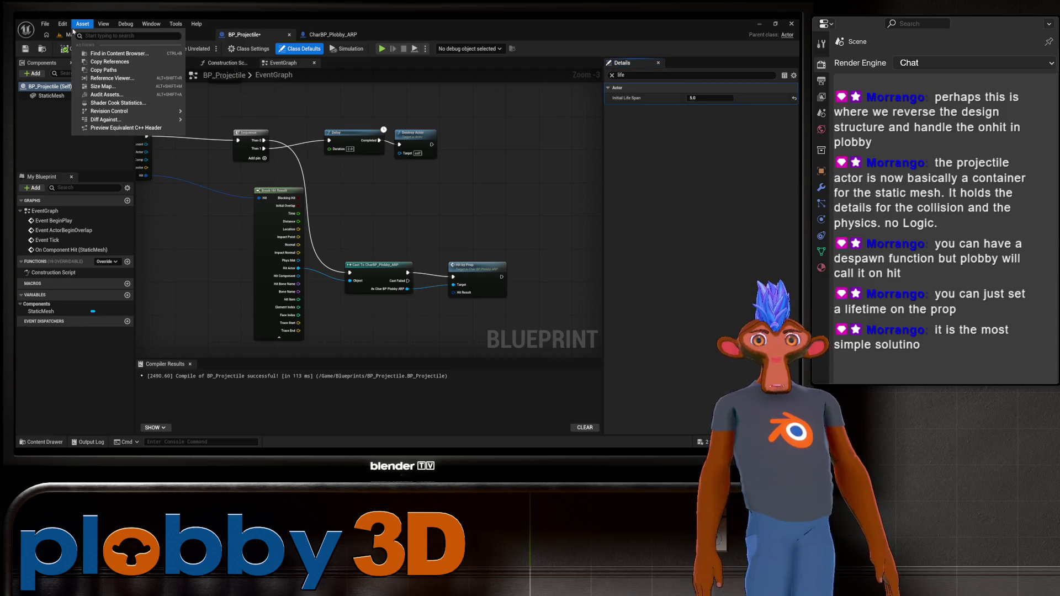
{"action": "left_click", "coordinate": [67, 35]}
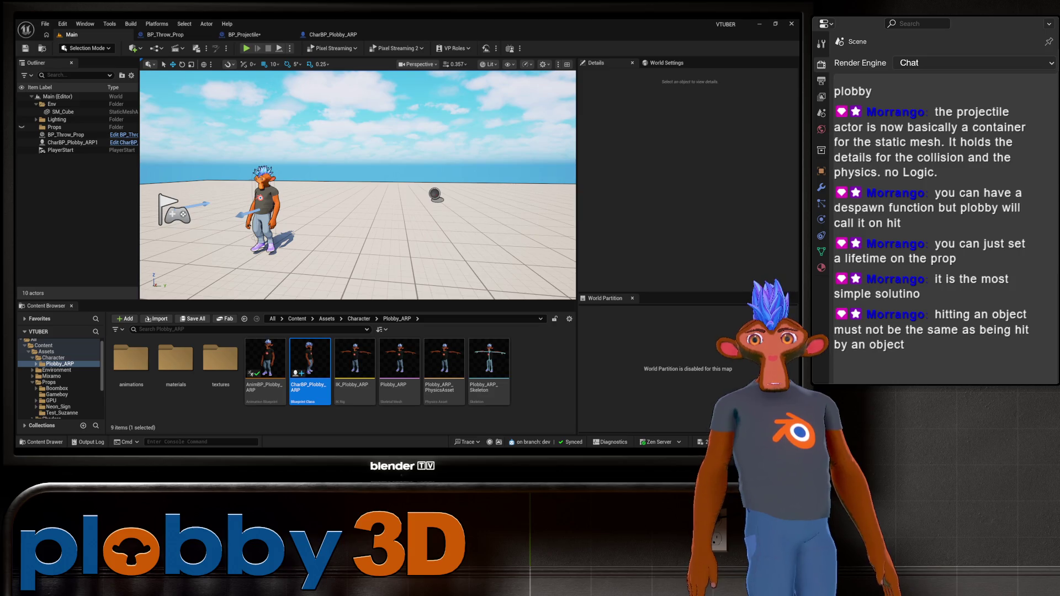
Play the level, throw one projectile, and end the session with Esc
{"action": "left_click", "coordinate": [247, 50]}
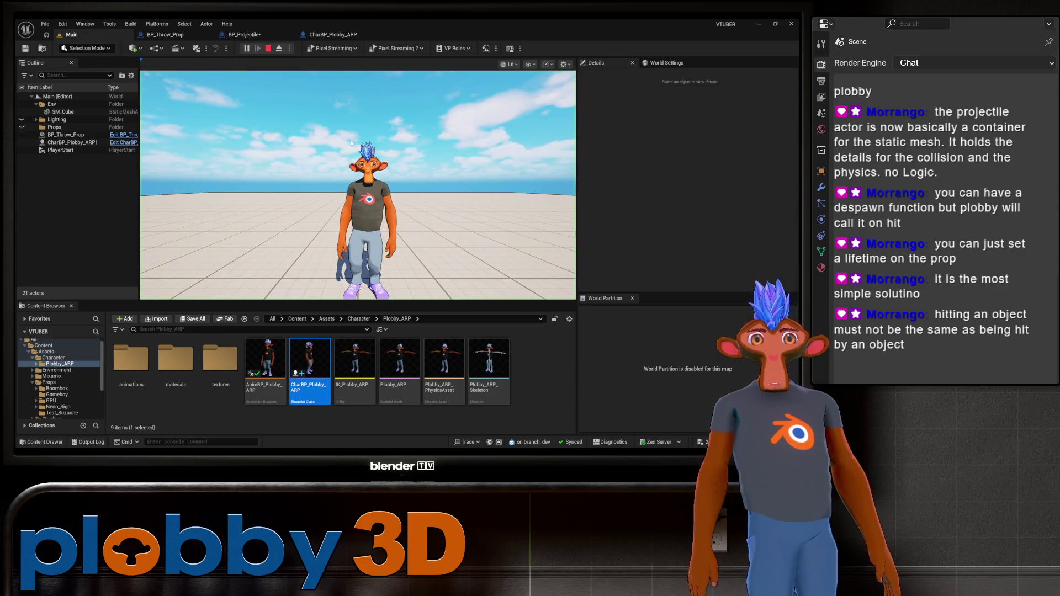
{"action": "left_click", "coordinate": [351, 143]}
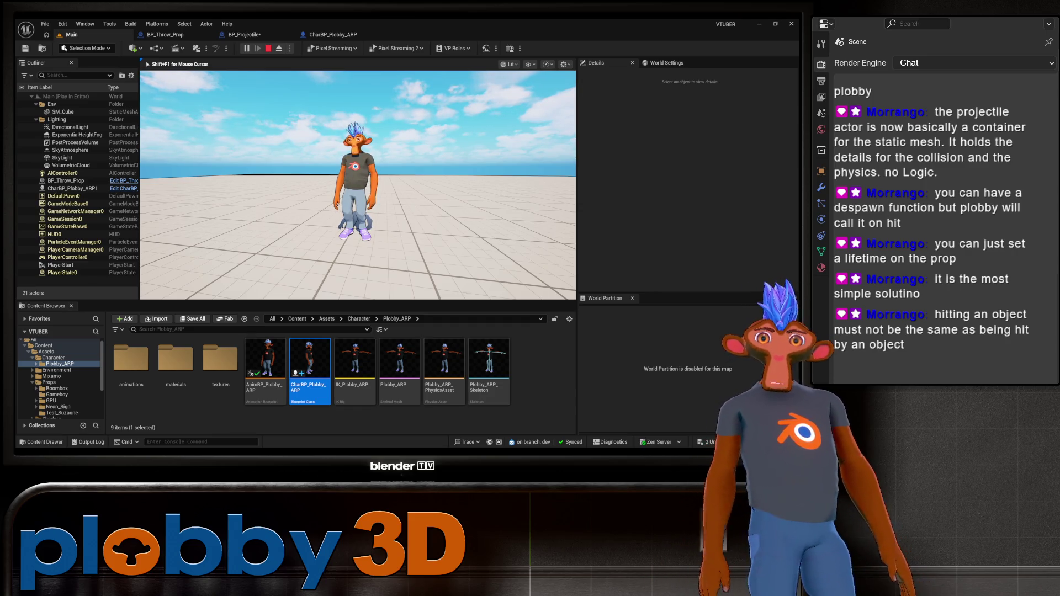
{"action": "key", "text": "Escape"}
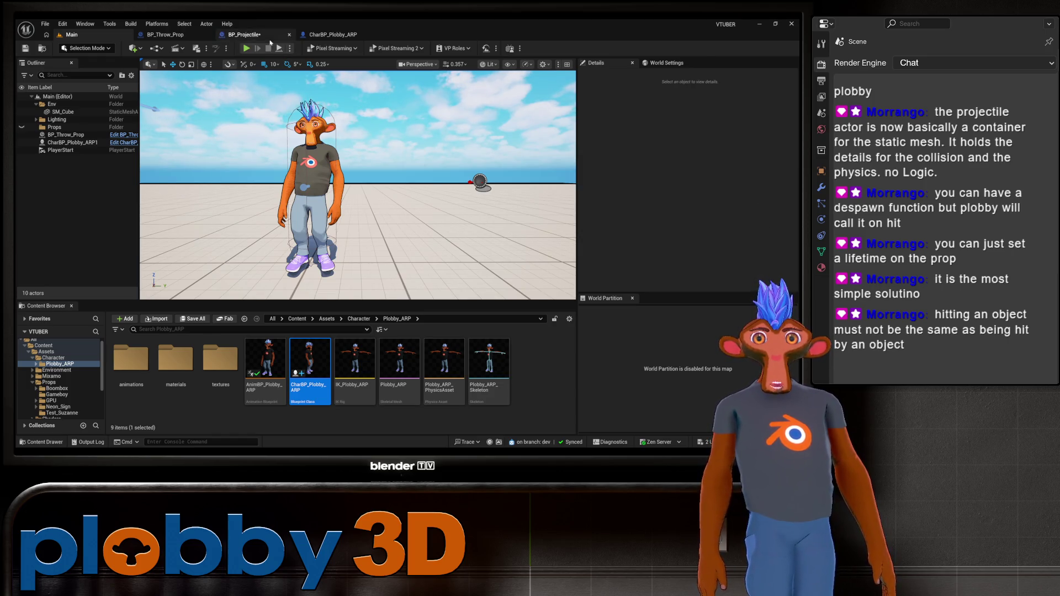
Switch to BP_Projectile's event graph, briefly back to Main, then return to it
{"action": "left_click", "coordinate": [243, 34]}
{"action": "left_click", "coordinate": [356, 219]}
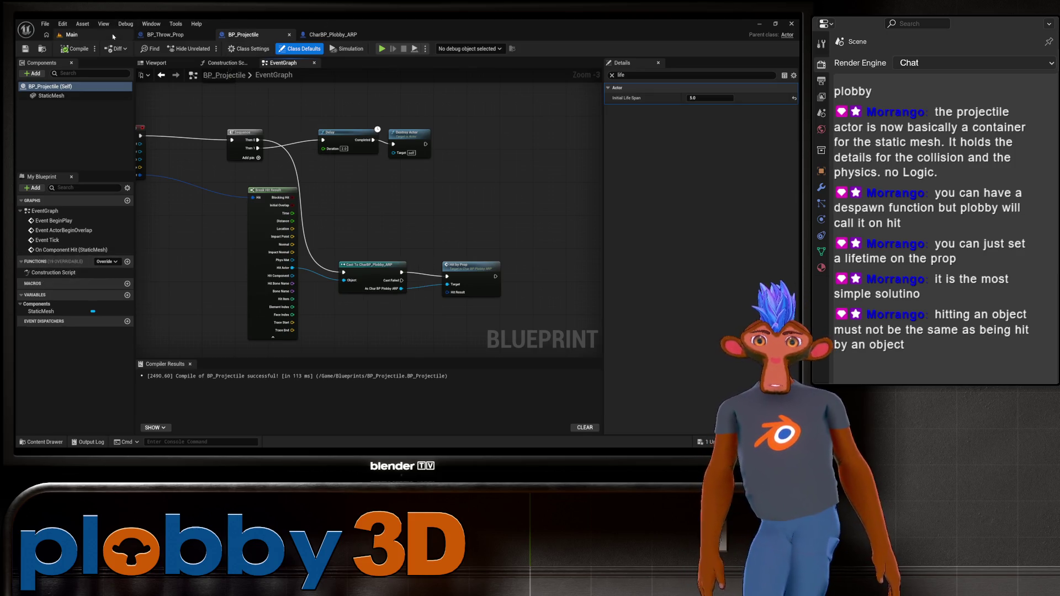
{"action": "left_click", "coordinate": [69, 34]}
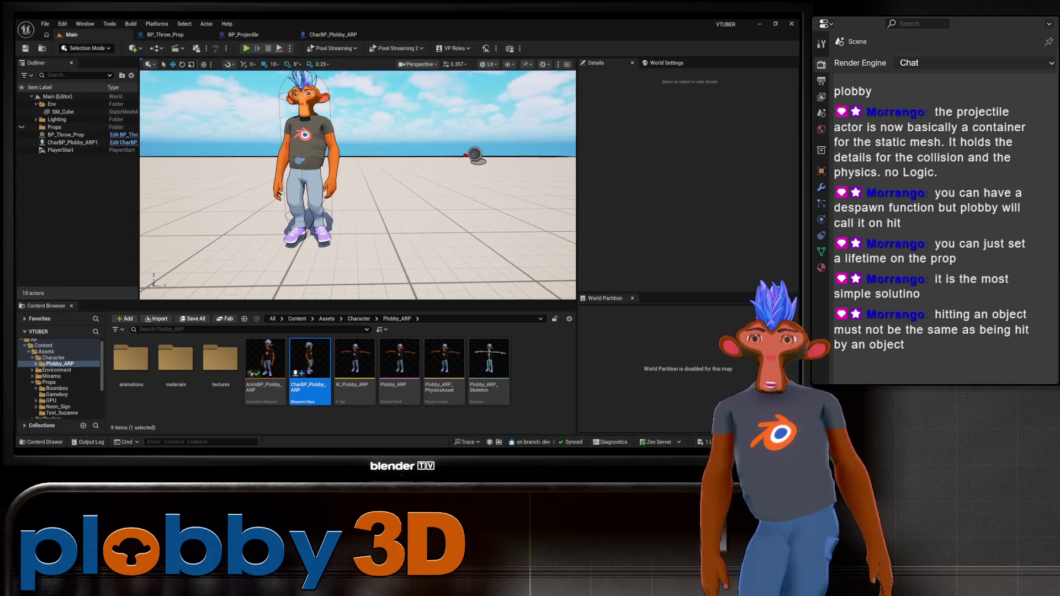
{"action": "left_click", "coordinate": [243, 34]}
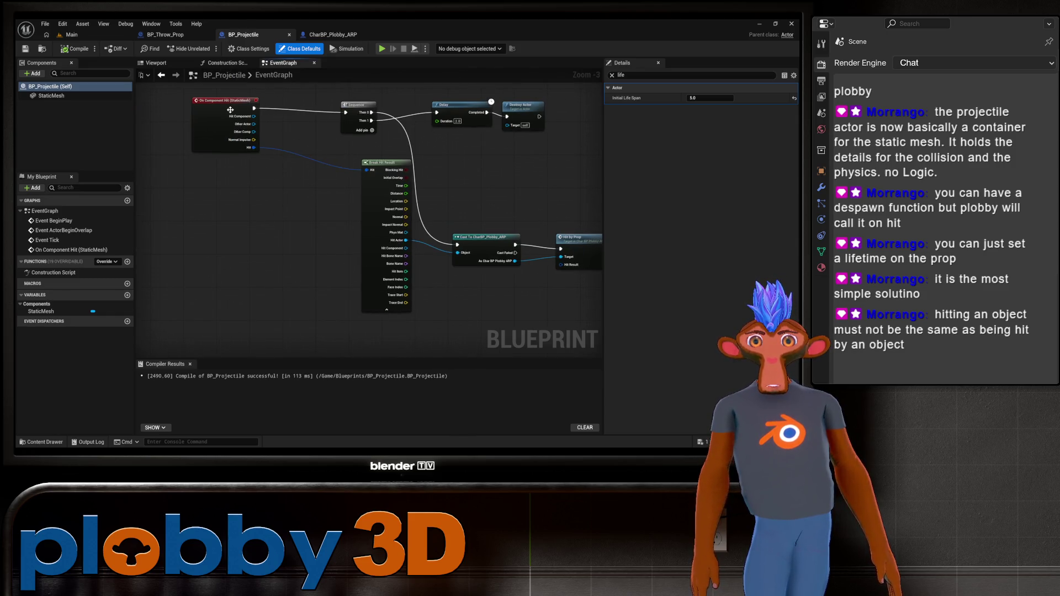
Nudge the On Component Hit node down slightly and show the projectile's class defaults
{"action": "left_click", "coordinate": [217, 112]}
{"action": "left_click_drag", "start_coordinate": [217, 112], "coordinate": [221, 109]}
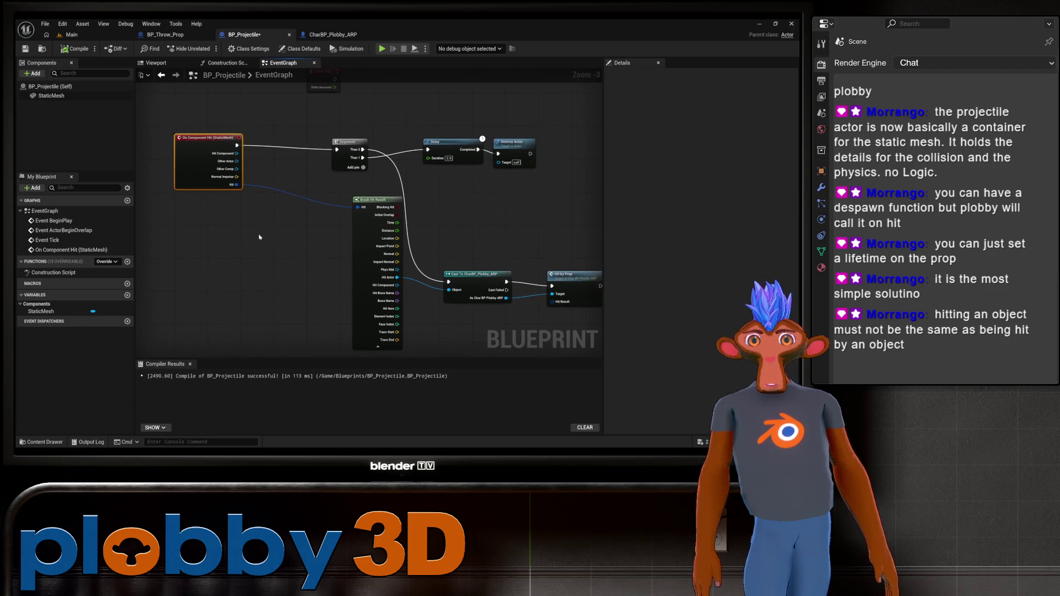
{"action": "scroll", "coordinate": [260, 237], "scroll_direction": "up", "scroll_amount": 2}
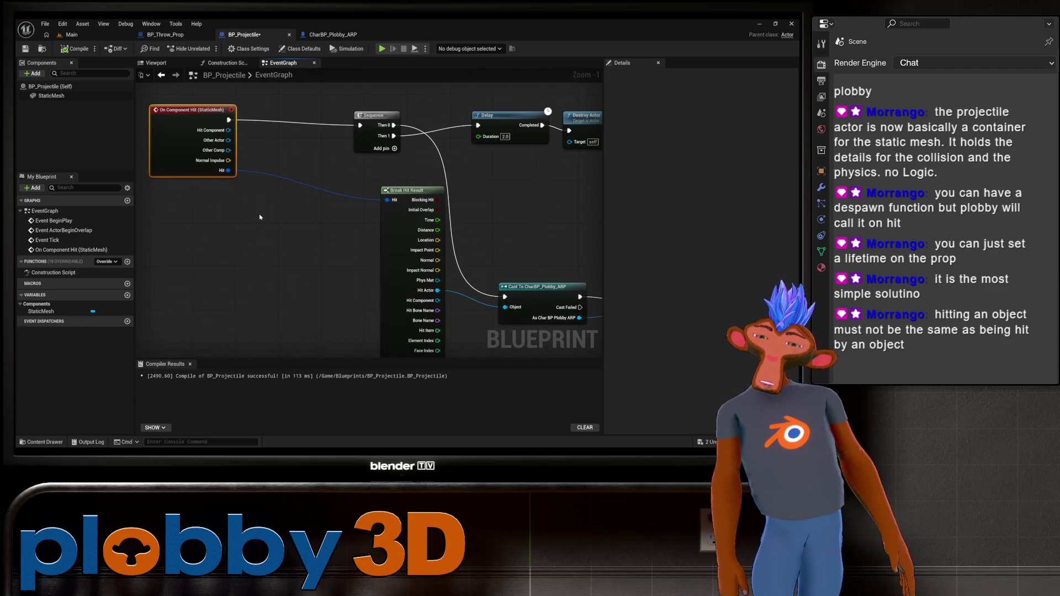
{"action": "mouse_move", "coordinate": [189, 109]}
{"action": "left_mouse_down"}
{"action": "mouse_move", "coordinate": [194, 130]}
{"action": "mouse_move", "coordinate": [204, 115]}
{"action": "mouse_move", "coordinate": [204, 127]}
{"action": "left_mouse_up"}
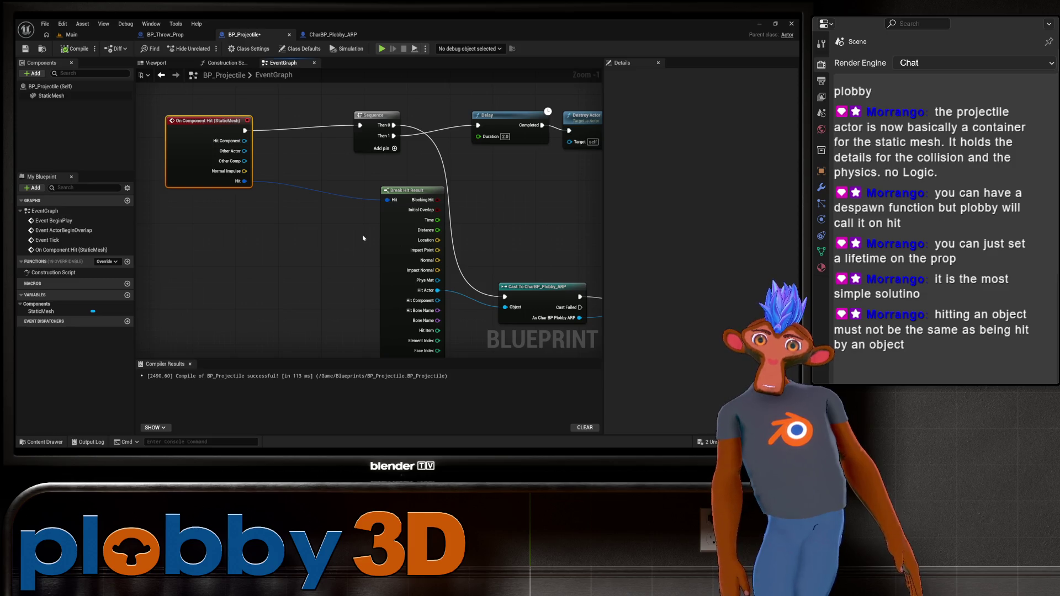
{"action": "mouse_move", "coordinate": [362, 237]}
{"action": "left_mouse_down"}
{"action": "mouse_move", "coordinate": [283, 230]}
{"action": "mouse_move", "coordinate": [211, 144]}
{"action": "left_mouse_up"}
{"action": "left_click_drag", "start_coordinate": [141, 133], "coordinate": [221, 129]}
{"action": "left_click", "coordinate": [50, 86]}
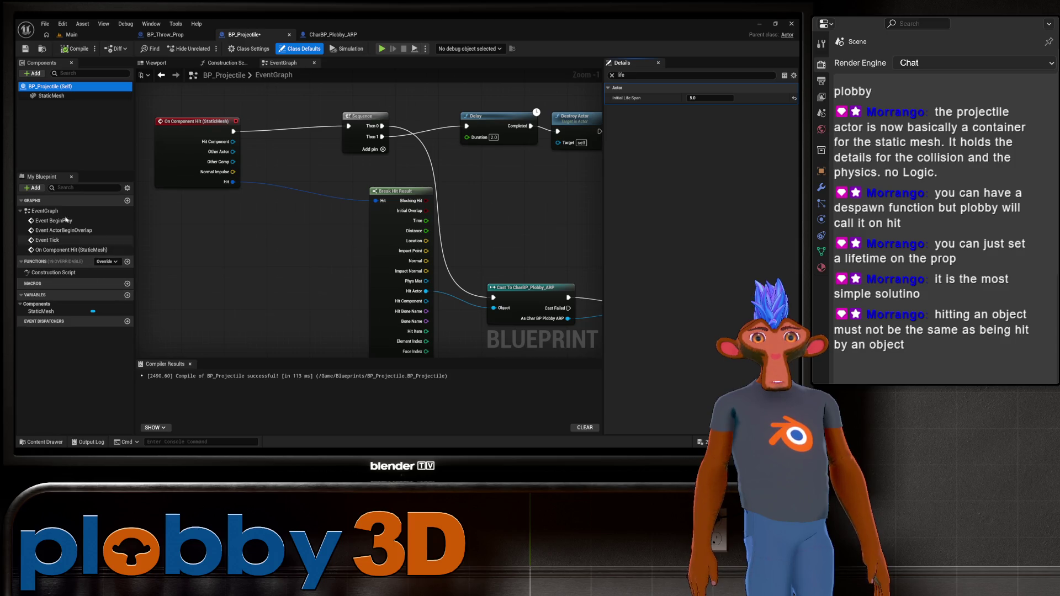
Clear the Details filter, browse down to the actor Events, and check StaticMesh physics settings
{"action": "left_click", "coordinate": [612, 75]}
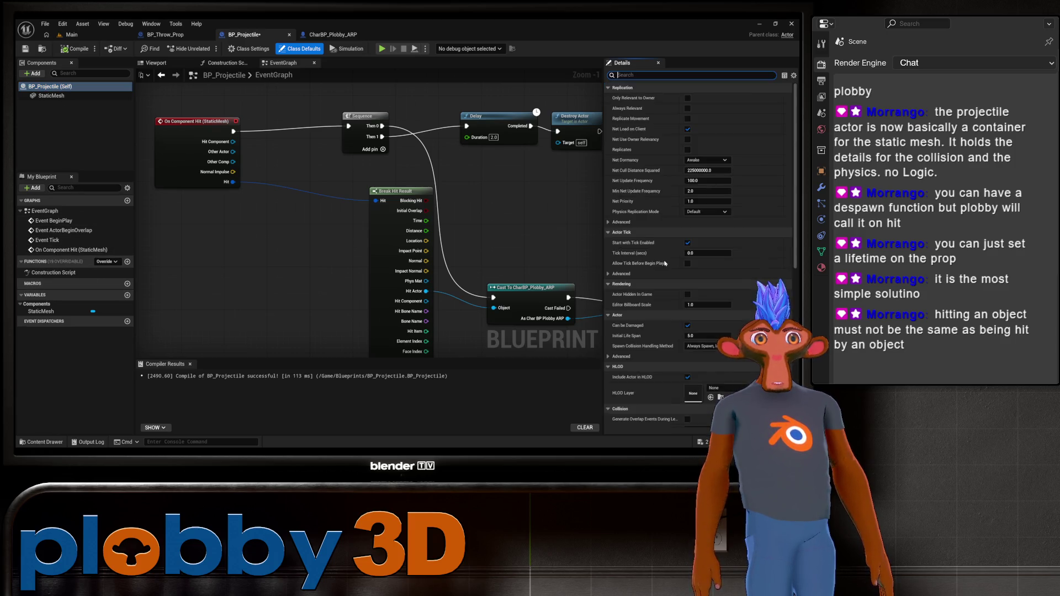
{"action": "scroll", "coordinate": [646, 296], "scroll_direction": "down", "scroll_amount": 10}
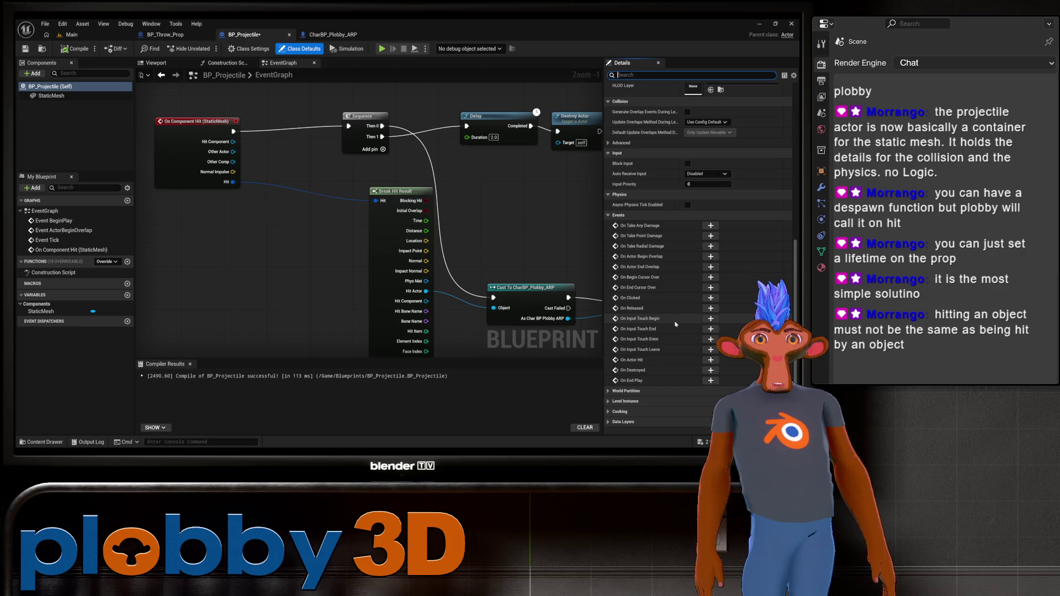
{"action": "mouse_move", "coordinate": [633, 362]}
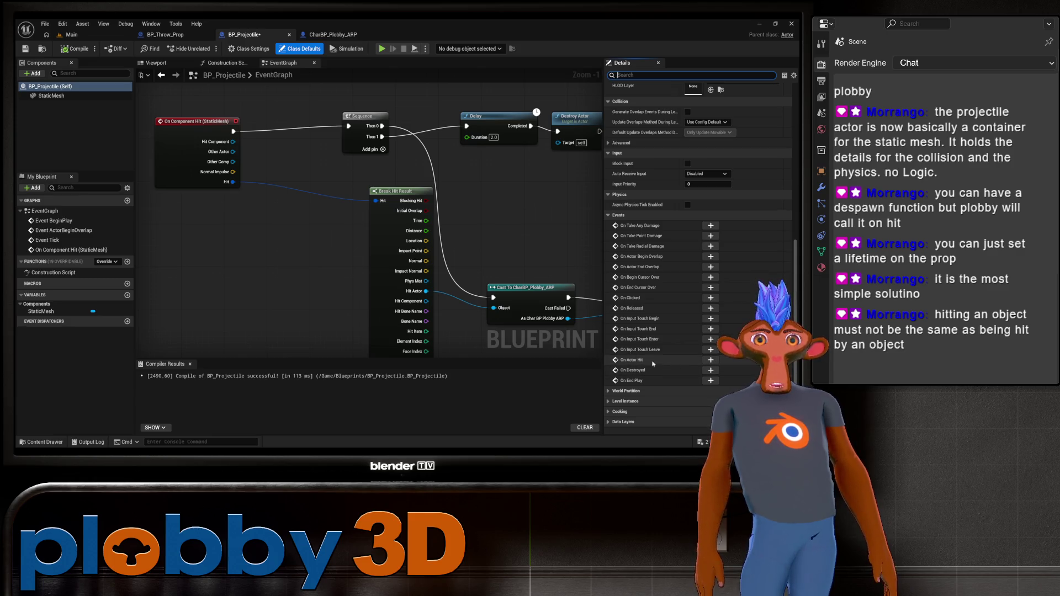
{"action": "left_click", "coordinate": [51, 95]}
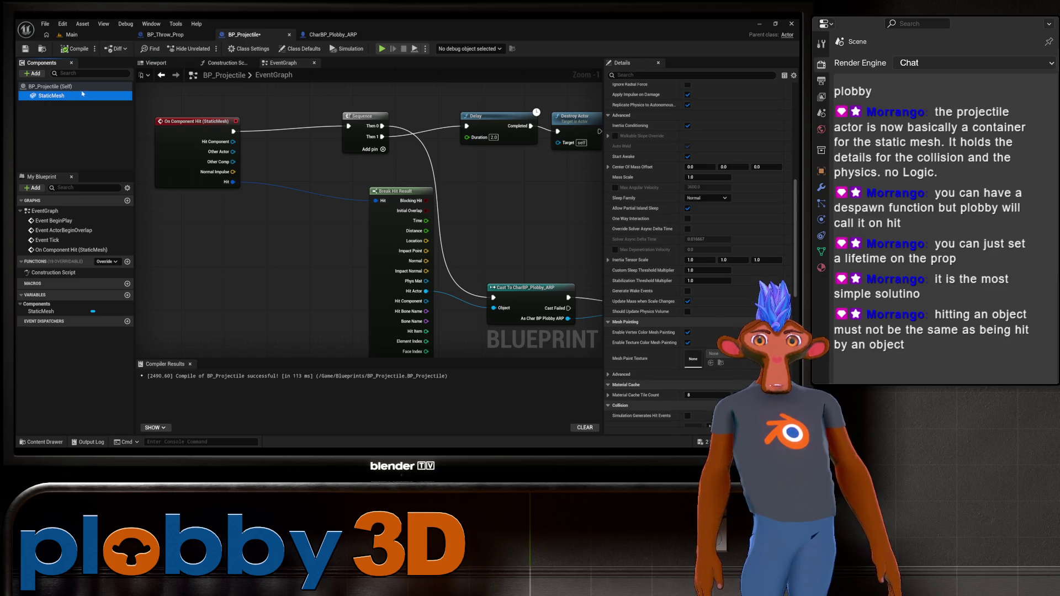
{"action": "left_click", "coordinate": [55, 87]}
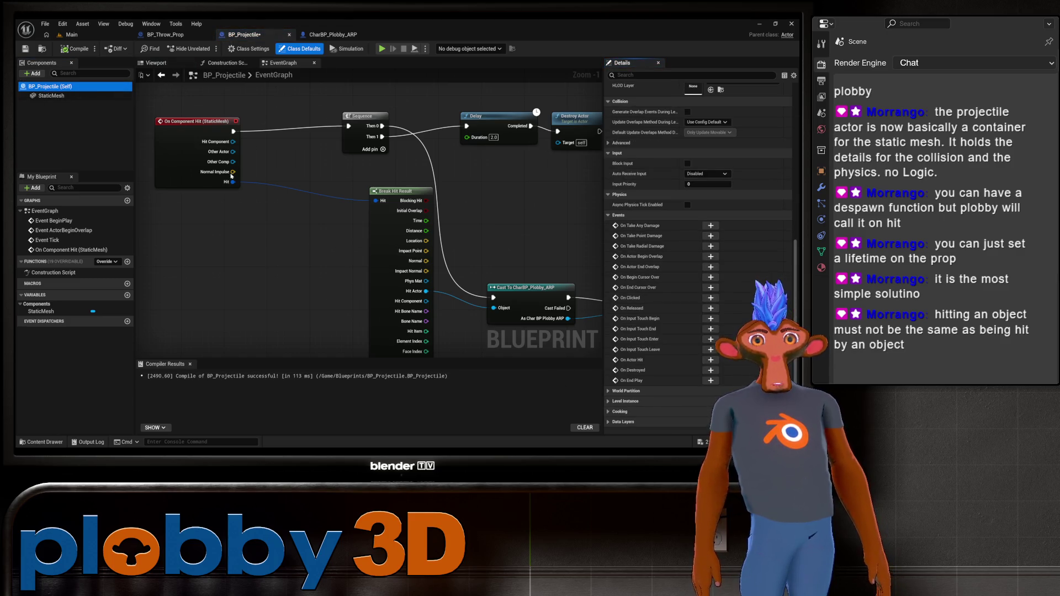
{"action": "scroll", "coordinate": [235, 158], "scroll_direction": "down", "scroll_amount": 2}
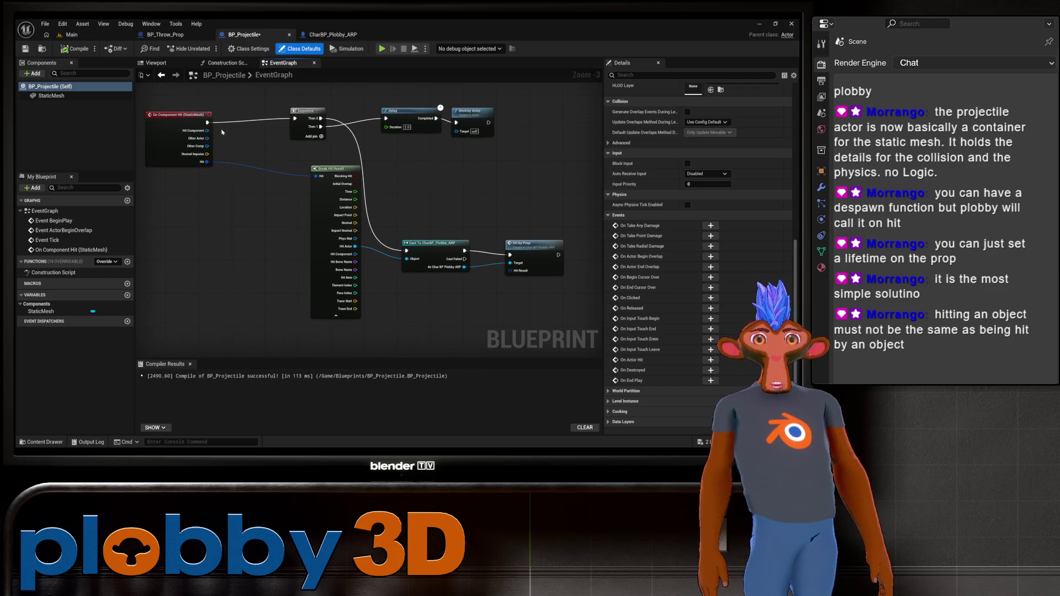
Link On Component Hit to the Cast node and delete Sequence, Delay and Destroy Actor
{"action": "left_click_drag", "start_coordinate": [208, 122], "coordinate": [406, 250]}
{"action": "left_click", "coordinate": [301, 120]}
{"action": "key", "text": "Delete"}
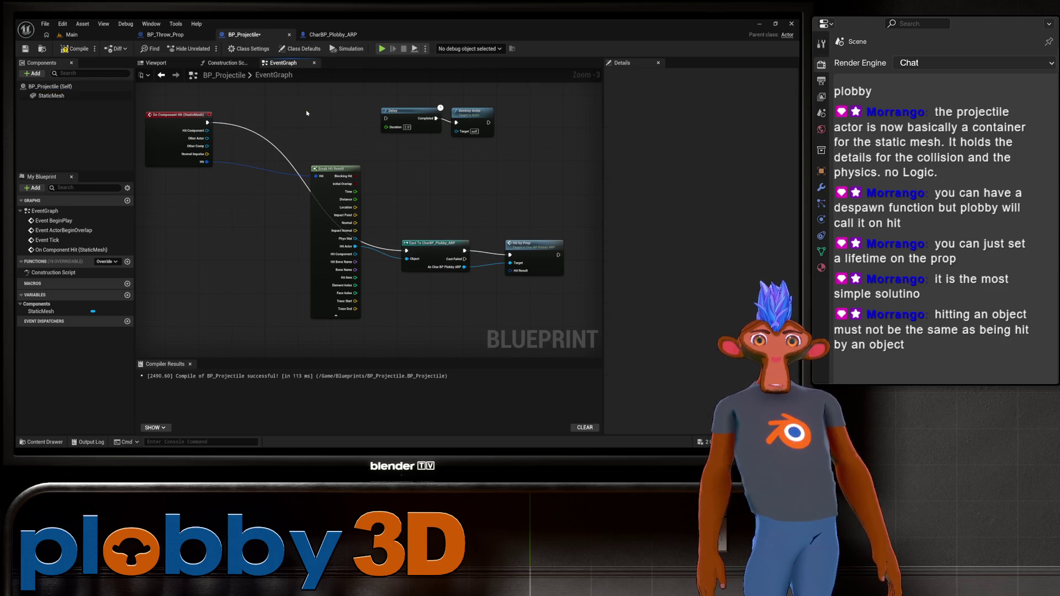
{"action": "left_click", "coordinate": [401, 117]}
{"action": "key", "text": "Delete"}
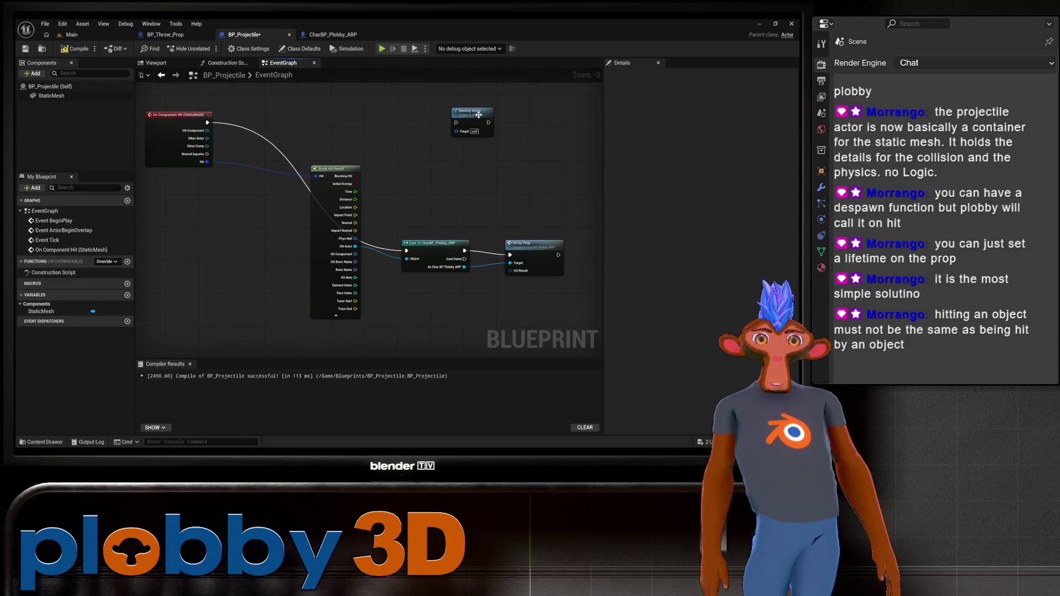
{"action": "left_click", "coordinate": [478, 114]}
{"action": "key", "text": "Delete"}
Move the Cast and Hit by Prop nodes up into the freed space
{"action": "left_click_drag", "start_coordinate": [442, 213], "coordinate": [574, 267]}
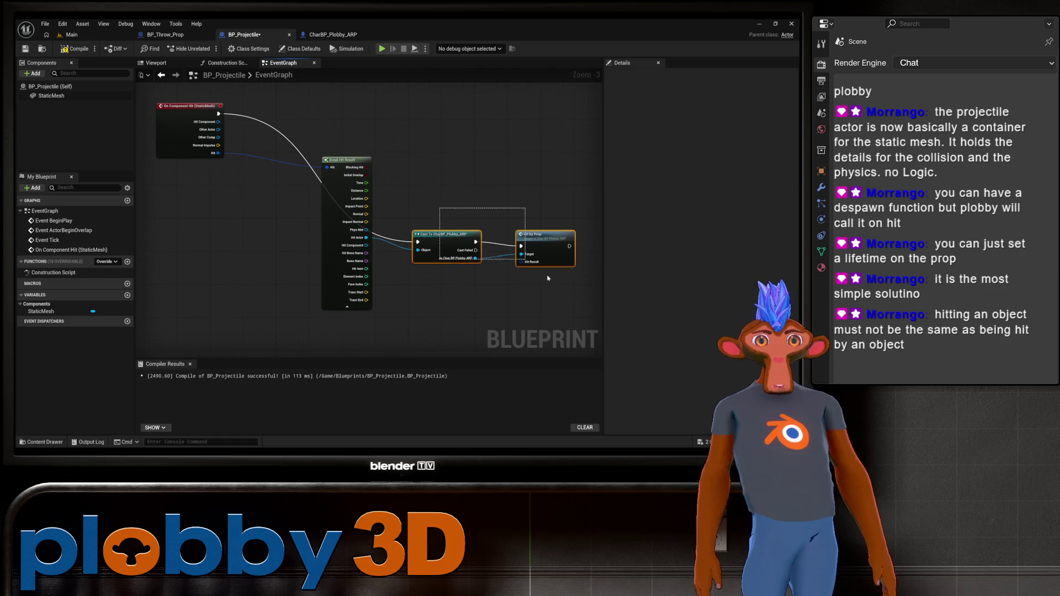
{"action": "mouse_move", "coordinate": [536, 238]}
{"action": "left_mouse_down"}
{"action": "mouse_move", "coordinate": [523, 123]}
{"action": "mouse_move", "coordinate": [467, 131]}
{"action": "left_mouse_up"}
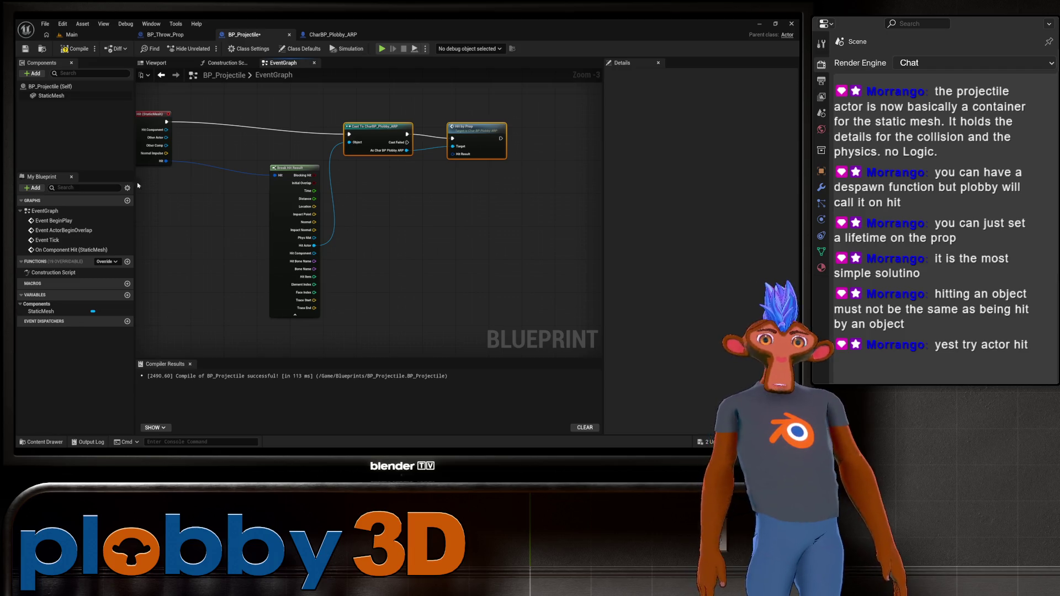
{"action": "left_click", "coordinate": [49, 86]}
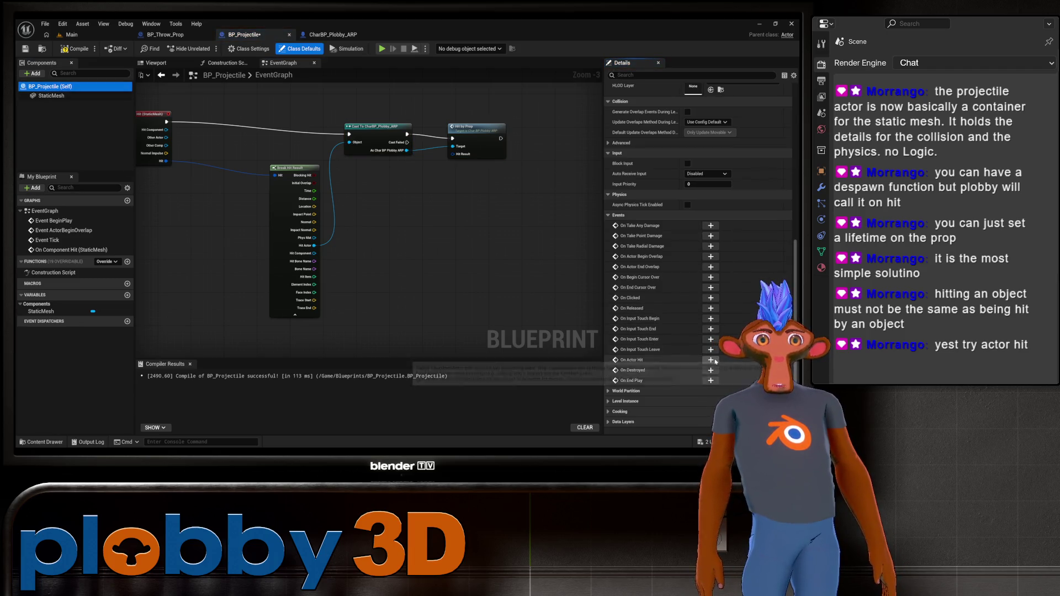
Add a bound OnActorHit_Event for On Actor Hit and place it above the bind node
{"action": "left_click", "coordinate": [711, 360]}
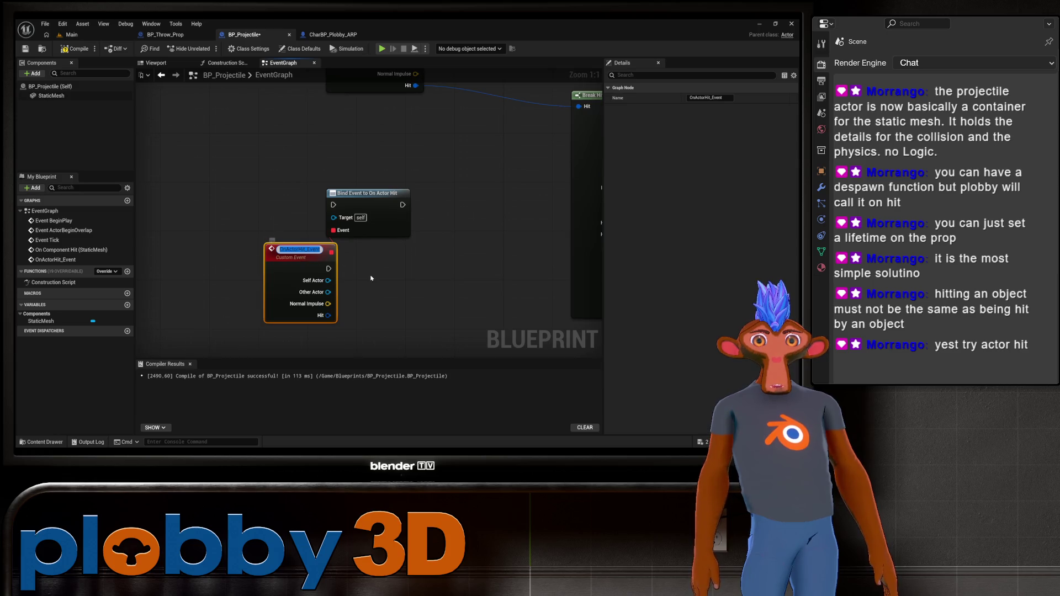
{"action": "left_click_drag", "start_coordinate": [371, 279], "coordinate": [298, 207]}
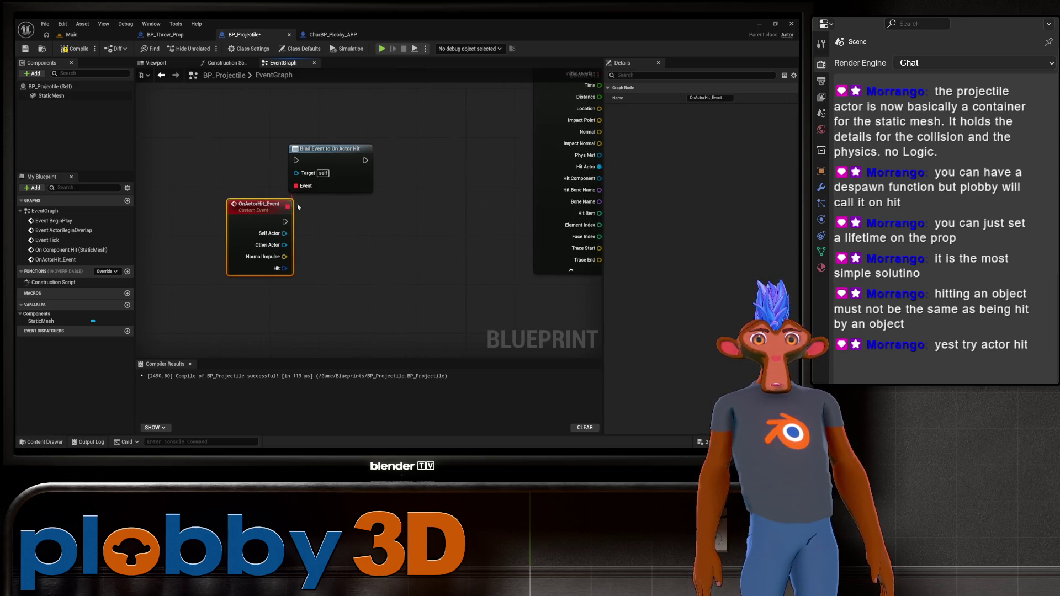
{"action": "scroll", "coordinate": [260, 204], "scroll_direction": "down", "scroll_amount": 5}
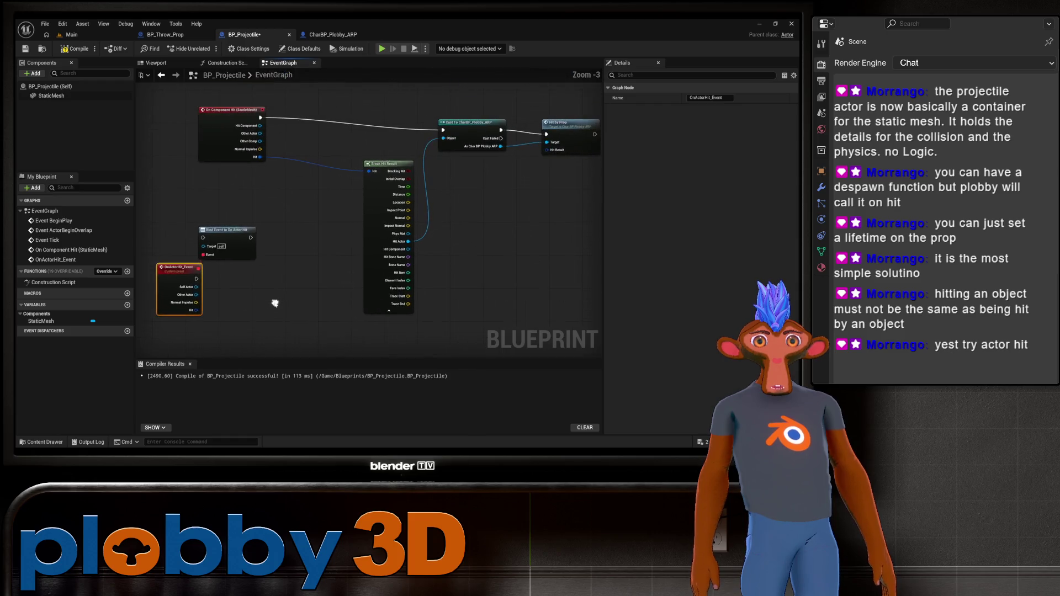
{"action": "scroll", "coordinate": [263, 272], "scroll_direction": "up", "scroll_amount": 3}
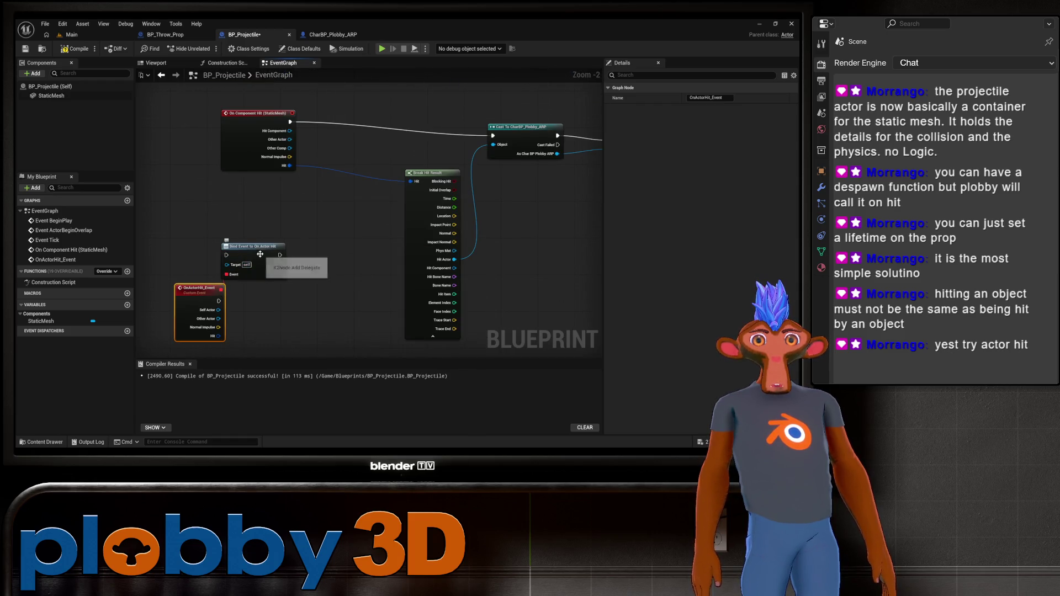
{"action": "left_click_drag", "start_coordinate": [257, 243], "coordinate": [328, 288]}
{"action": "mouse_move", "coordinate": [202, 286]}
{"action": "left_mouse_down"}
{"action": "mouse_move", "coordinate": [252, 179]}
{"action": "mouse_move", "coordinate": [243, 198]}
{"action": "left_mouse_up"}
{"action": "left_click_drag", "start_coordinate": [385, 243], "coordinate": [322, 235]}
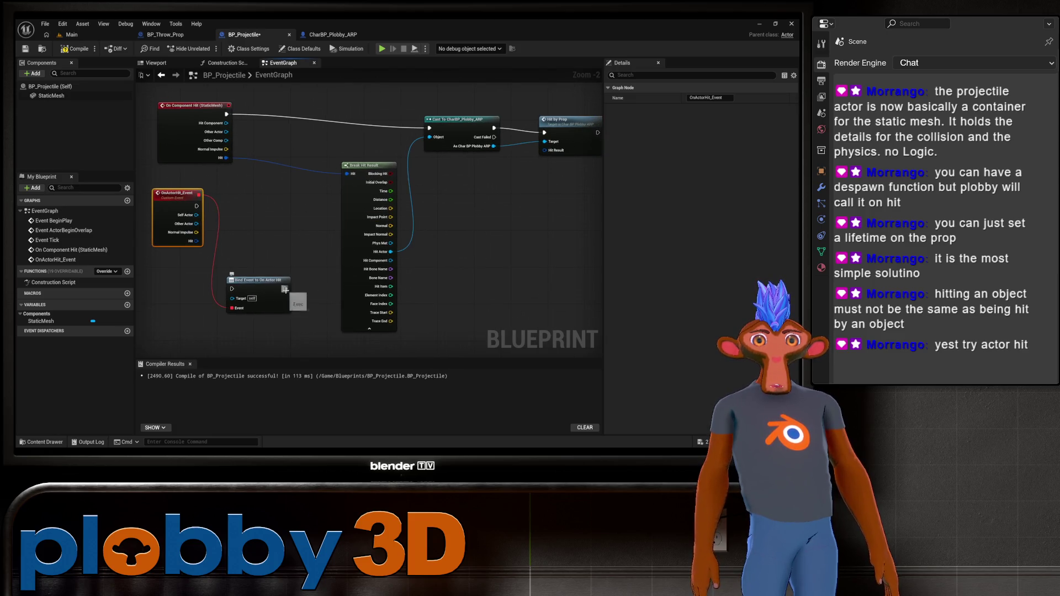
Try wiring the Bind Event output onward, dismiss the action list, and undo
{"action": "mouse_move", "coordinate": [285, 289]}
{"action": "left_mouse_down"}
{"action": "mouse_move", "coordinate": [362, 218]}
{"action": "mouse_move", "coordinate": [448, 258]}
{"action": "mouse_move", "coordinate": [429, 128]}
{"action": "left_mouse_up"}
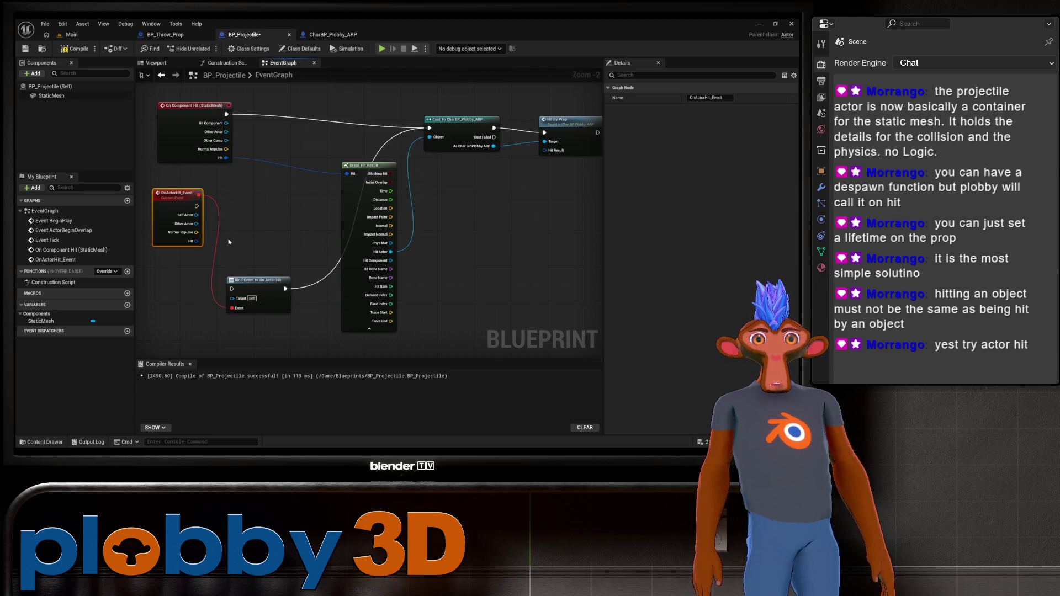
{"action": "mouse_move", "coordinate": [225, 158]}
{"action": "left_mouse_down"}
{"action": "mouse_move", "coordinate": [259, 243]}
{"action": "mouse_move", "coordinate": [265, 199]}
{"action": "mouse_move", "coordinate": [283, 197]}
{"action": "left_mouse_up"}
{"action": "left_click", "coordinate": [262, 175]}
{"action": "key", "text": "ctrl+z"}
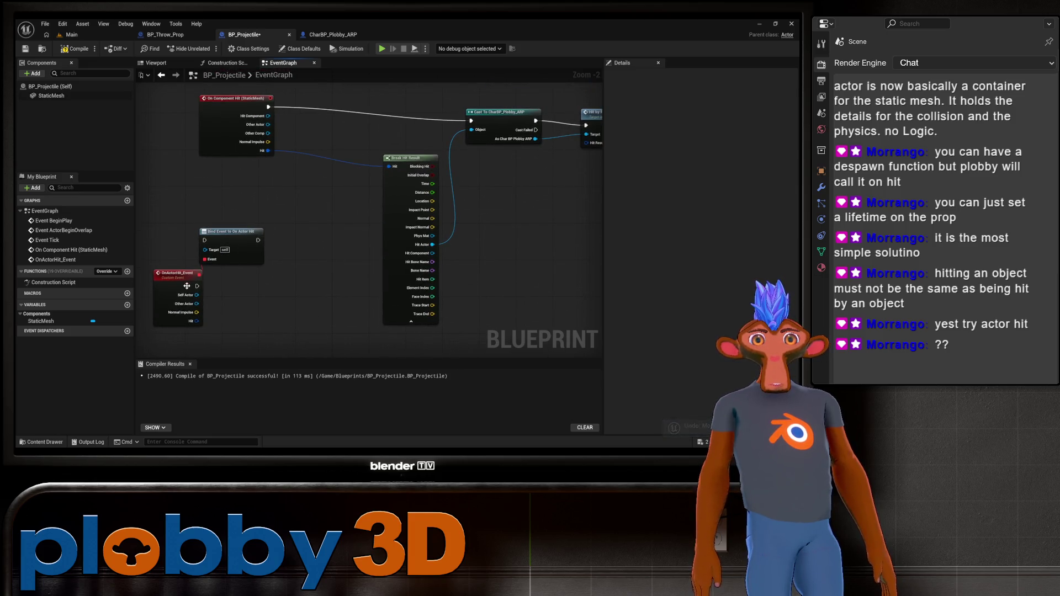
Place OnActorHit_Event beside the Bind Event to On Actor Hit node and pan the graph
{"action": "left_click_drag", "start_coordinate": [227, 235], "coordinate": [250, 253]}
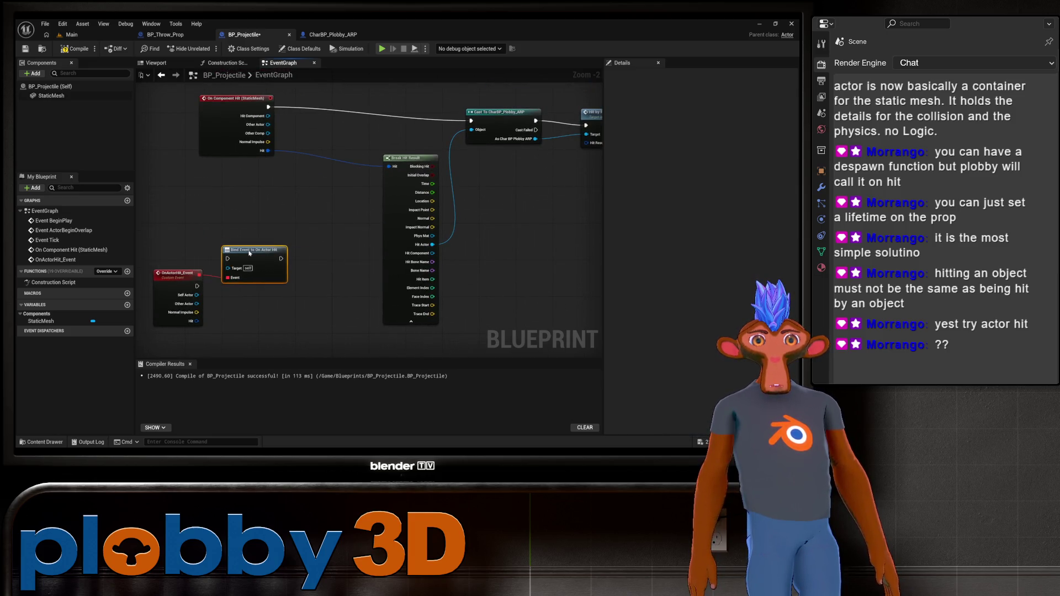
{"action": "left_click_drag", "start_coordinate": [179, 276], "coordinate": [191, 248]}
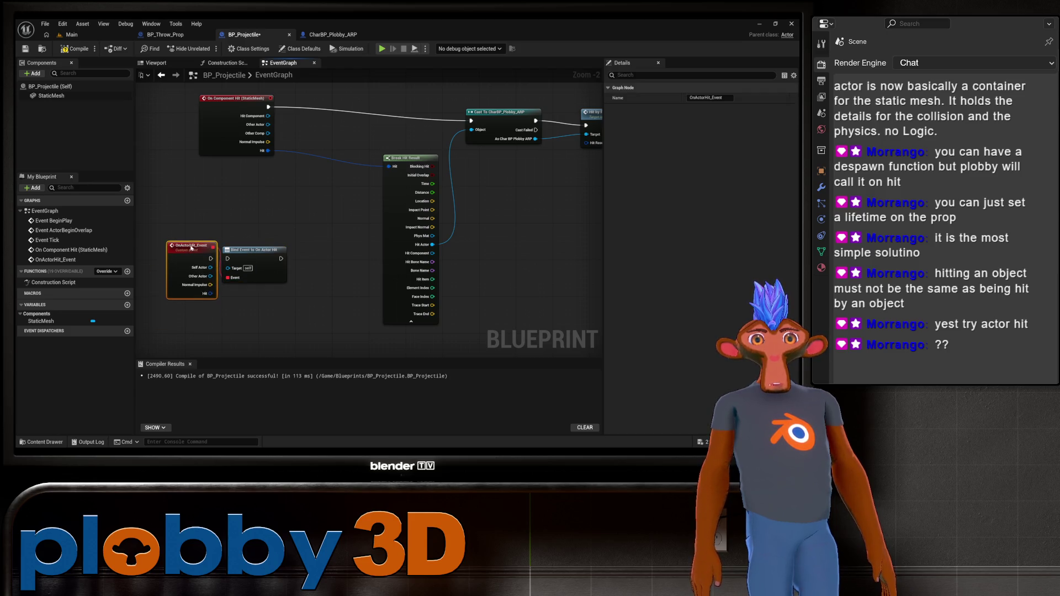
{"action": "mouse_move", "coordinate": [341, 238]}
{"action": "left_mouse_down"}
{"action": "mouse_move", "coordinate": [276, 243]}
{"action": "mouse_move", "coordinate": [425, 239]}
{"action": "mouse_move", "coordinate": [400, 256]}
{"action": "mouse_move", "coordinate": [286, 200]}
{"action": "mouse_move", "coordinate": [315, 164]}
{"action": "left_mouse_up"}
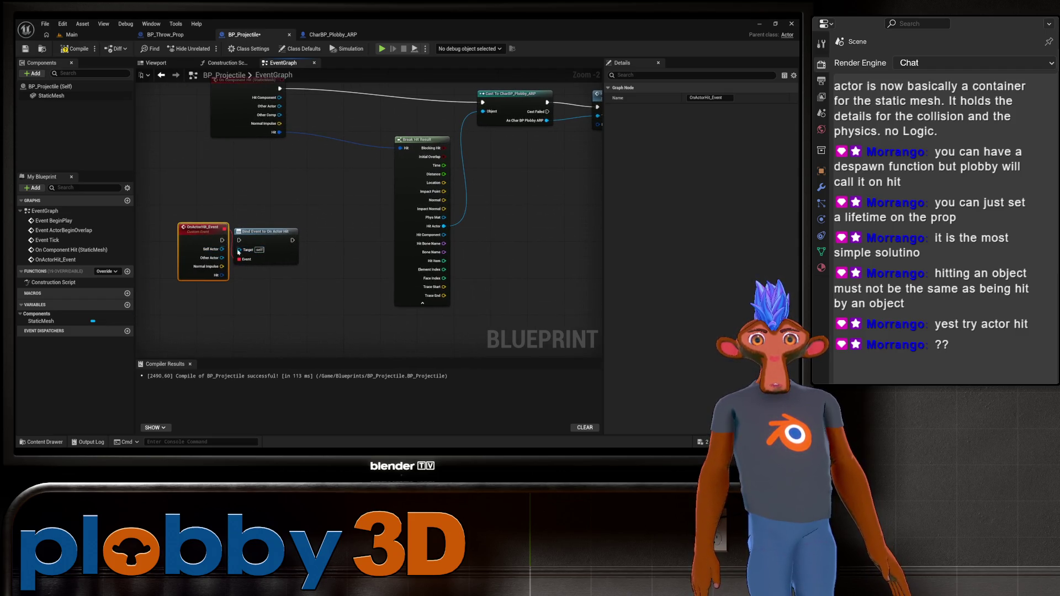
{"action": "left_click_drag", "start_coordinate": [179, 204], "coordinate": [188, 255]}
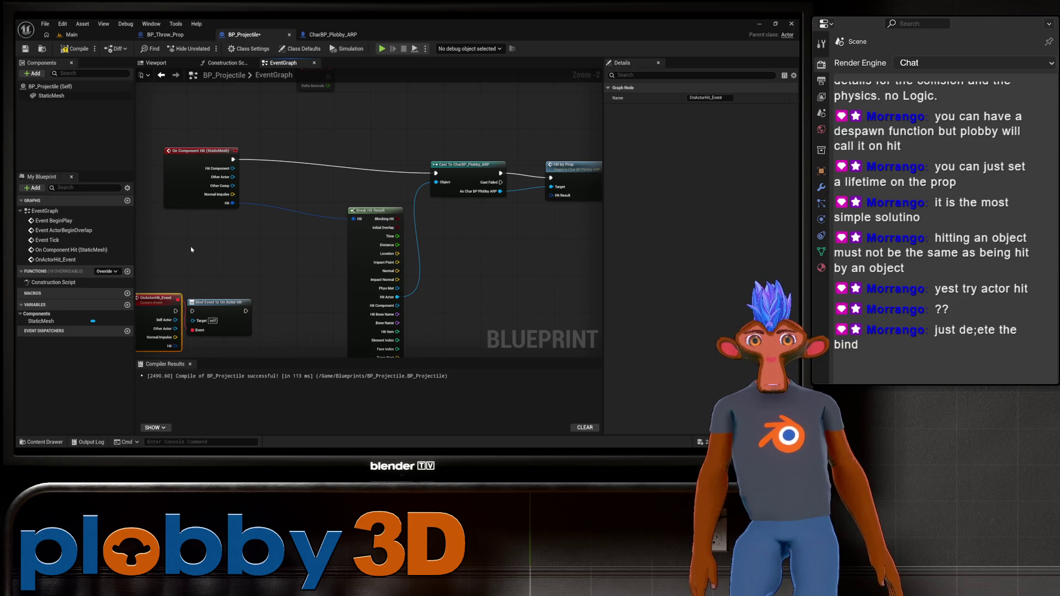
{"action": "left_click_drag", "start_coordinate": [201, 247], "coordinate": [265, 223]}
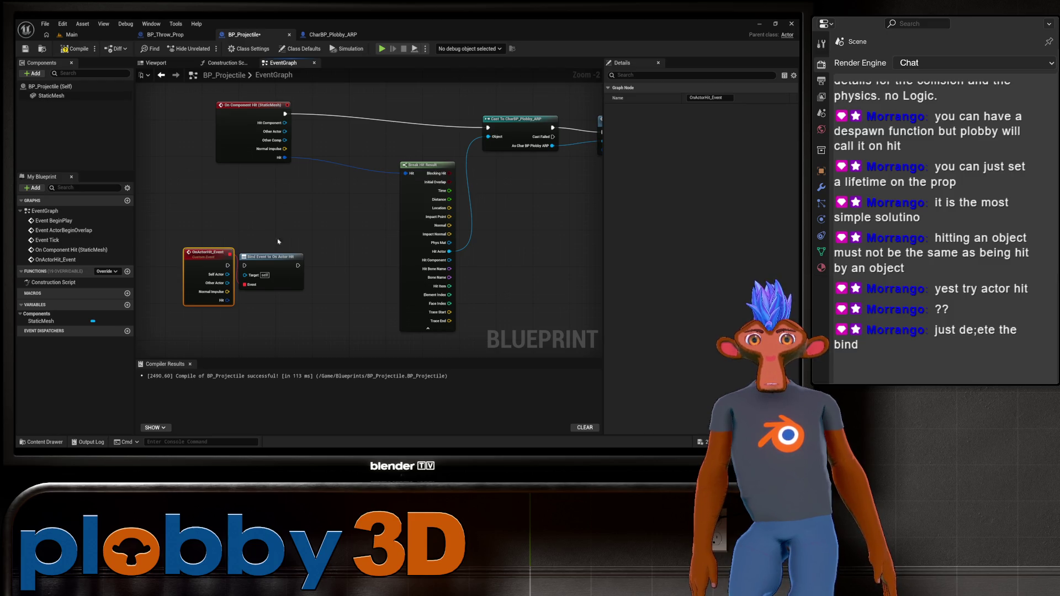
Delete the Bind Event node; wire OnActorHit_Event's exec to the Cast and Hit to Break Hit Result
{"action": "left_click", "coordinate": [263, 256]}
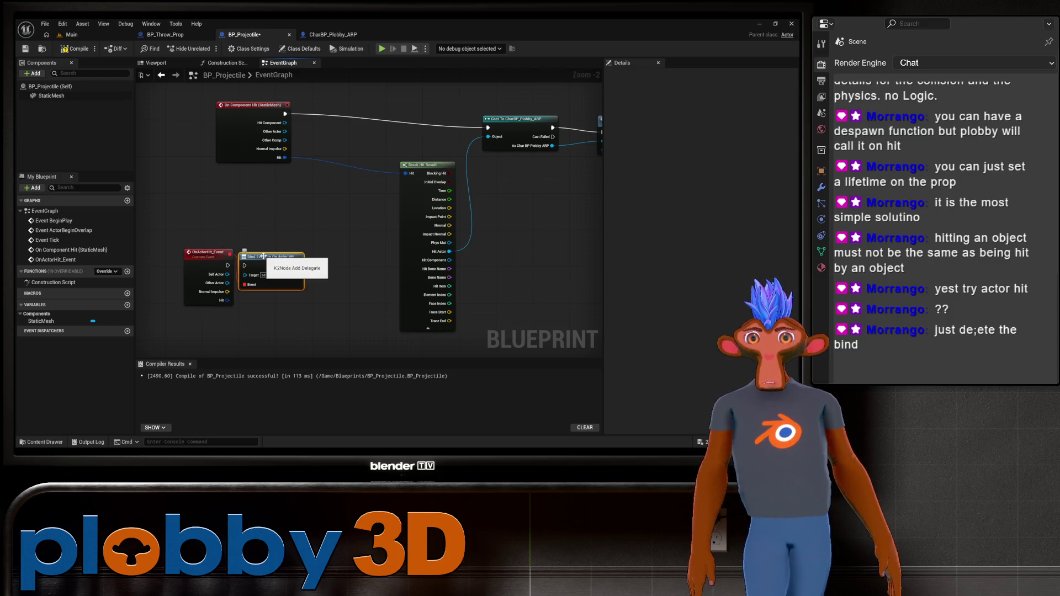
{"action": "key", "text": "Delete"}
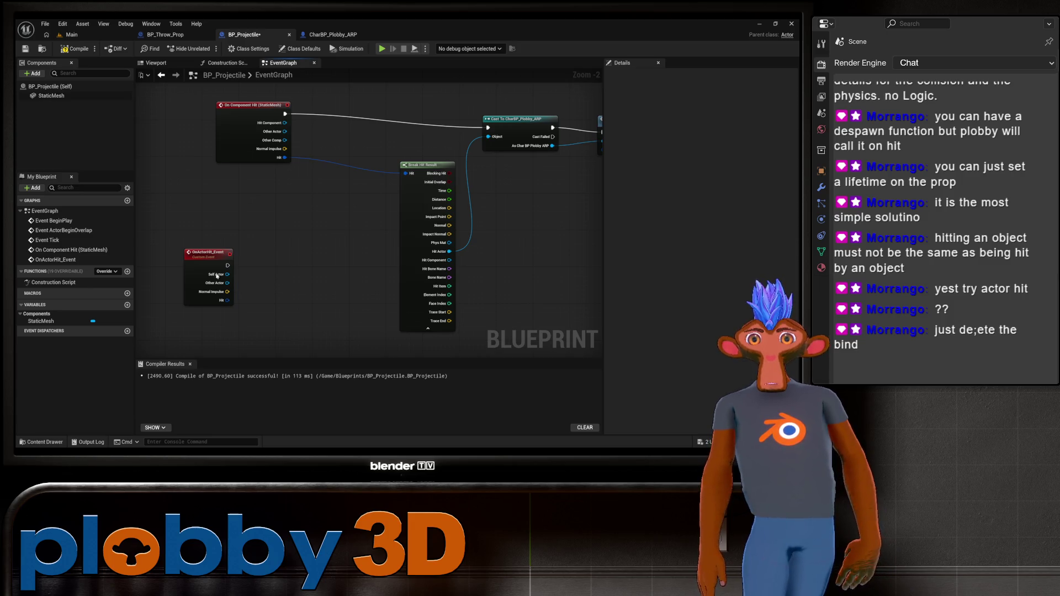
{"action": "left_click_drag", "start_coordinate": [199, 255], "coordinate": [249, 218]}
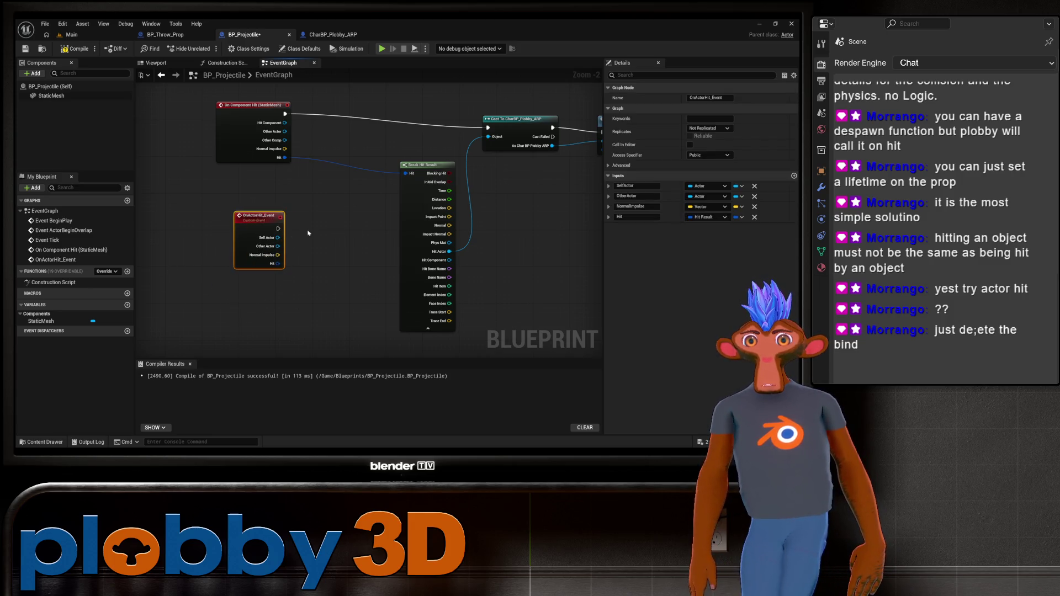
{"action": "left_click_drag", "start_coordinate": [305, 265], "coordinate": [258, 269]}
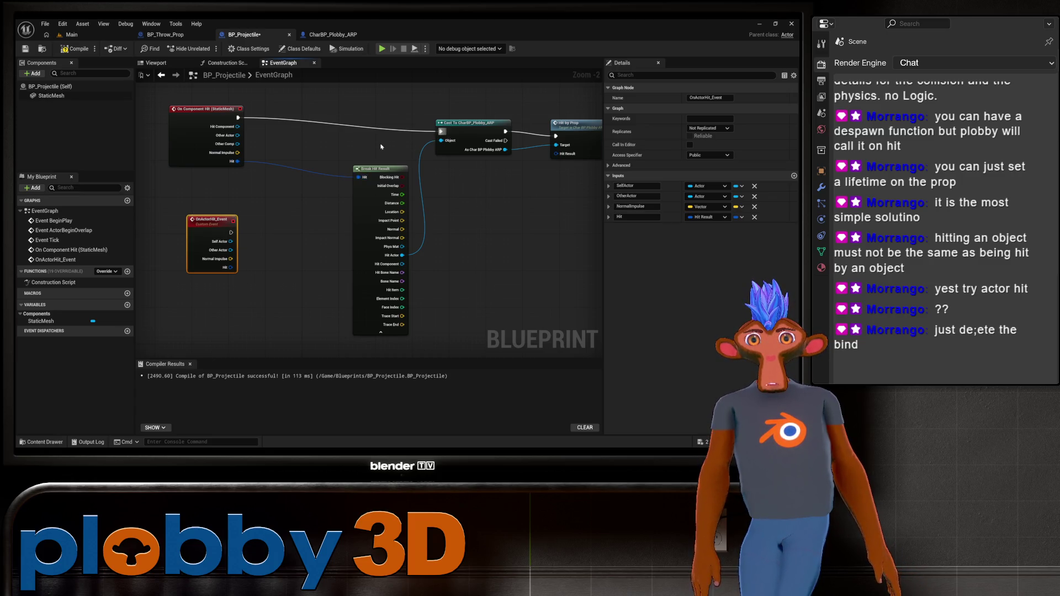
{"action": "left_click_drag", "start_coordinate": [231, 232], "coordinate": [443, 132]}
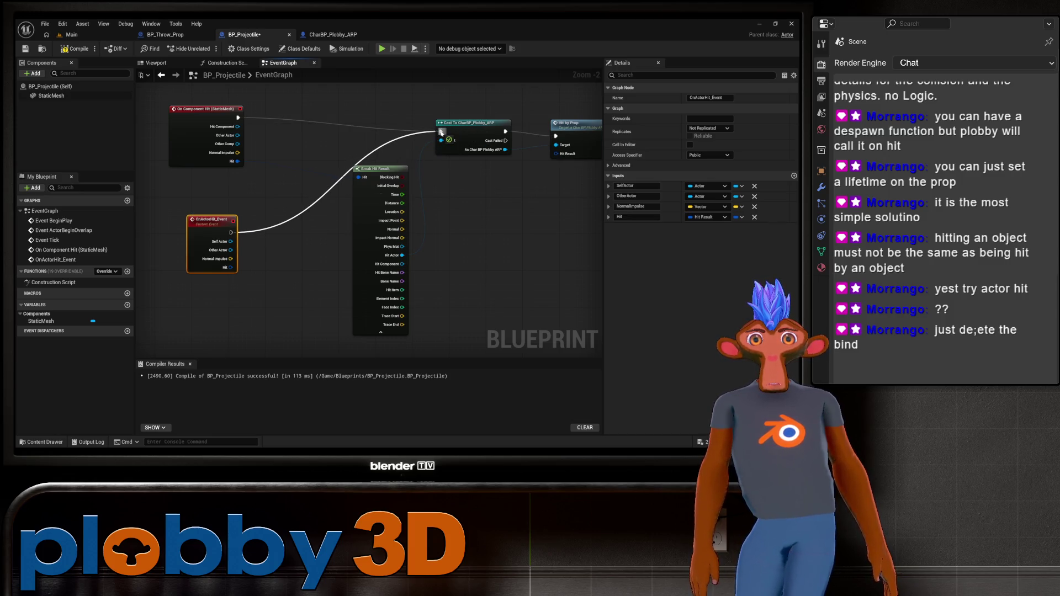
{"action": "left_click_drag", "start_coordinate": [442, 132], "coordinate": [441, 132]}
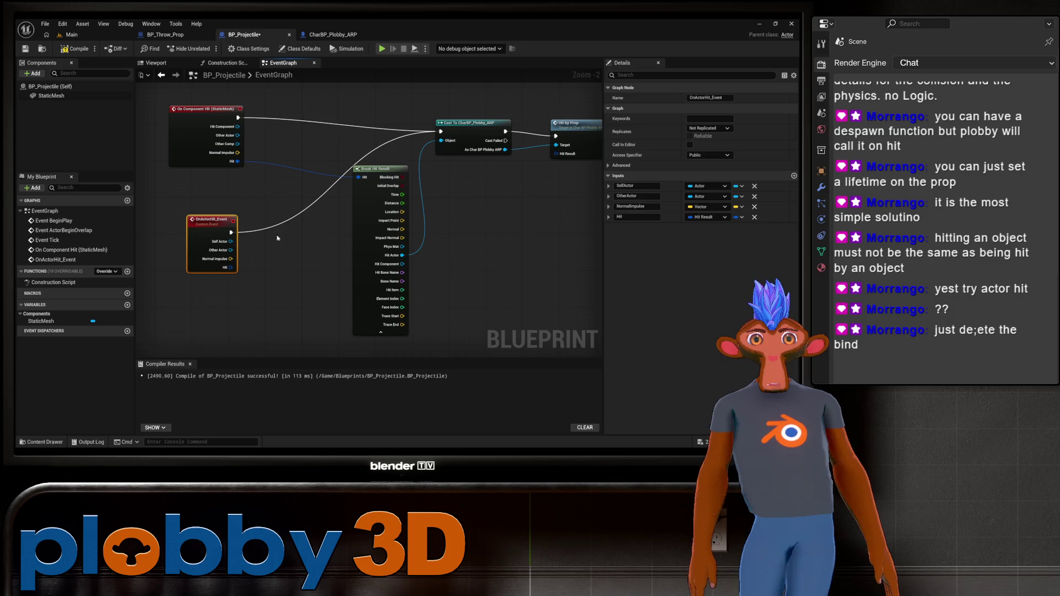
{"action": "mouse_move", "coordinate": [230, 267]}
{"action": "left_mouse_down"}
{"action": "mouse_move", "coordinate": [276, 272]}
{"action": "mouse_move", "coordinate": [359, 177]}
{"action": "left_mouse_up"}
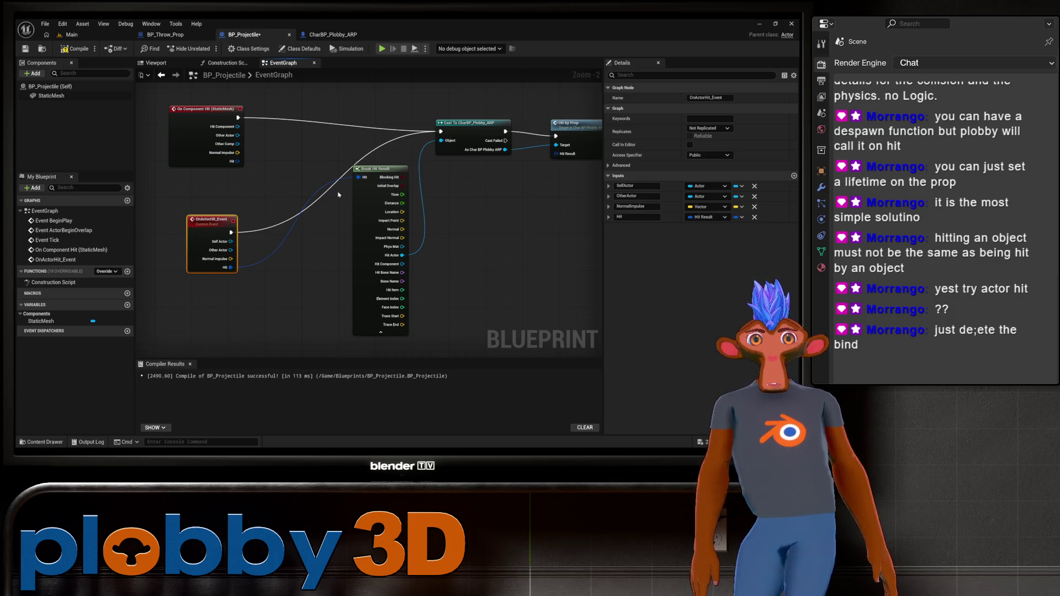
Disconnect On Component Hit from the Cast, align OnActorHit_Event with it, and recompile
{"action": "left_click_drag", "start_coordinate": [222, 127], "coordinate": [181, 128]}
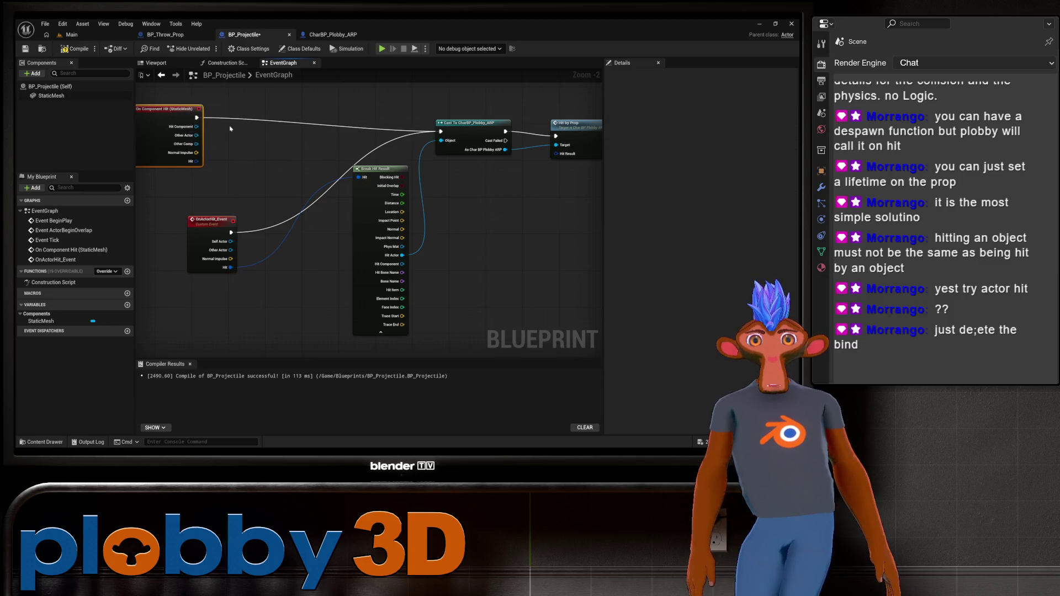
{"action": "left_click", "coordinate": [197, 119], "text": "alt"}
{"action": "mouse_move", "coordinate": [422, 253]}
{"action": "left_mouse_down"}
{"action": "mouse_move", "coordinate": [343, 245]}
{"action": "mouse_move", "coordinate": [365, 248]}
{"action": "left_mouse_up"}
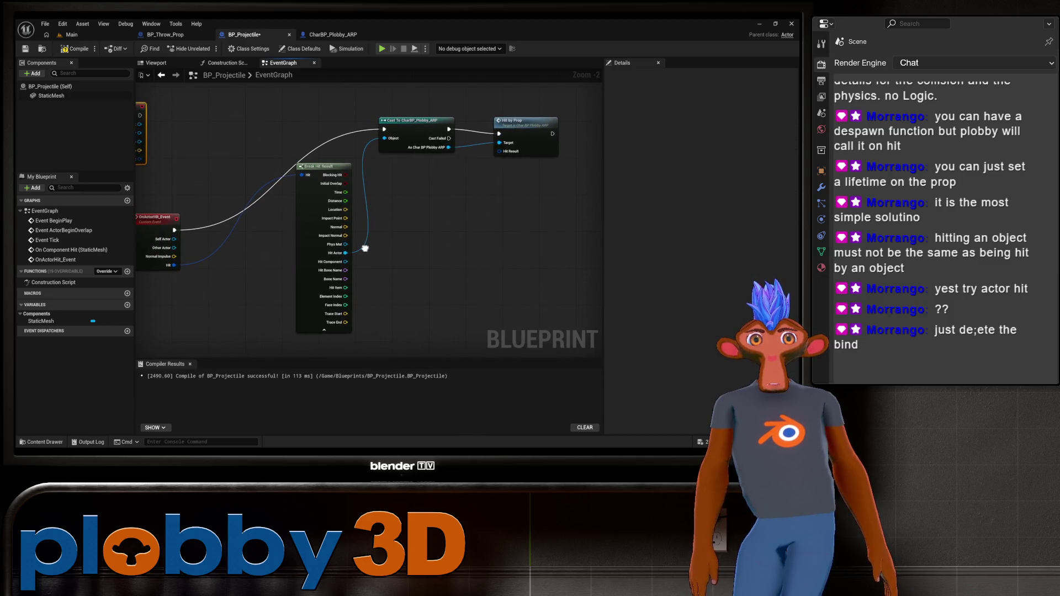
{"action": "mouse_move", "coordinate": [160, 218]}
{"action": "left_mouse_down"}
{"action": "mouse_move", "coordinate": [194, 140]}
{"action": "mouse_move", "coordinate": [225, 113]}
{"action": "left_mouse_up"}
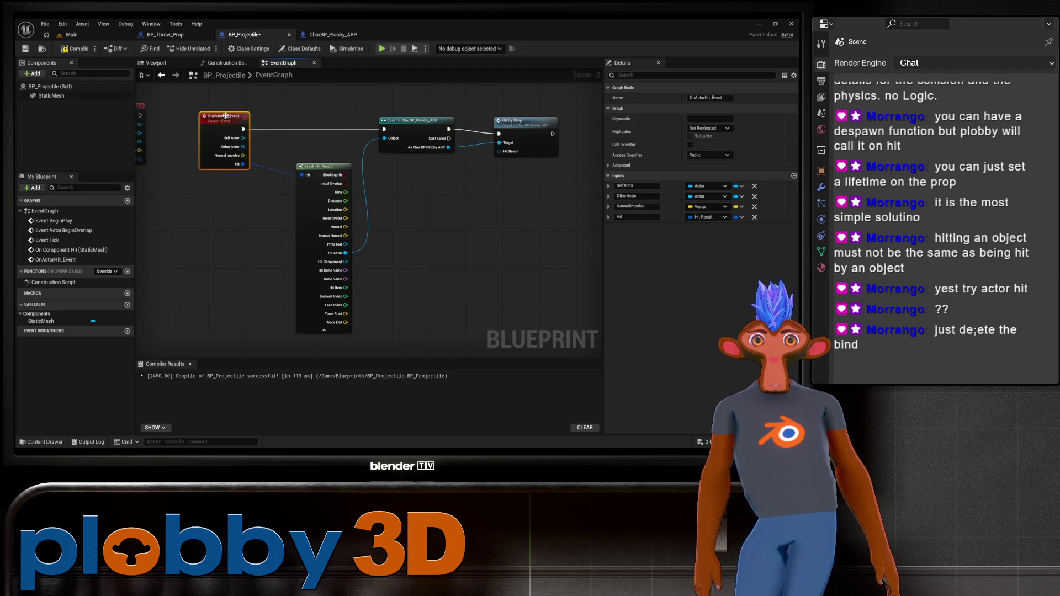
{"action": "mouse_move", "coordinate": [428, 161]}
{"action": "left_mouse_down"}
{"action": "mouse_move", "coordinate": [381, 192]}
{"action": "mouse_move", "coordinate": [433, 231]}
{"action": "left_mouse_up"}
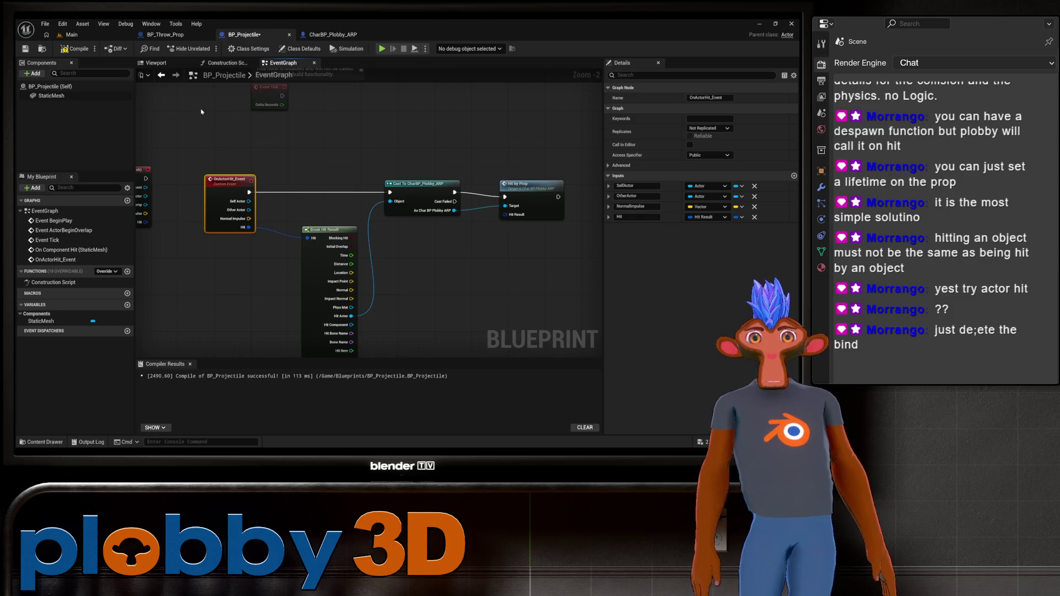
{"action": "left_click", "coordinate": [80, 51]}
{"action": "mouse_move", "coordinate": [449, 276]}
{"action": "left_mouse_down"}
{"action": "mouse_move", "coordinate": [392, 242]}
{"action": "mouse_move", "coordinate": [379, 218]}
{"action": "mouse_move", "coordinate": [404, 235]}
{"action": "left_mouse_up"}
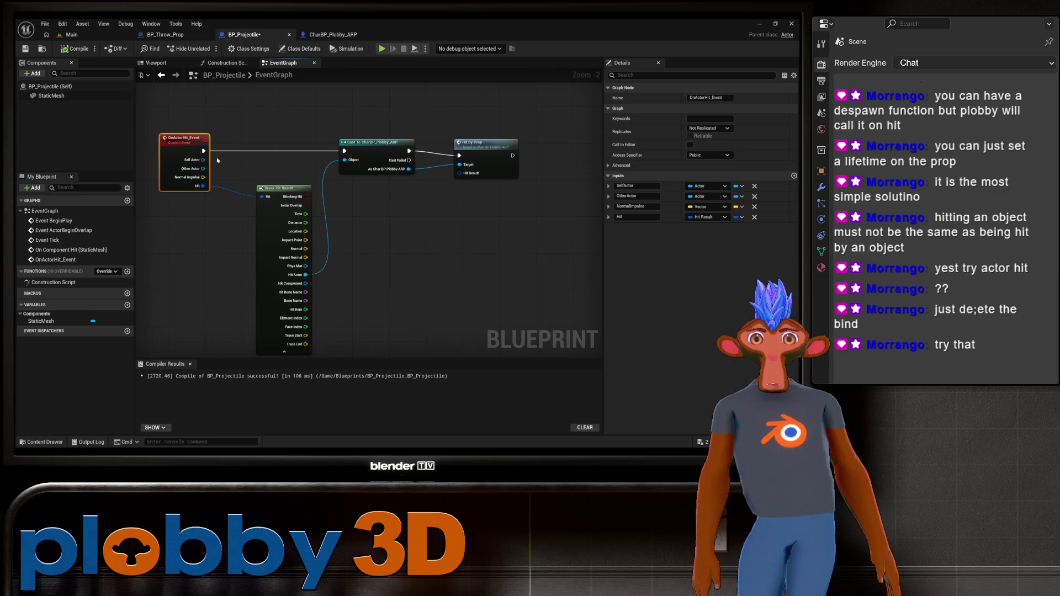
Insert a Sequence after OnActorHit_Event and add a Print String on its Then 1 output
{"action": "mouse_move", "coordinate": [208, 160]}
{"action": "left_mouse_down"}
{"action": "mouse_move", "coordinate": [285, 118]}
{"action": "mouse_move", "coordinate": [238, 133]}
{"action": "left_mouse_up"}
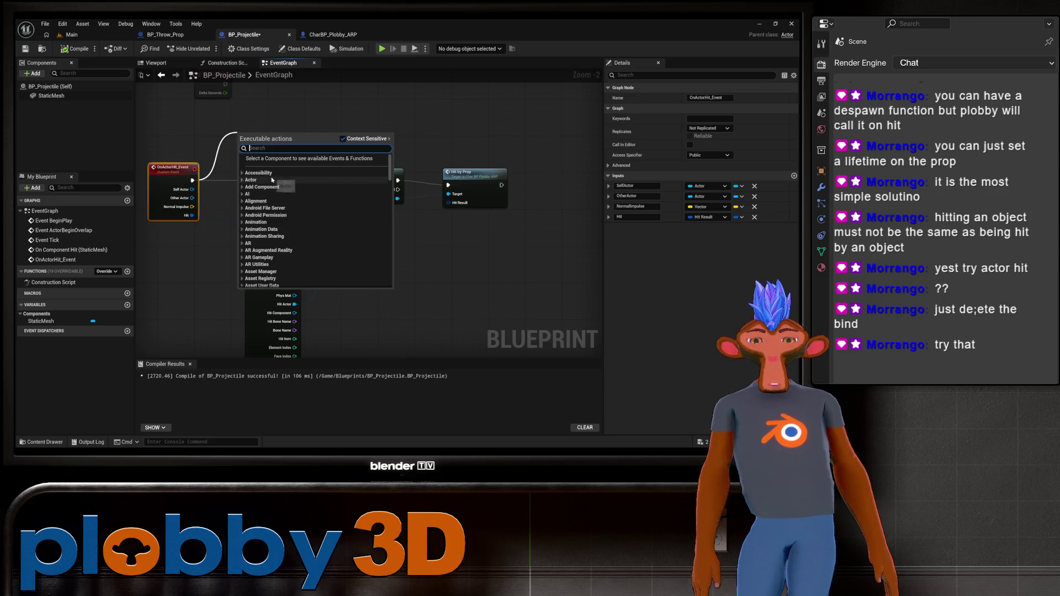
{"action": "type", "text": "sequence"}
{"action": "key", "text": "Return"}
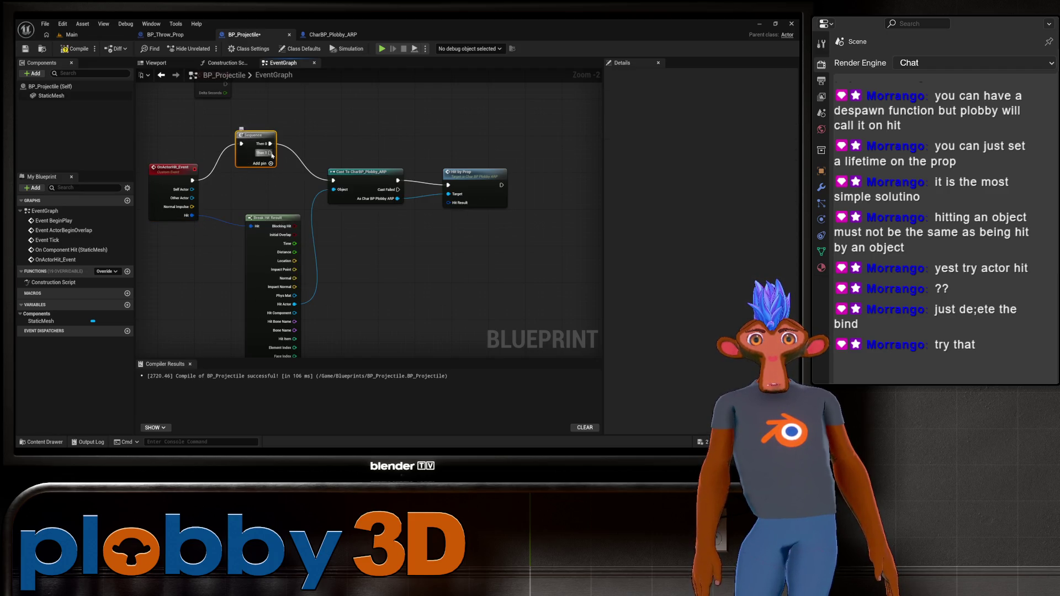
{"action": "left_click_drag", "start_coordinate": [270, 153], "coordinate": [420, 113]}
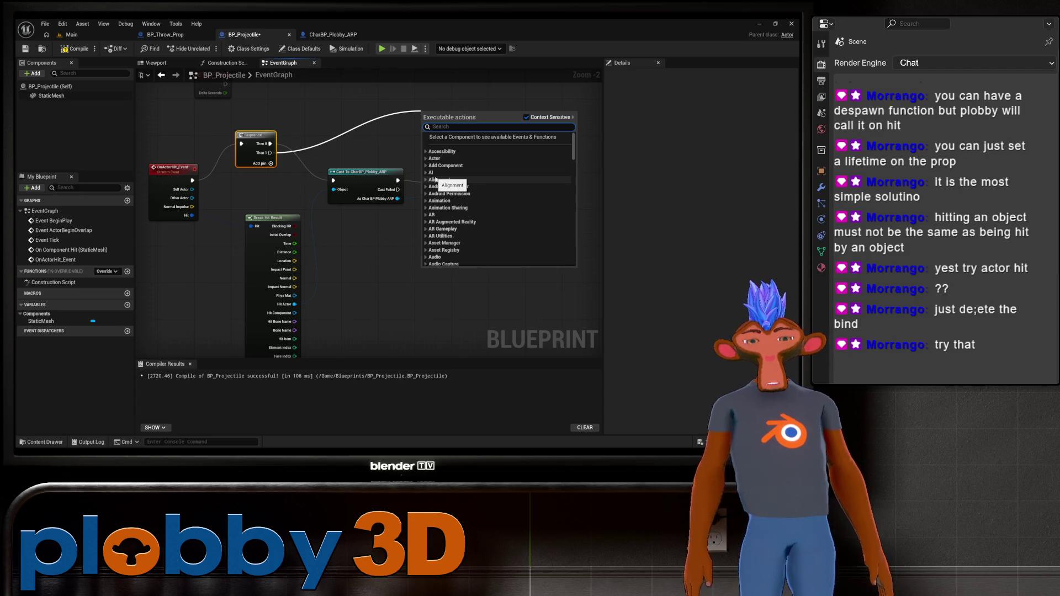
{"action": "type", "text": "prin"}
{"action": "key", "text": "Return"}
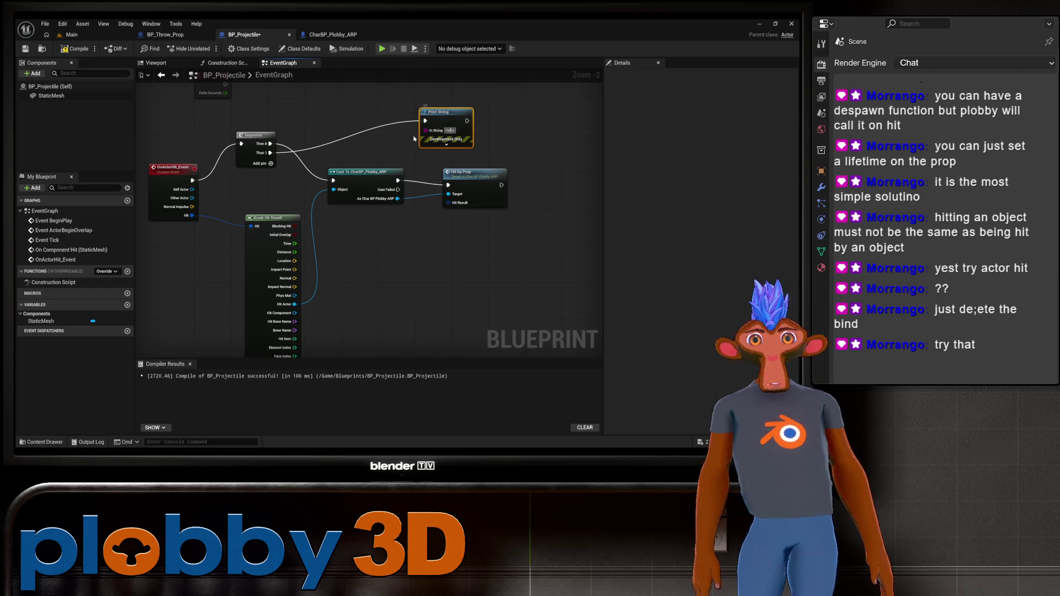
Set the Print String text colour to red
{"action": "left_click", "coordinate": [446, 145]}
{"action": "left_click", "coordinate": [448, 160]}
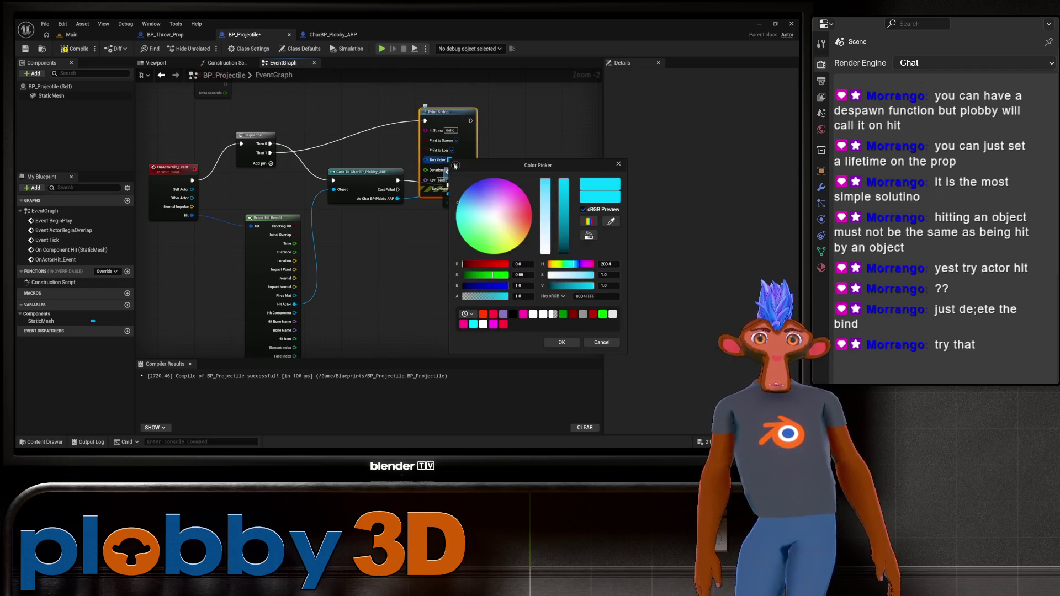
{"action": "left_click", "coordinate": [493, 314]}
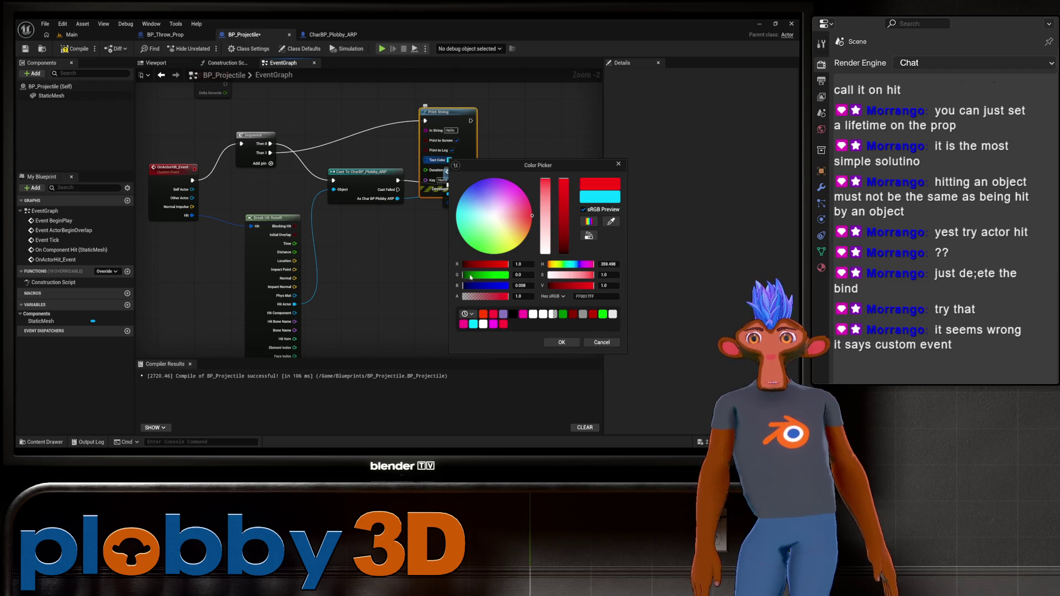
{"action": "left_click", "coordinate": [561, 342]}
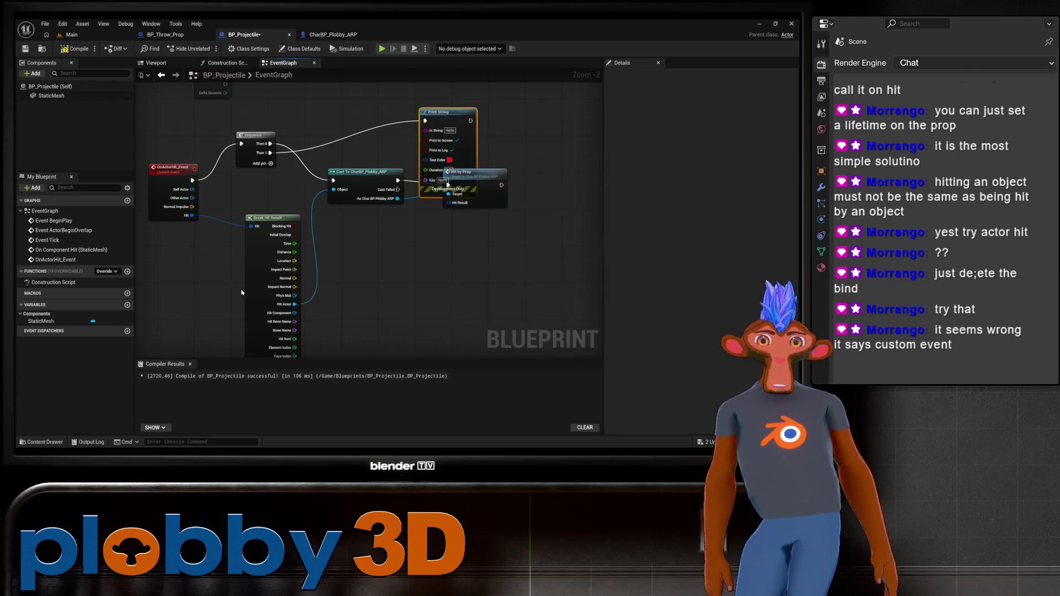
Tidy the Hit by Prop and Print String nodes, recompile, and go back to Main
{"action": "left_click_drag", "start_coordinate": [203, 274], "coordinate": [248, 270]}
{"action": "left_click_drag", "start_coordinate": [219, 164], "coordinate": [213, 149]}
{"action": "mouse_move", "coordinate": [185, 268]}
{"action": "left_mouse_down"}
{"action": "mouse_move", "coordinate": [314, 262]}
{"action": "mouse_move", "coordinate": [277, 234]}
{"action": "mouse_move", "coordinate": [223, 236]}
{"action": "left_mouse_up"}
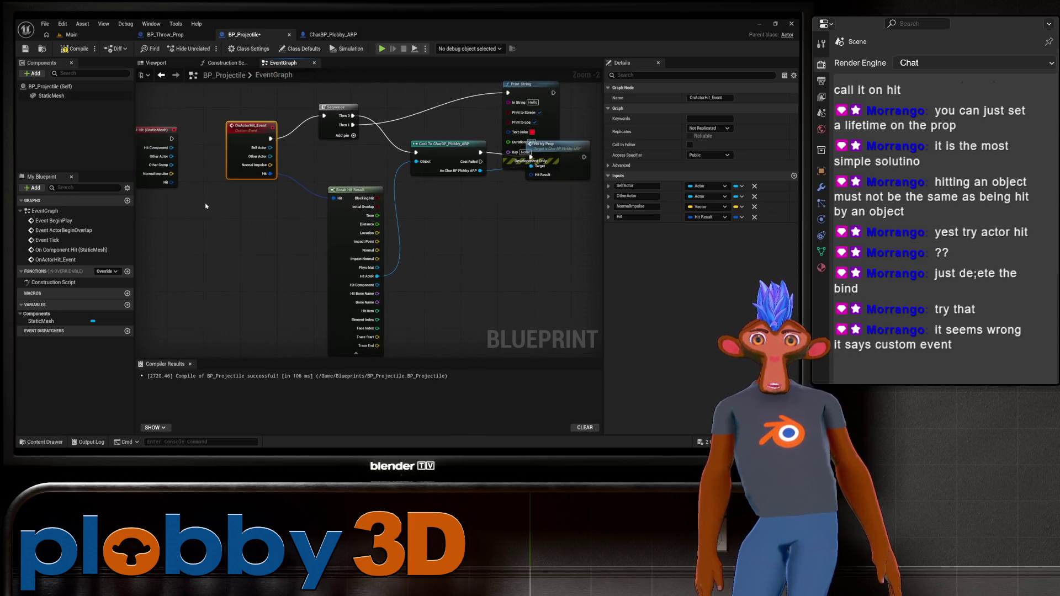
{"action": "scroll", "coordinate": [223, 235], "scroll_direction": "down", "scroll_amount": 1}
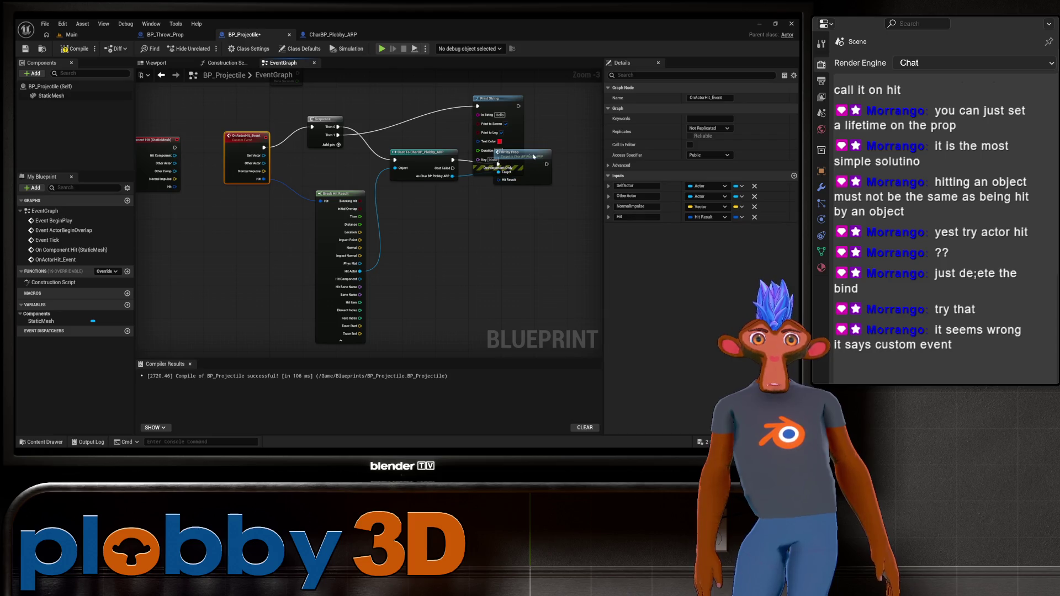
{"action": "left_click_drag", "start_coordinate": [534, 156], "coordinate": [554, 199]}
{"action": "left_click_drag", "start_coordinate": [496, 98], "coordinate": [520, 86]}
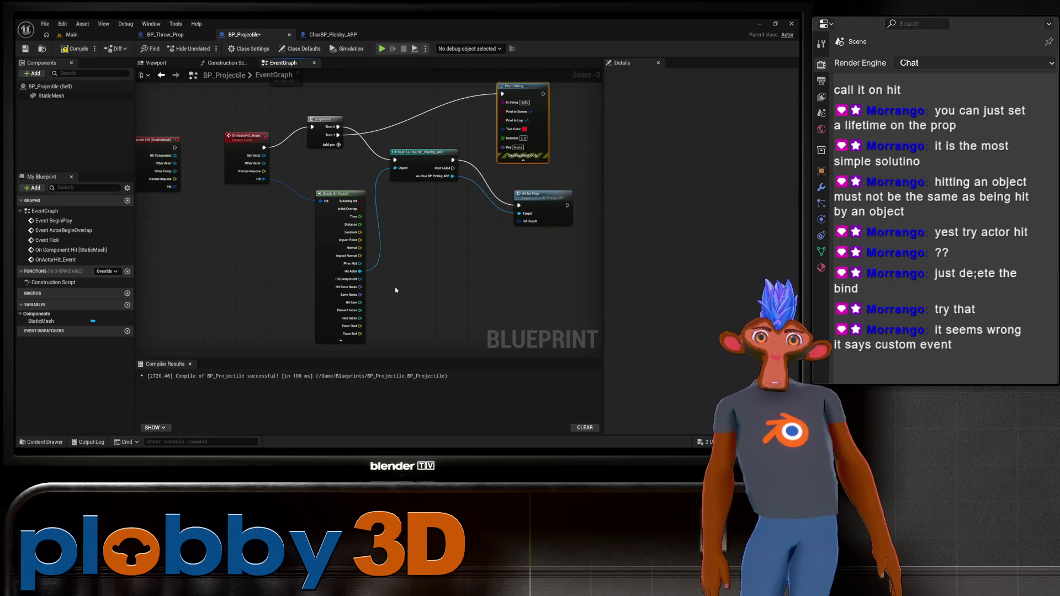
{"action": "left_click_drag", "start_coordinate": [395, 290], "coordinate": [366, 303]}
{"action": "left_click", "coordinate": [80, 49]}
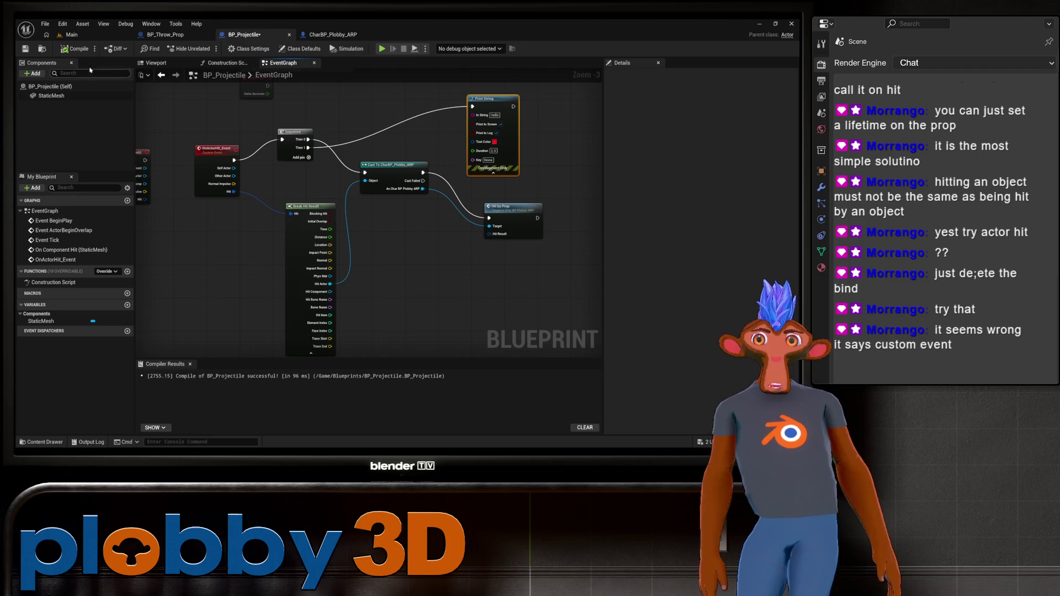
{"action": "left_click", "coordinate": [103, 38]}
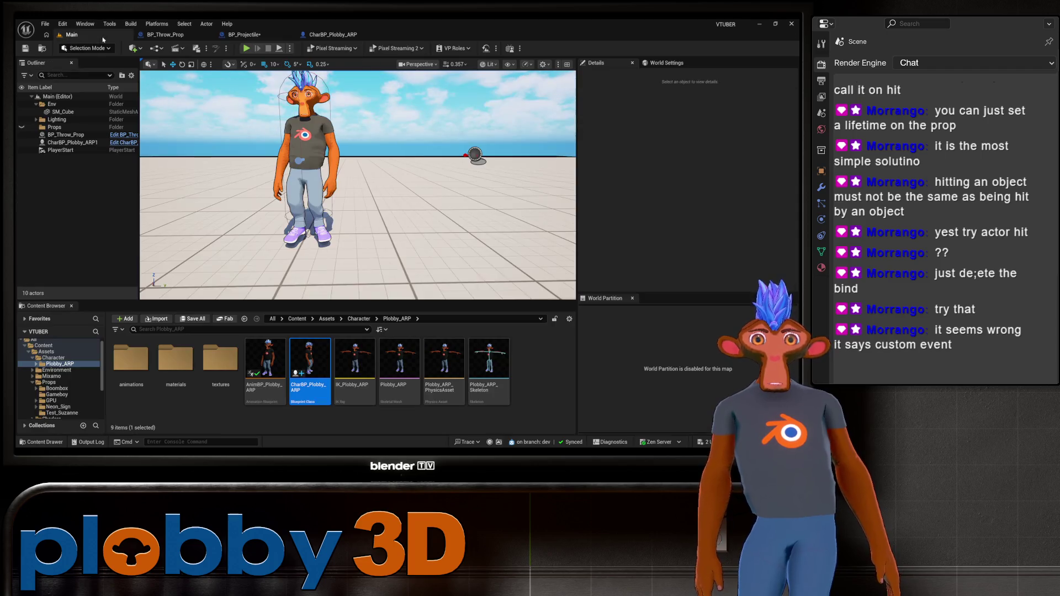
Run a Play session, end it with Esc, then reopen the BP_Projectile tab
{"action": "left_click", "coordinate": [245, 49]}
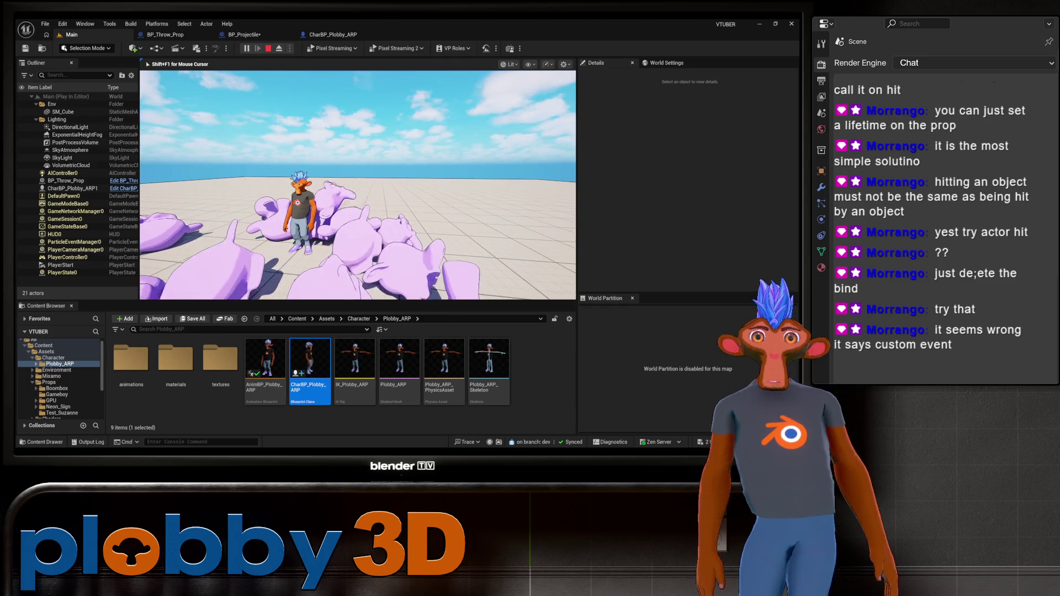
{"action": "key", "text": "Escape"}
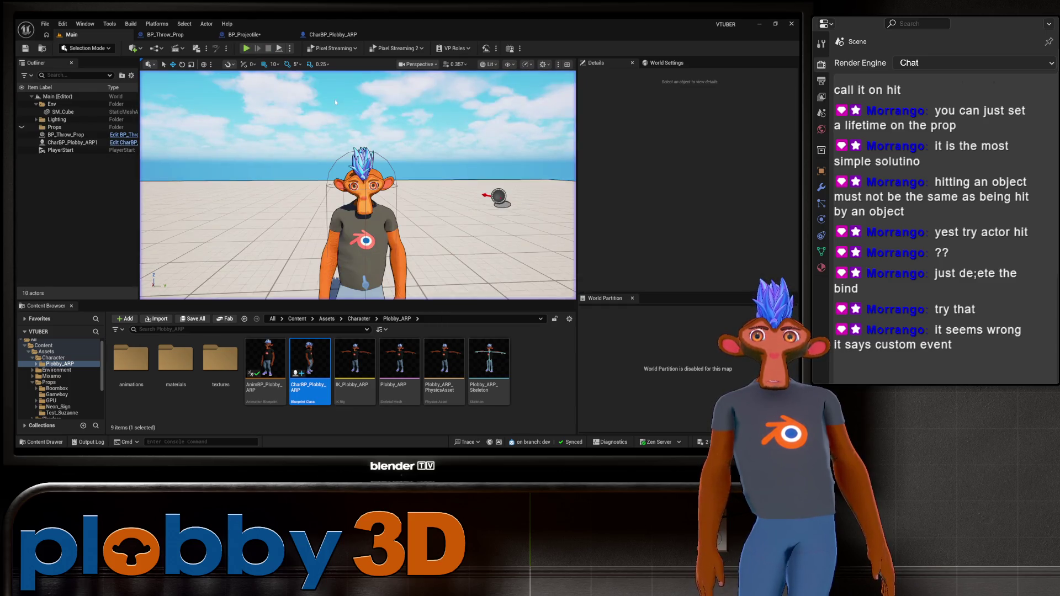
{"action": "left_click", "coordinate": [245, 34]}
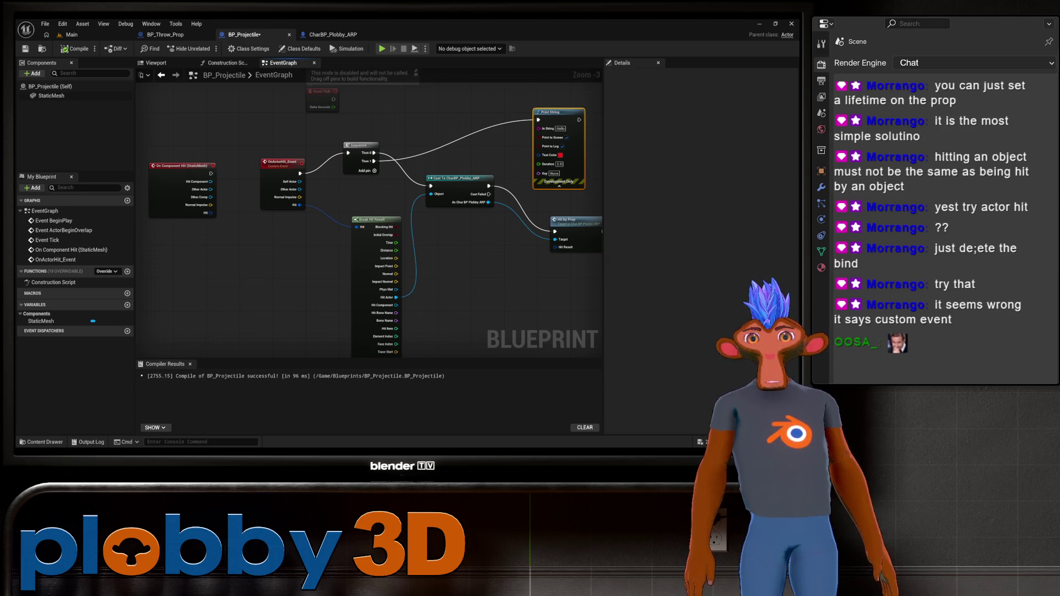
Delete the On Component Hit event and scroll BP_Projectile (Self)'s Details down to its Events
{"action": "left_click", "coordinate": [188, 171]}
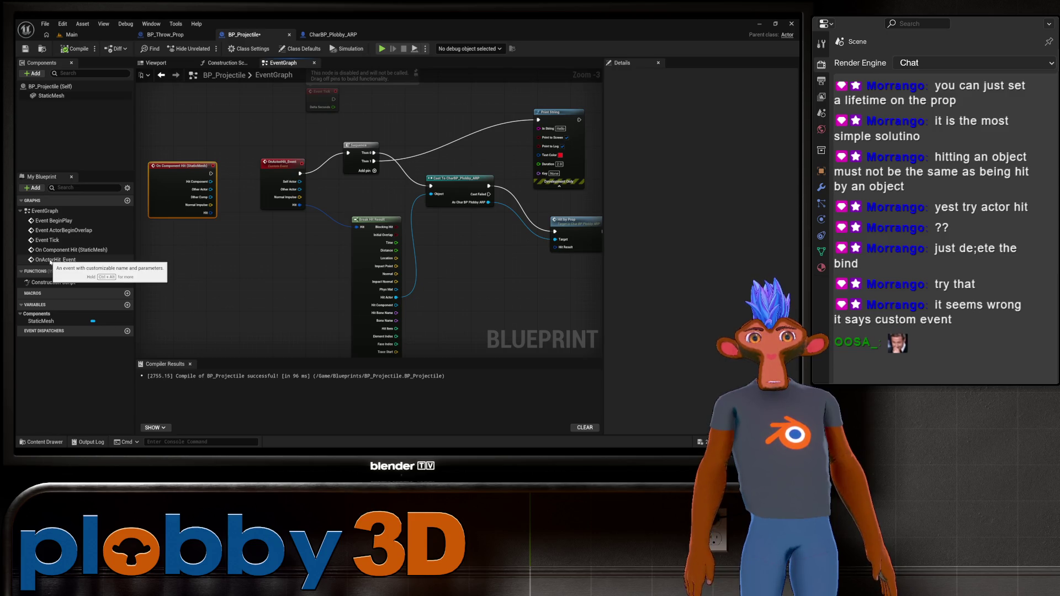
{"action": "key", "text": "Delete"}
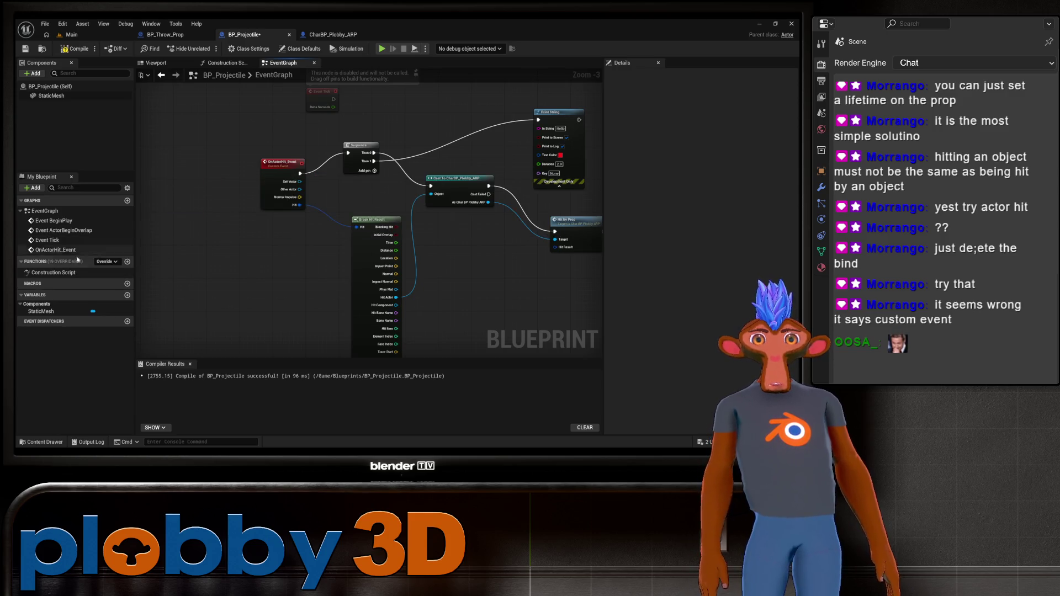
{"action": "left_click", "coordinate": [55, 89]}
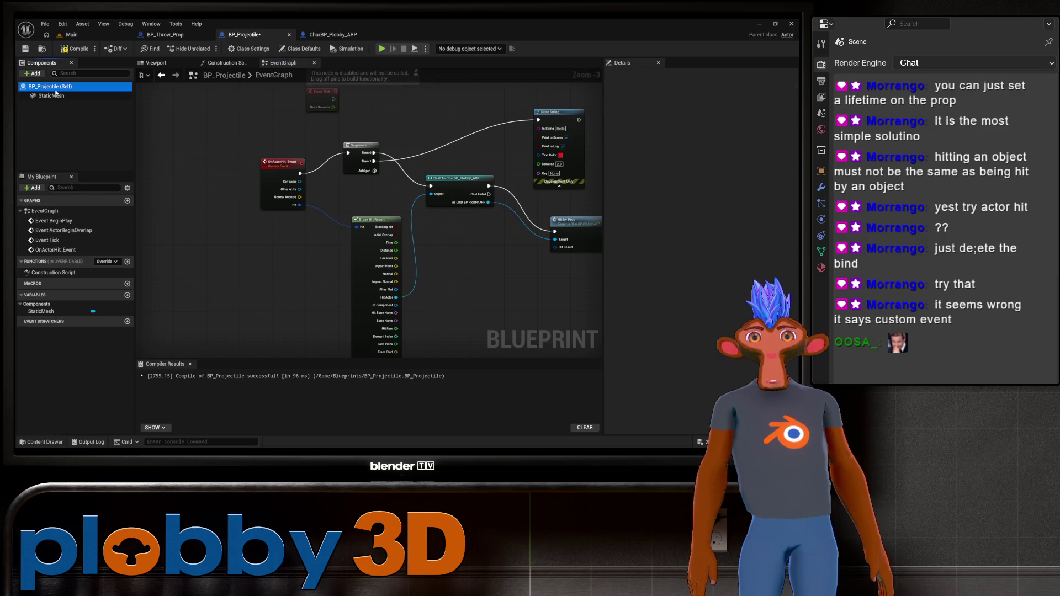
{"action": "scroll", "coordinate": [652, 346], "scroll_direction": "down", "scroll_amount": 10}
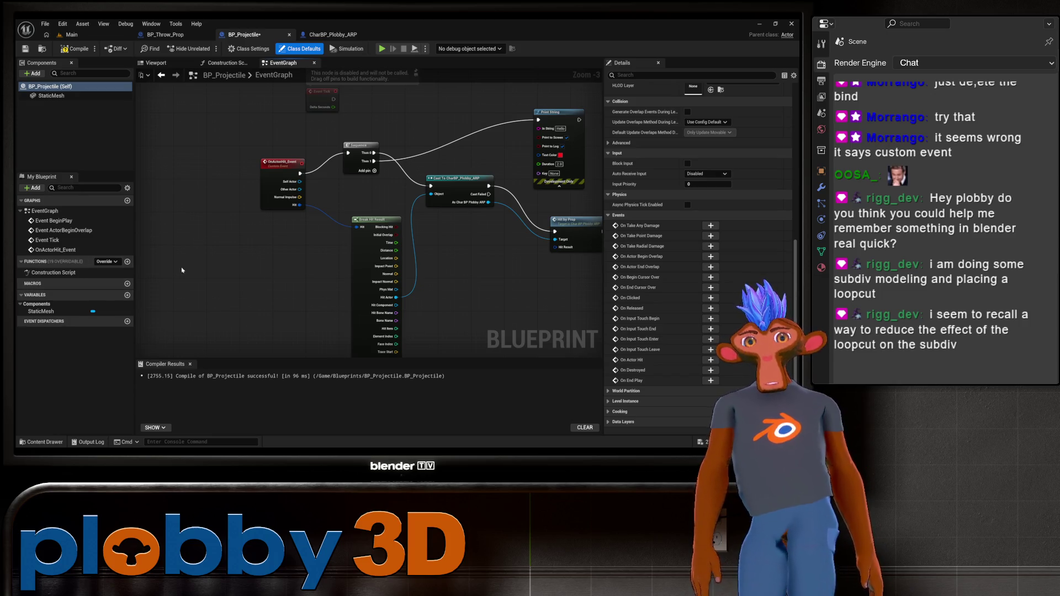
{"action": "key", "text": "alt+Tab"}
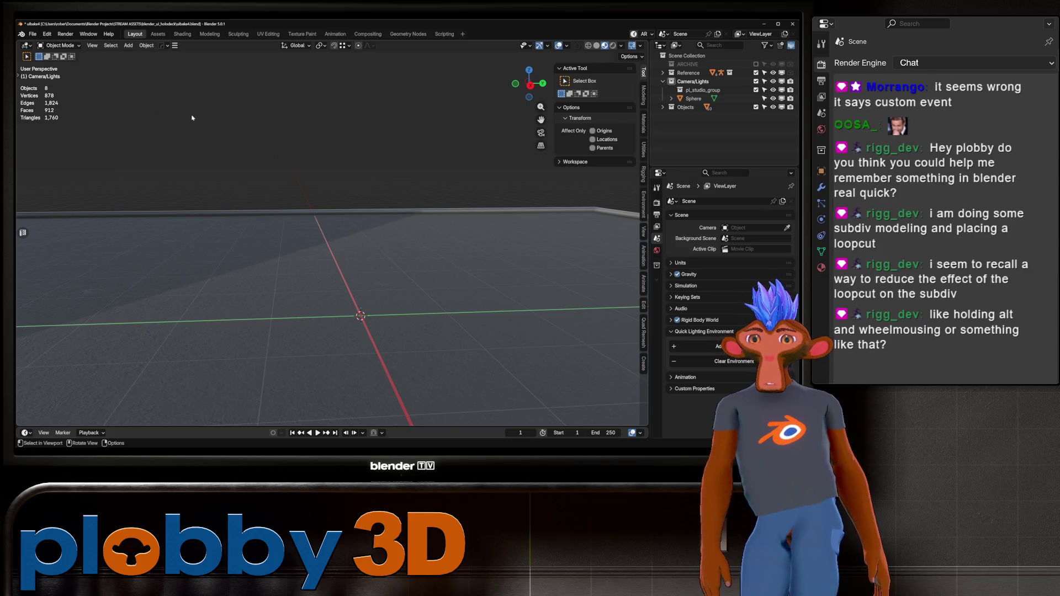
Save uibake4.blend and start a new General scene
{"action": "key", "text": "ctrl+s"}
{"action": "left_click", "coordinate": [32, 34]}
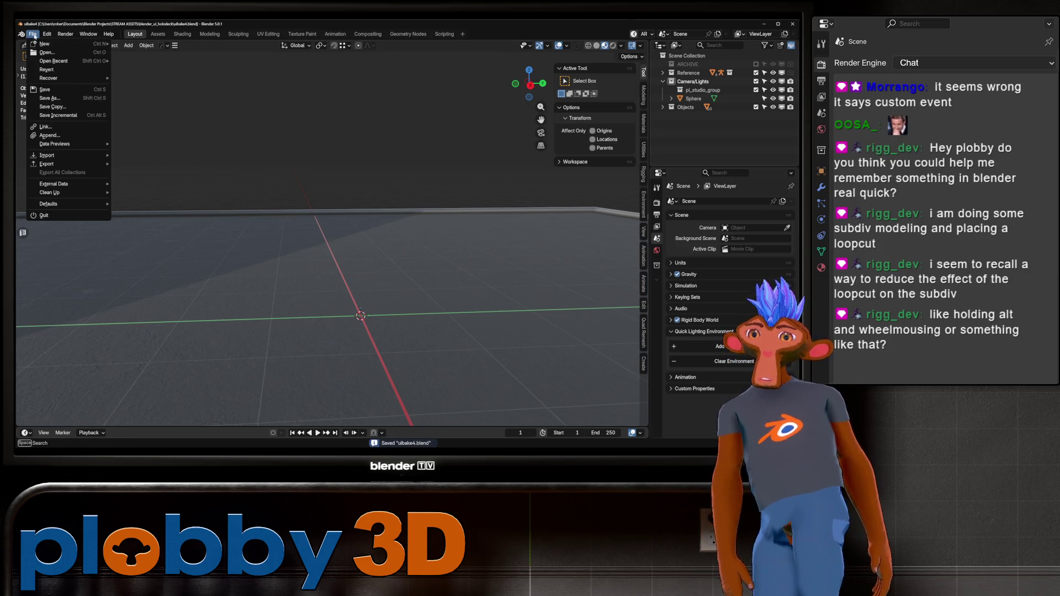
{"action": "mouse_move", "coordinate": [72, 48]}
{"action": "left_click", "coordinate": [133, 44]}
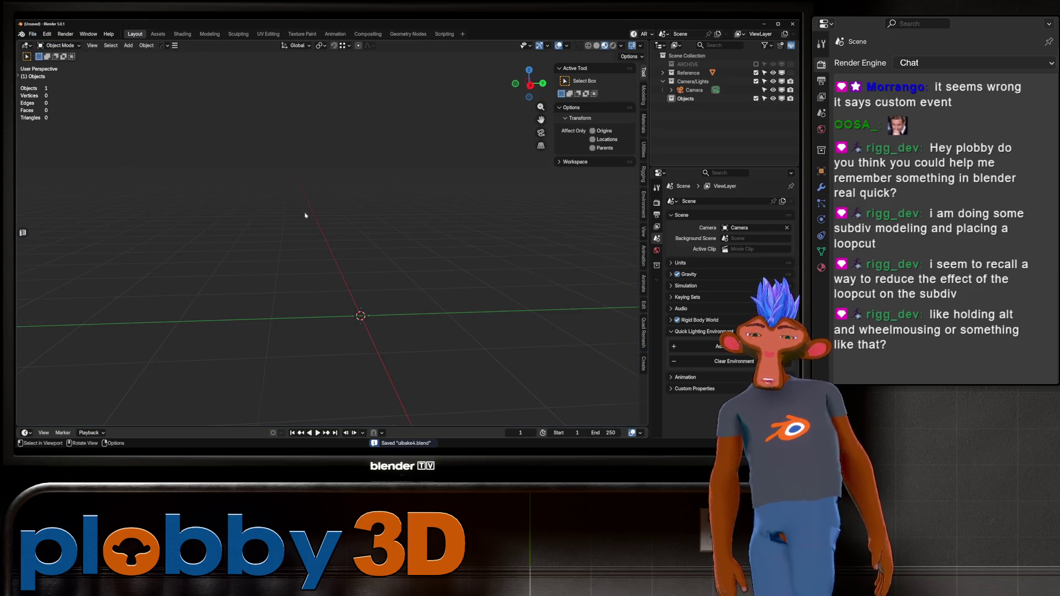
Add a cube and give it level 2 subdivision
{"action": "left_click_drag", "start_coordinate": [343, 218], "coordinate": [289, 218]}
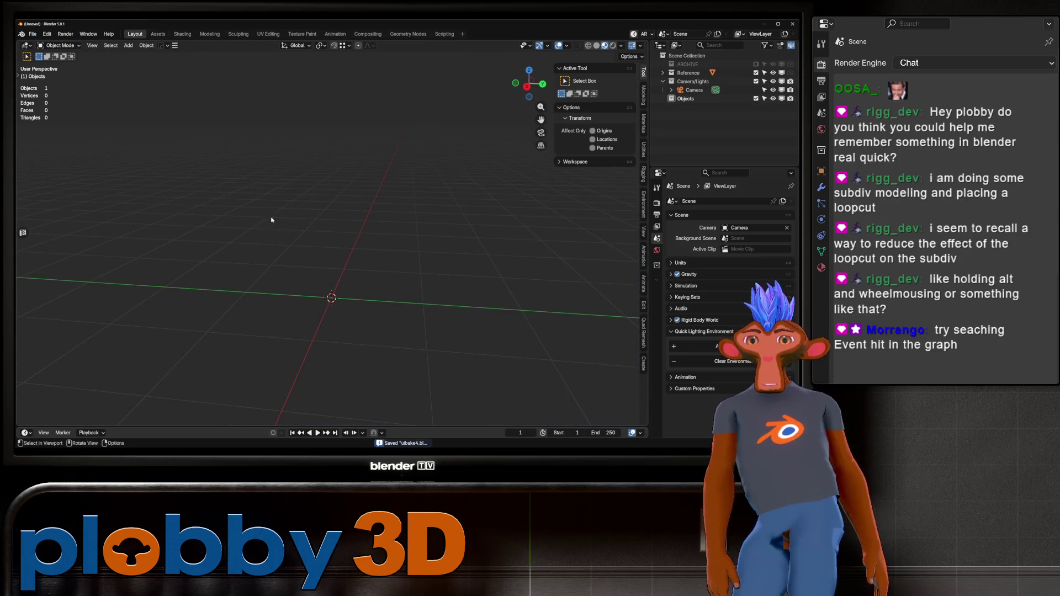
{"action": "key", "text": "shift+a"}
{"action": "mouse_move", "coordinate": [331, 239]}
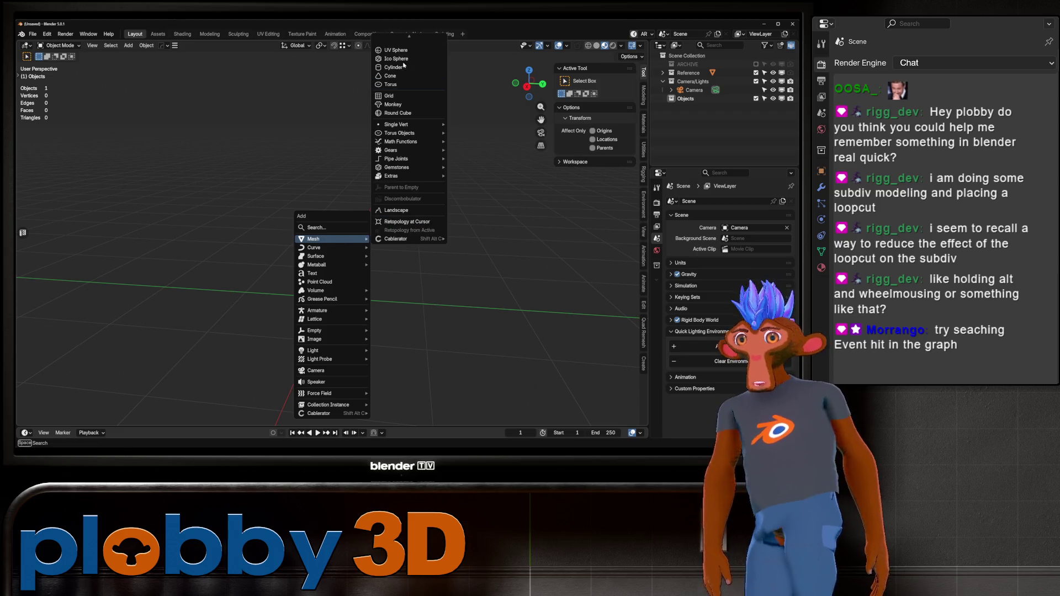
{"action": "left_click", "coordinate": [408, 50]}
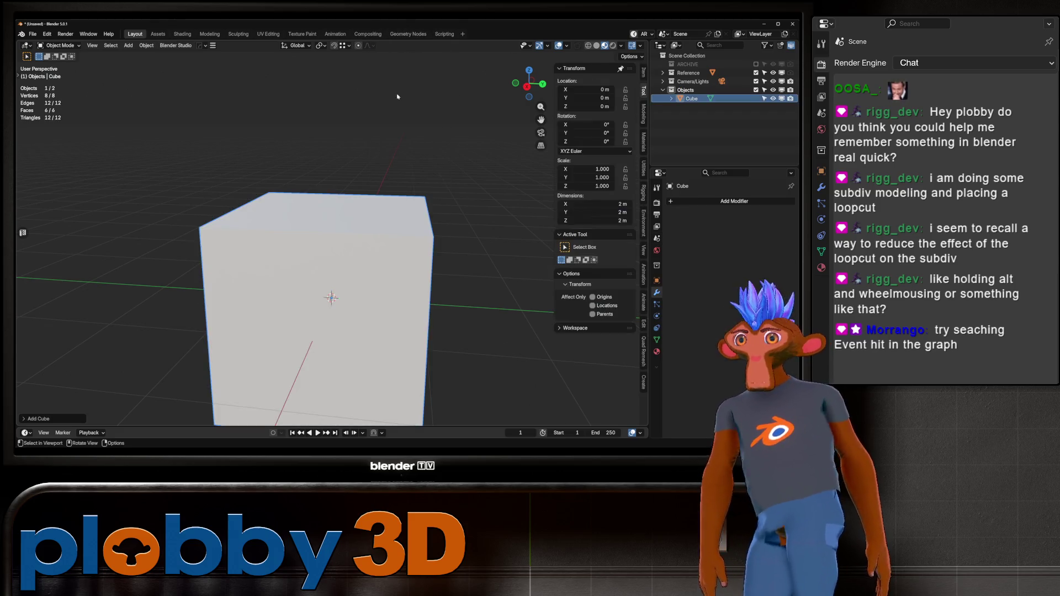
{"action": "scroll", "coordinate": [486, 83], "scroll_direction": "down", "scroll_amount": 3}
{"action": "left_click_drag", "start_coordinate": [332, 259], "coordinate": [329, 262]}
{"action": "key", "text": "ctrl+2"}
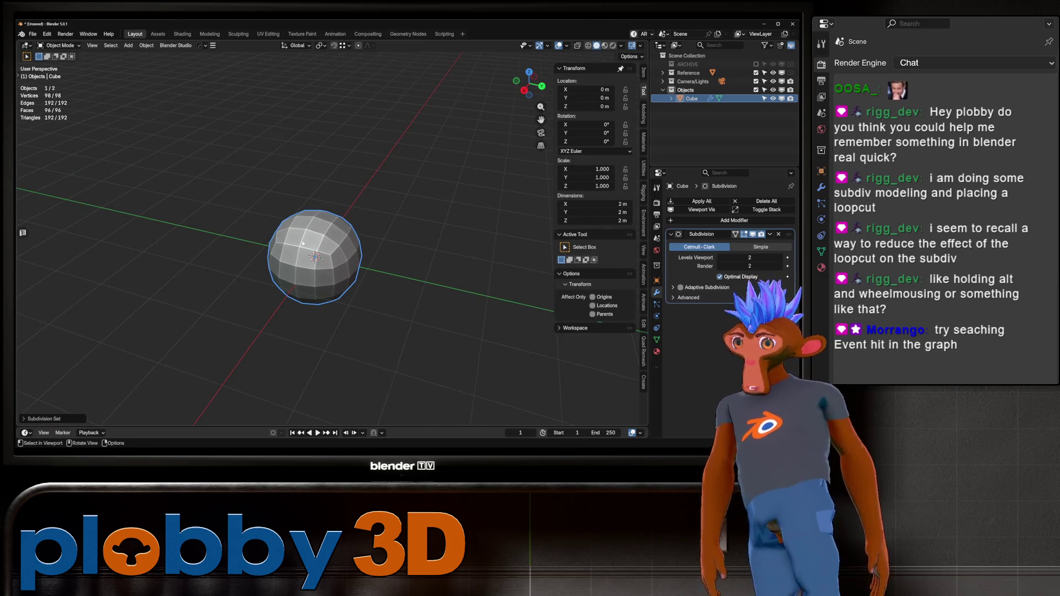
{"action": "key", "text": "ctrl+1"}
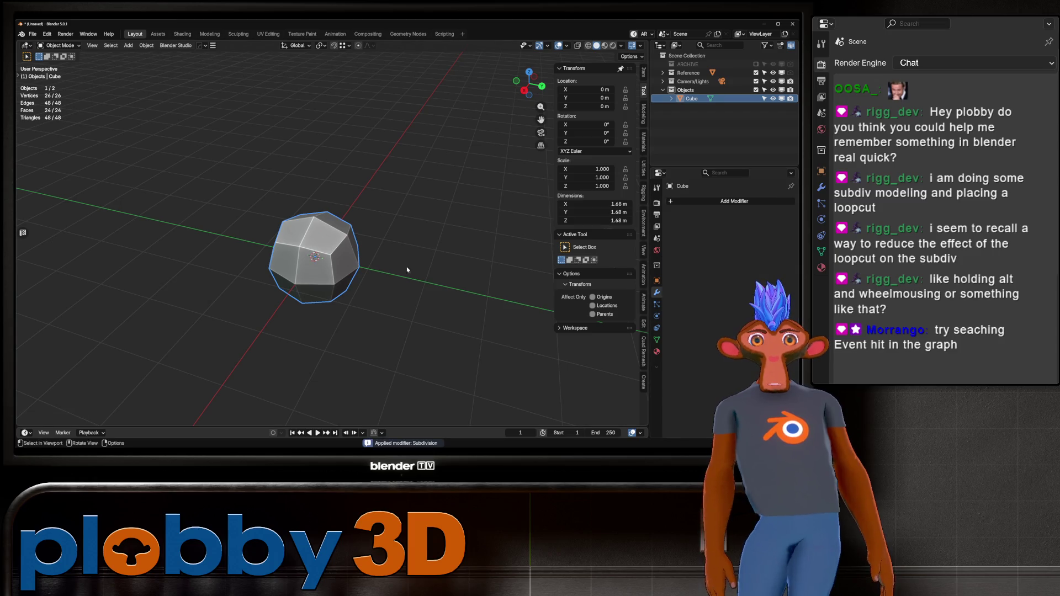
{"action": "key", "text": "ctrl+2"}
In Edit Mode, select an edge loop and try creasing it, undoing a trial loop cut
{"action": "key", "text": "Tab"}
{"action": "mouse_move", "coordinate": [300, 250]}
{"action": "left_mouse_down"}
{"action": "mouse_move", "coordinate": [296, 240]}
{"action": "mouse_move", "coordinate": [397, 205]}
{"action": "left_mouse_up"}
{"action": "left_click", "coordinate": [295, 239]}
{"action": "left_click", "coordinate": [296, 243], "text": "alt"}
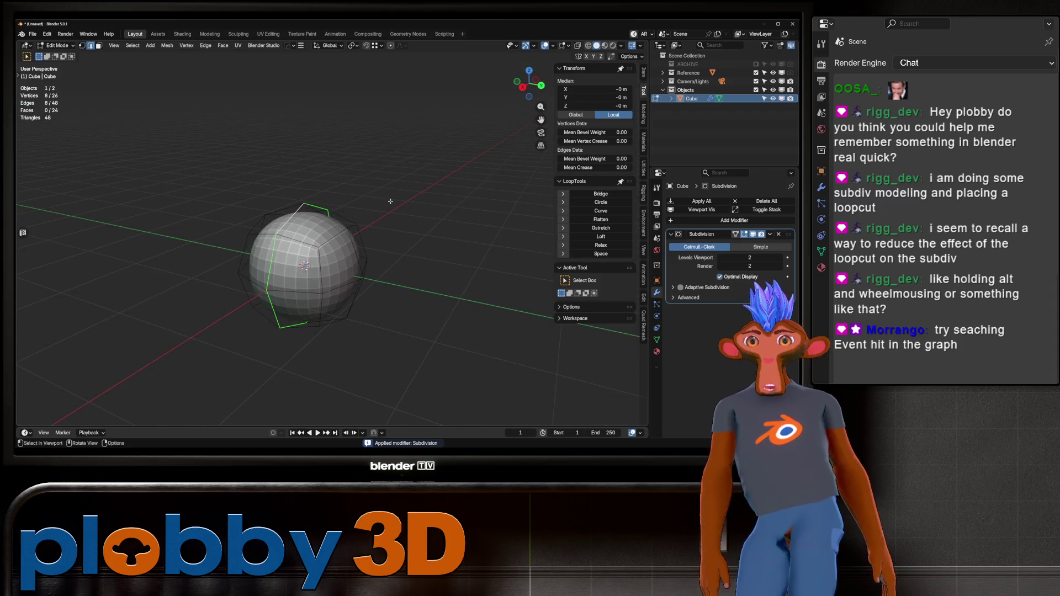
{"action": "key", "text": "shift+e"}
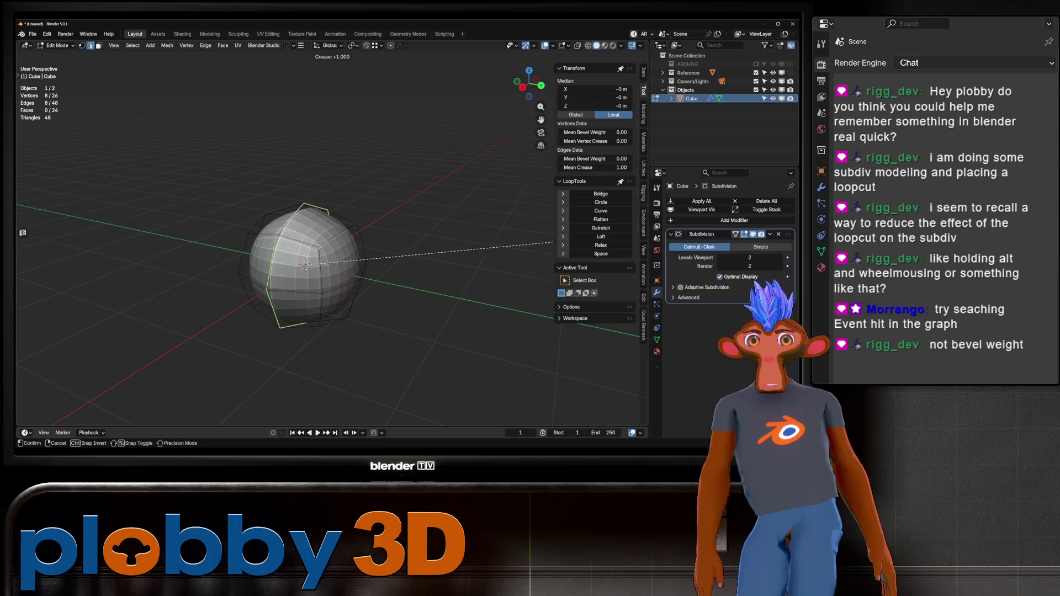
{"action": "key", "text": "Escape"}
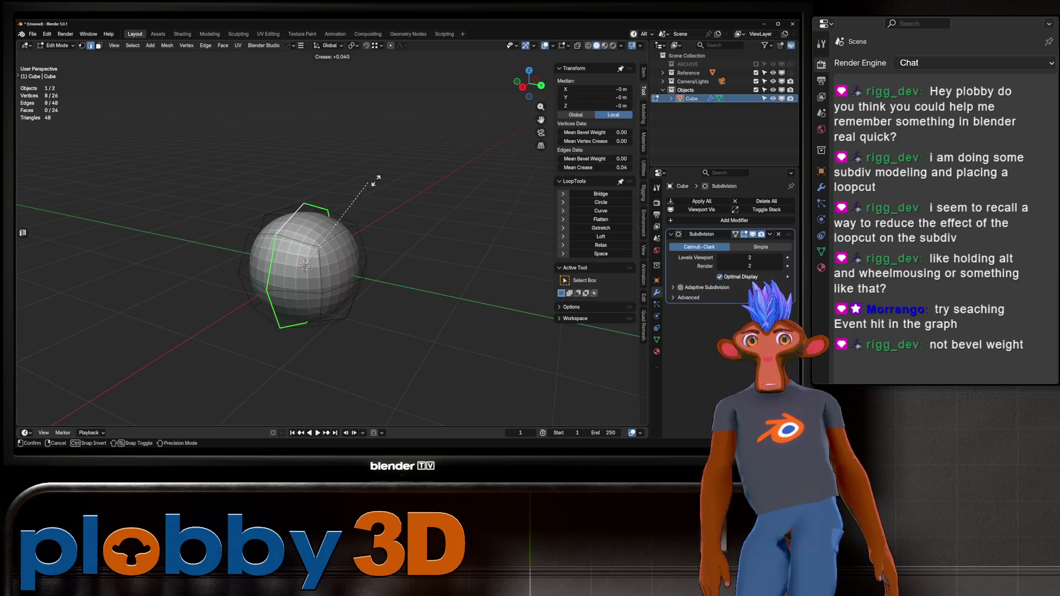
{"action": "key", "text": "ctrl+r"}
{"action": "left_click", "coordinate": [346, 259]}
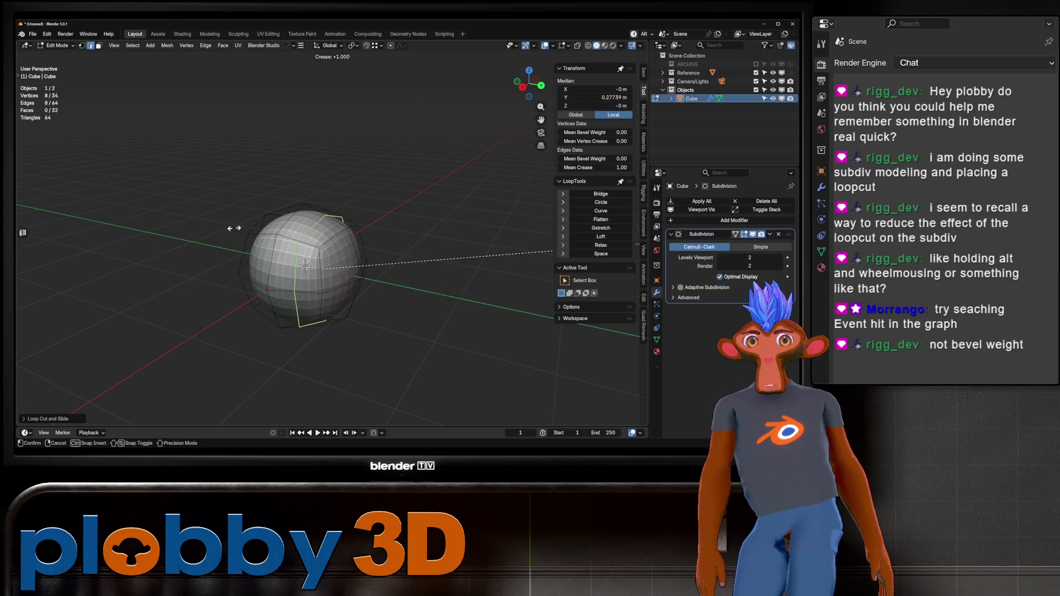
{"action": "key", "text": "ctrl+z"}
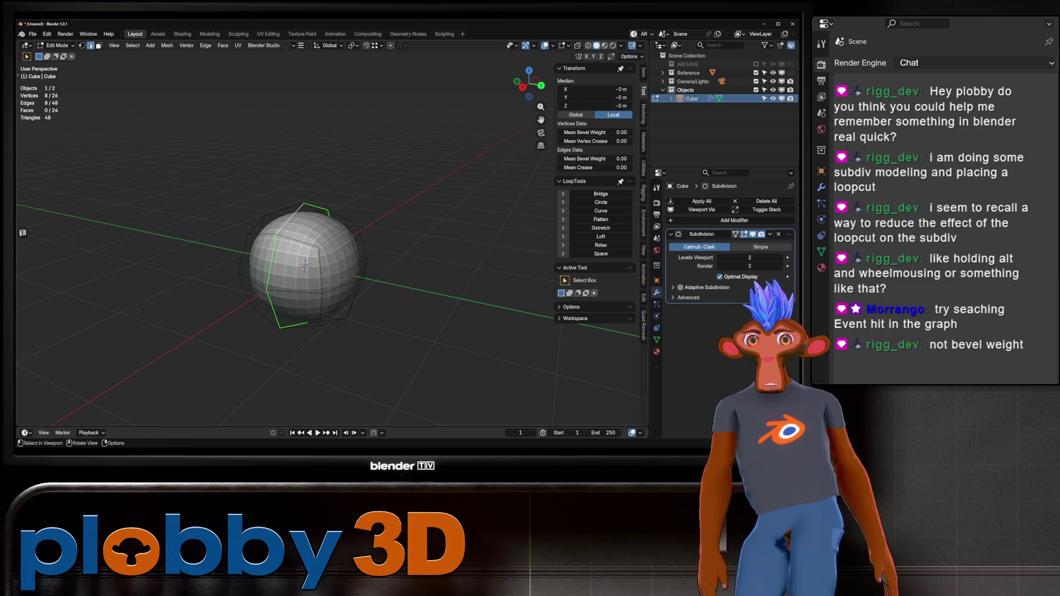
{"action": "key", "text": "shift+e"}
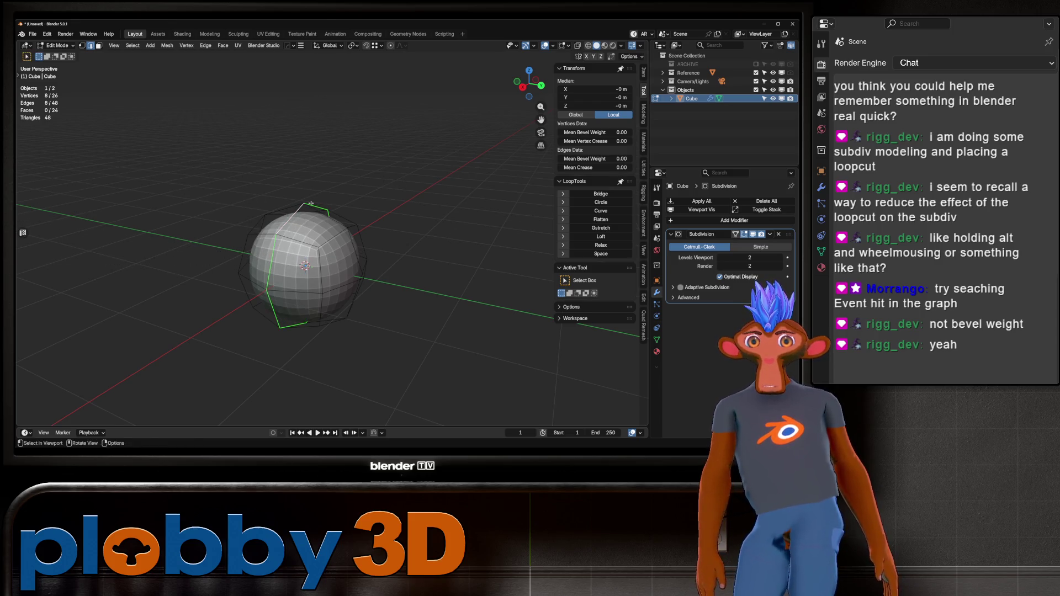
{"action": "key", "text": "Escape"}
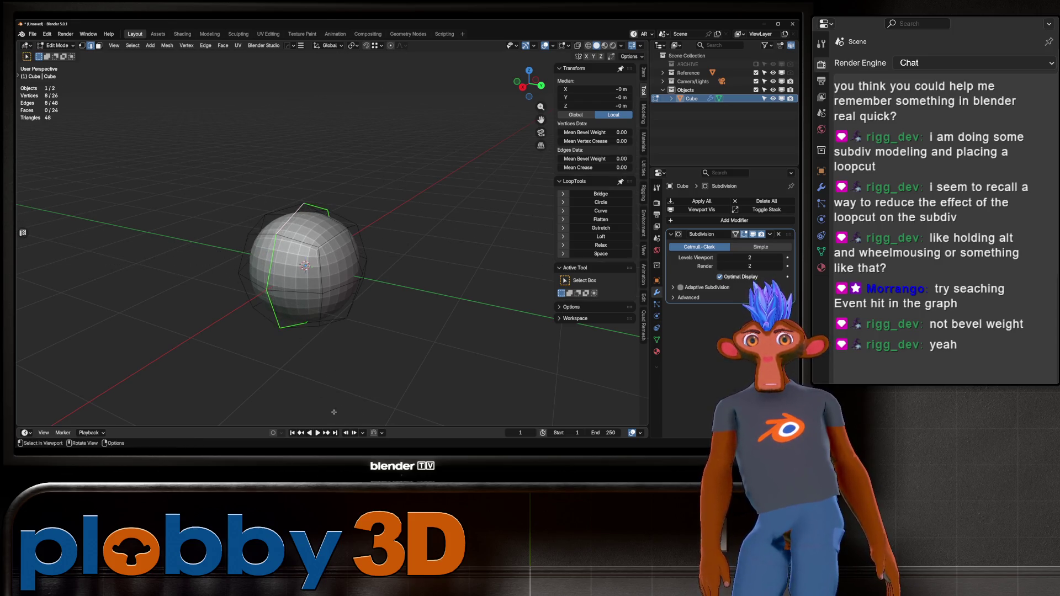
Select four side faces and crease their boundary edge loop
{"action": "key", "text": "3"}
{"action": "left_click", "coordinate": [269, 292]}
{"action": "key", "text": "q"}
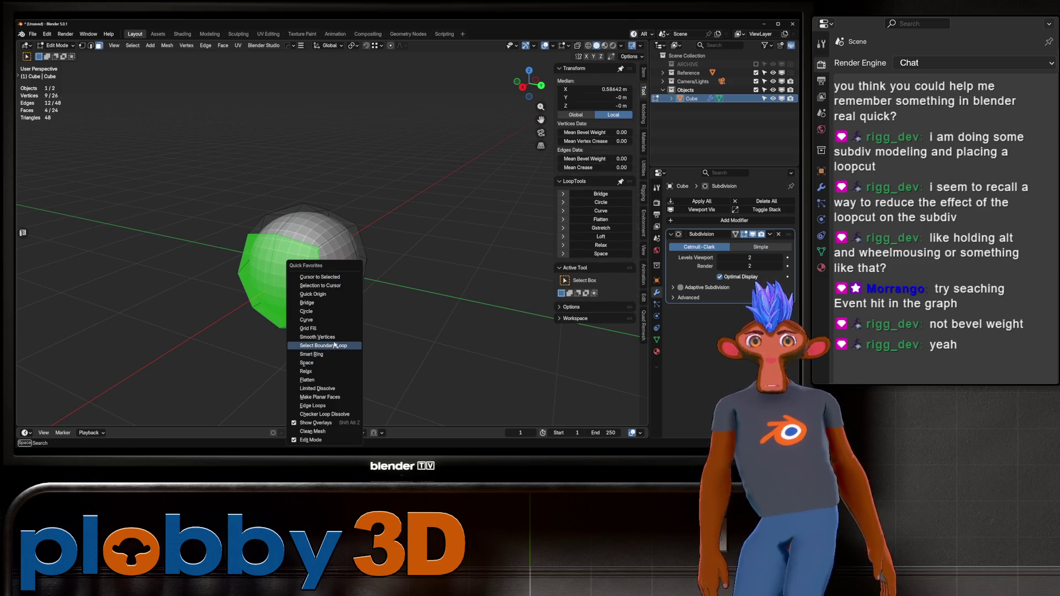
{"action": "left_click", "coordinate": [331, 346]}
{"action": "key", "text": "shift+e"}
{"action": "key", "text": "Return"}
Leave Edit Mode and delete the test cube
{"action": "key", "text": "Tab"}
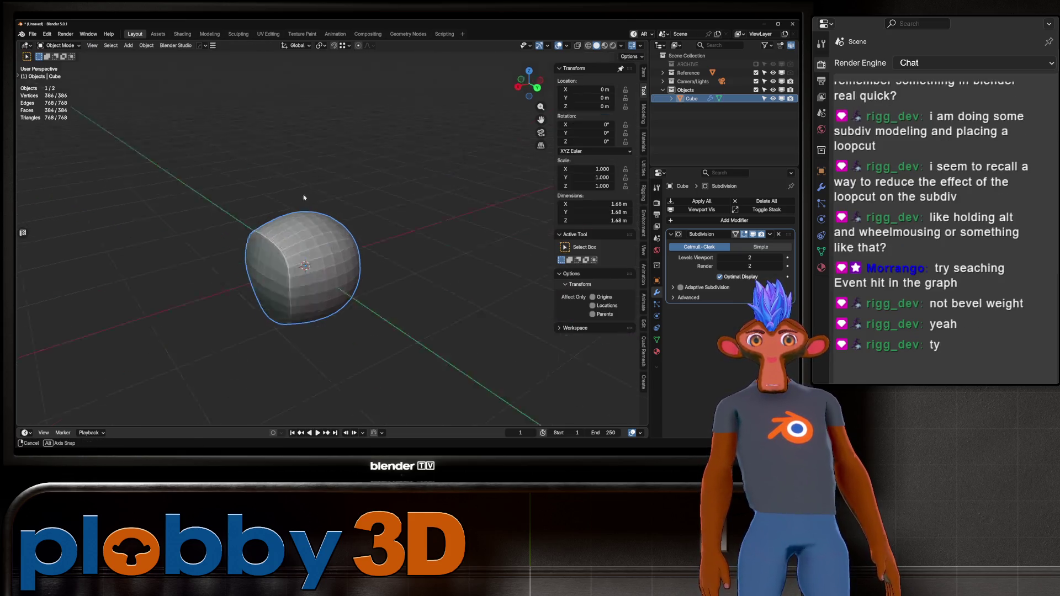
{"action": "key", "text": "Delete"}
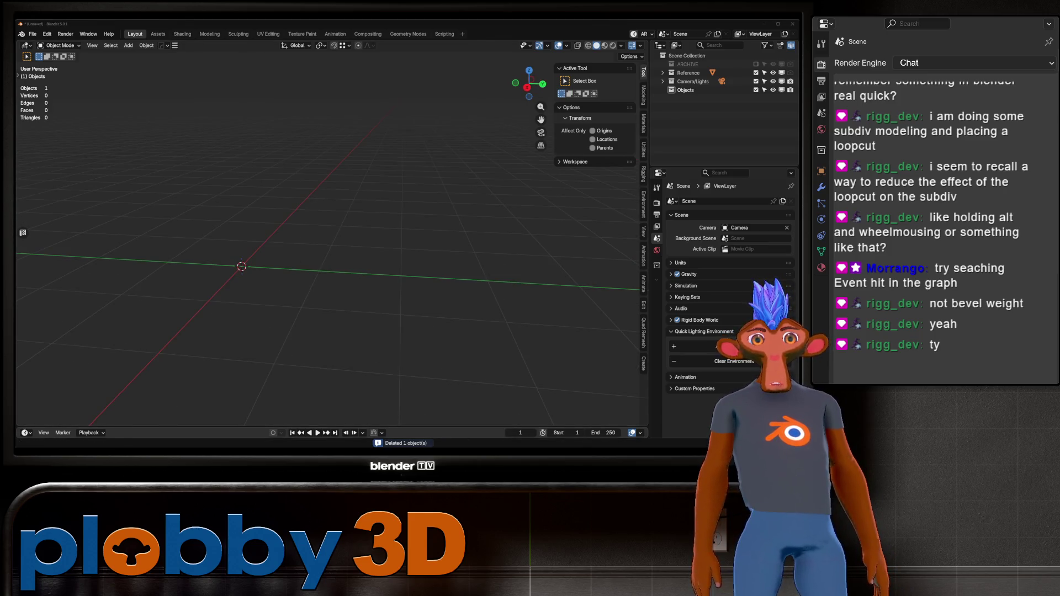
{"action": "key", "text": "alt+Tab"}
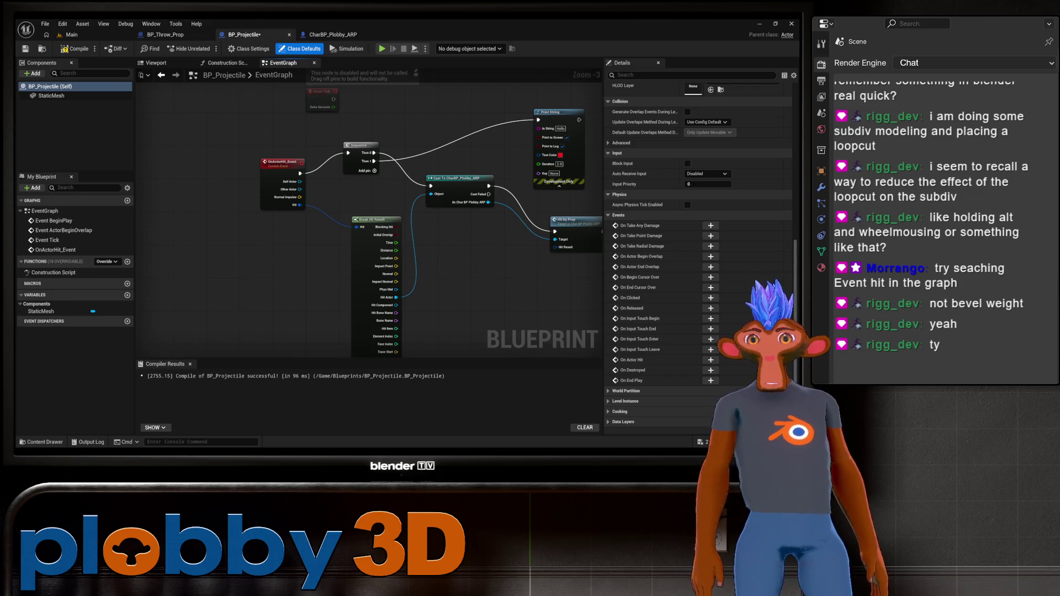
Add an Event Hit node and place it below OnActorHit_Event
{"action": "left_click_drag", "start_coordinate": [304, 271], "coordinate": [263, 267]}
{"action": "right_click", "coordinate": [261, 260]}
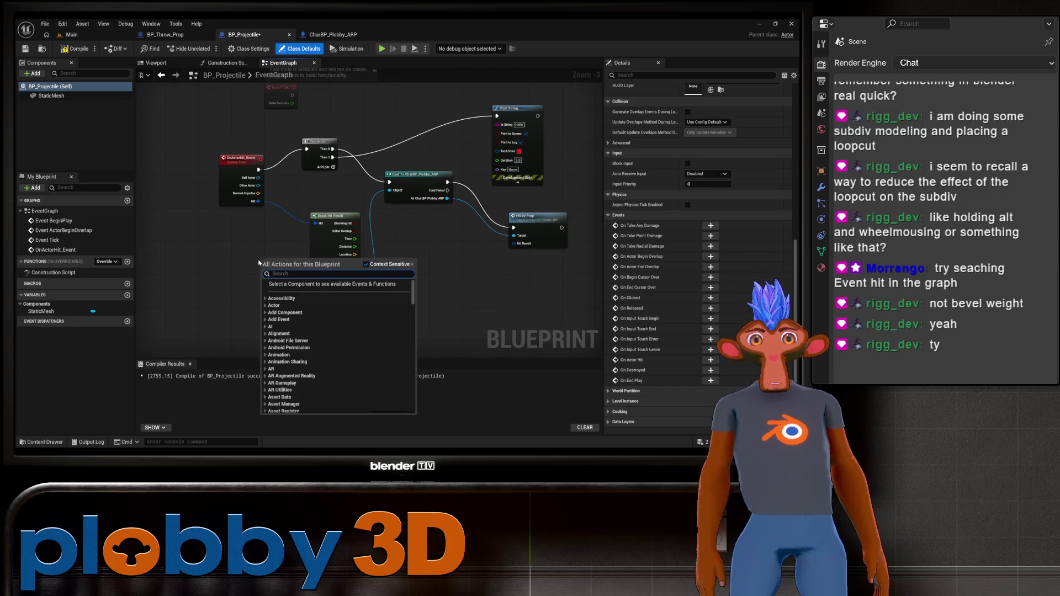
{"action": "type", "text": "event hit"}
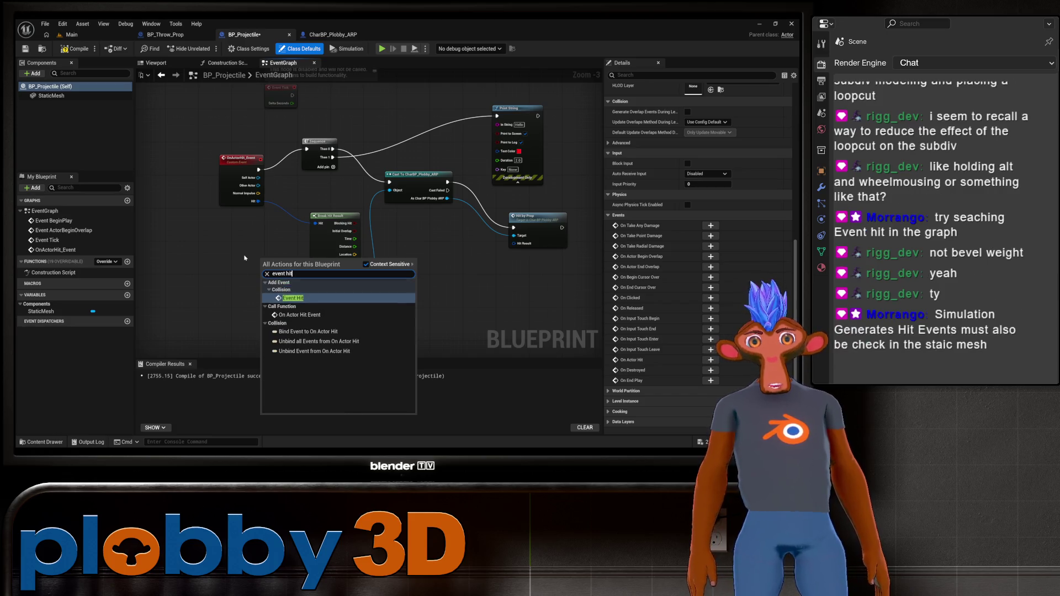
{"action": "key", "text": "Return"}
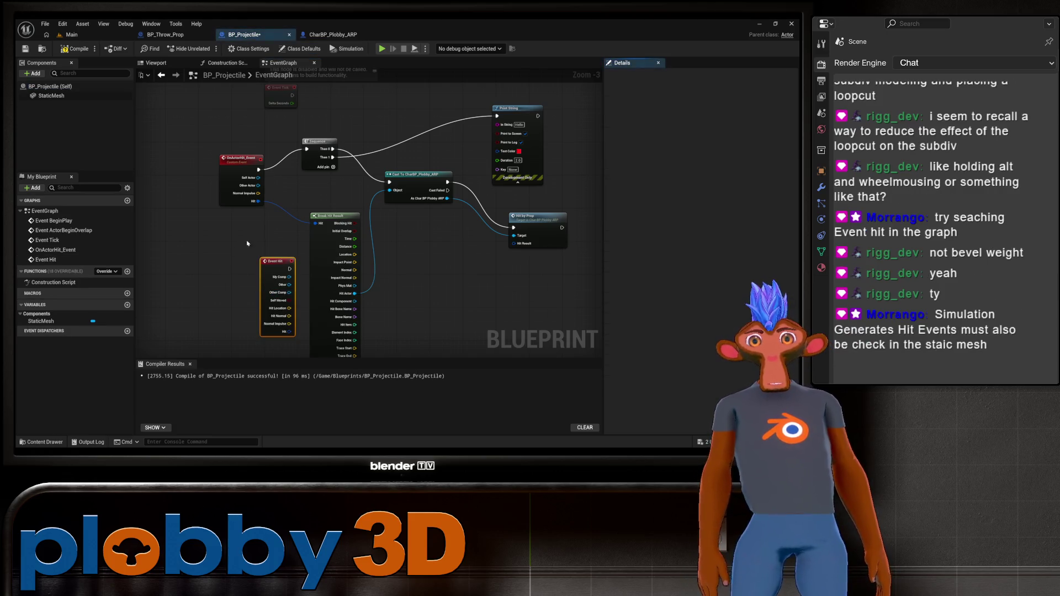
{"action": "left_click_drag", "start_coordinate": [235, 168], "coordinate": [177, 141]}
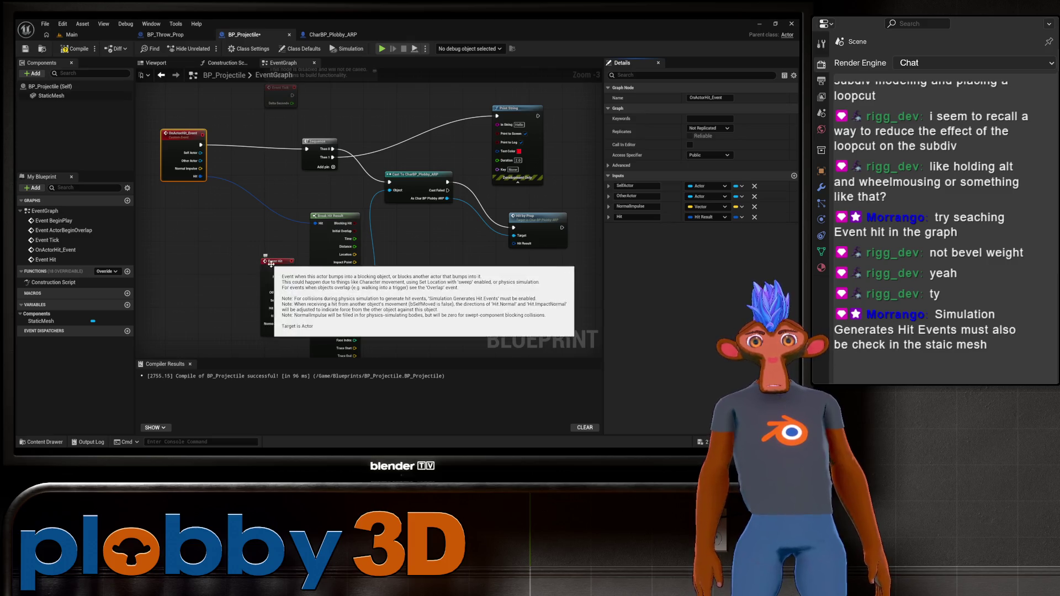
{"action": "left_click_drag", "start_coordinate": [263, 264], "coordinate": [188, 210]}
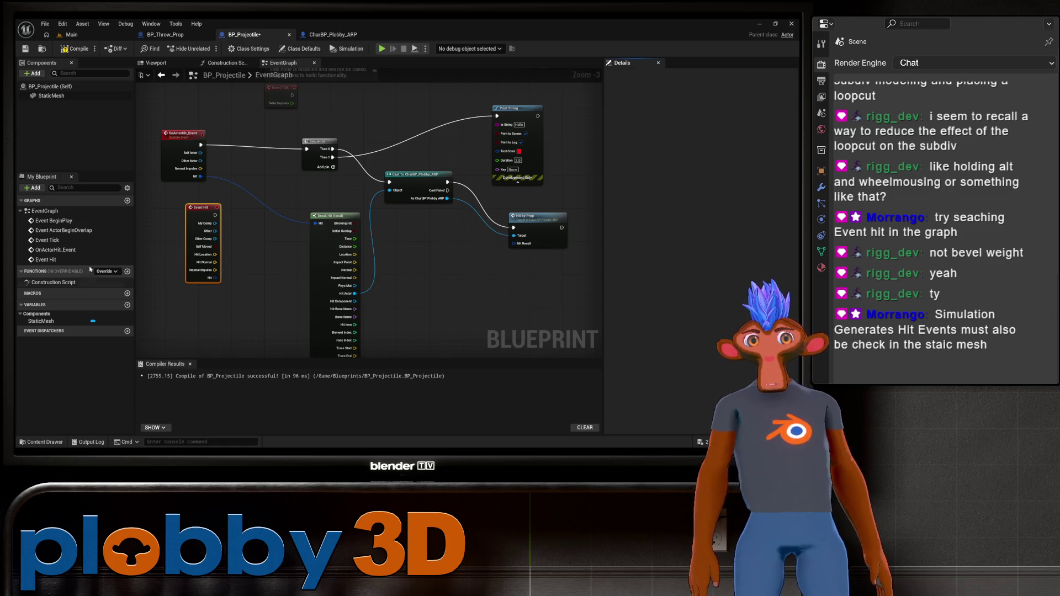
{"action": "scroll", "coordinate": [238, 156], "scroll_direction": "up", "scroll_amount": 2}
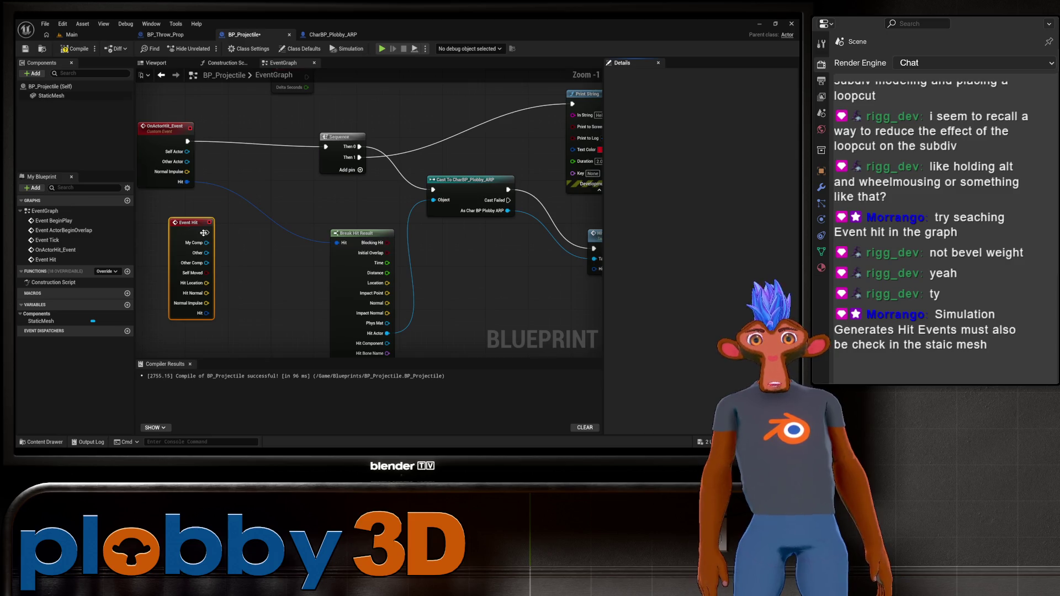
{"action": "mouse_move", "coordinate": [190, 221]}
{"action": "left_mouse_down"}
{"action": "mouse_move", "coordinate": [174, 214]}
{"action": "mouse_move", "coordinate": [325, 147]}
{"action": "left_mouse_up"}
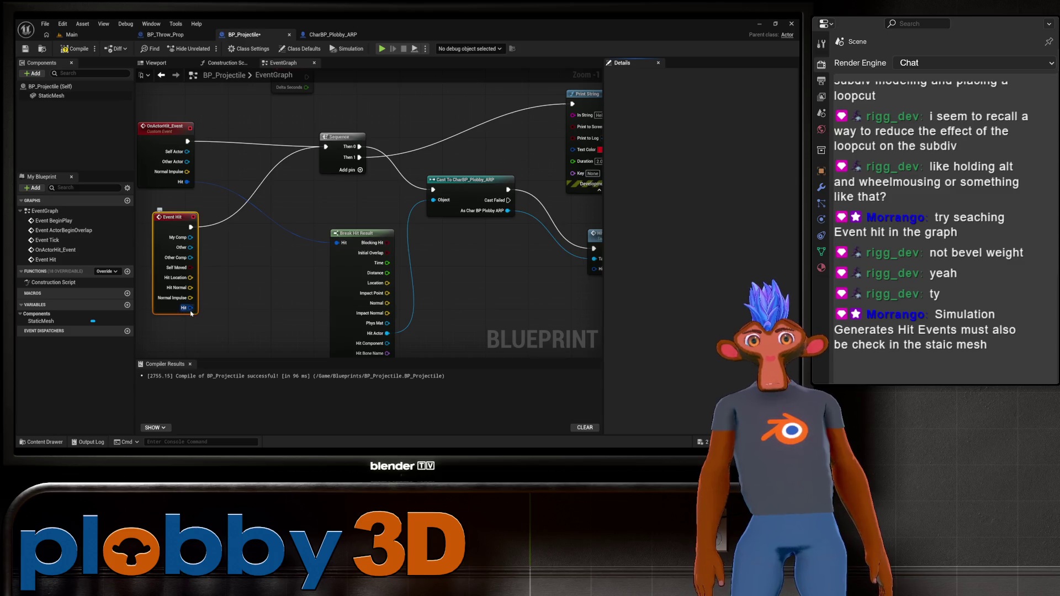
Wire Event Hit's Hit into Break Hit Result, delete OnActorHit_Event, and compile
{"action": "left_click_drag", "start_coordinate": [191, 307], "coordinate": [337, 243]}
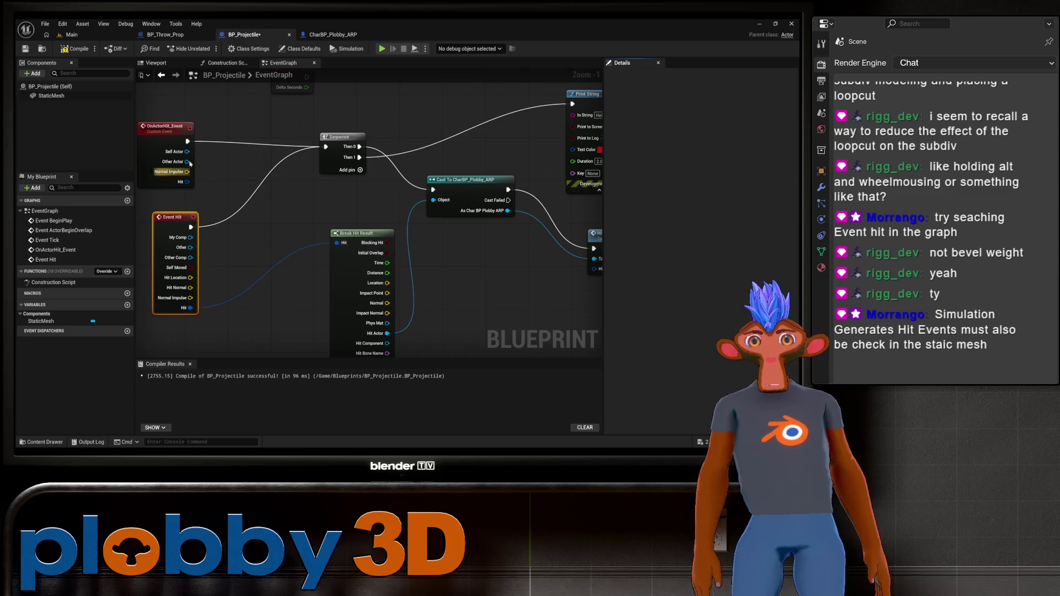
{"action": "left_click", "coordinate": [162, 128]}
{"action": "key", "text": "Delete"}
{"action": "scroll", "coordinate": [303, 210], "scroll_direction": "down", "scroll_amount": 3}
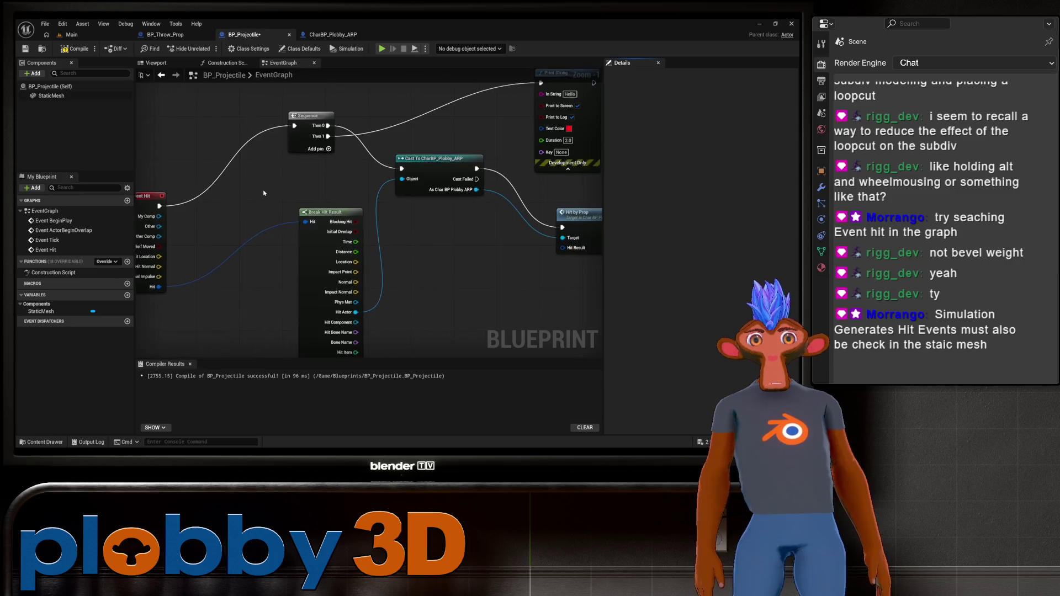
{"action": "left_click", "coordinate": [67, 49]}
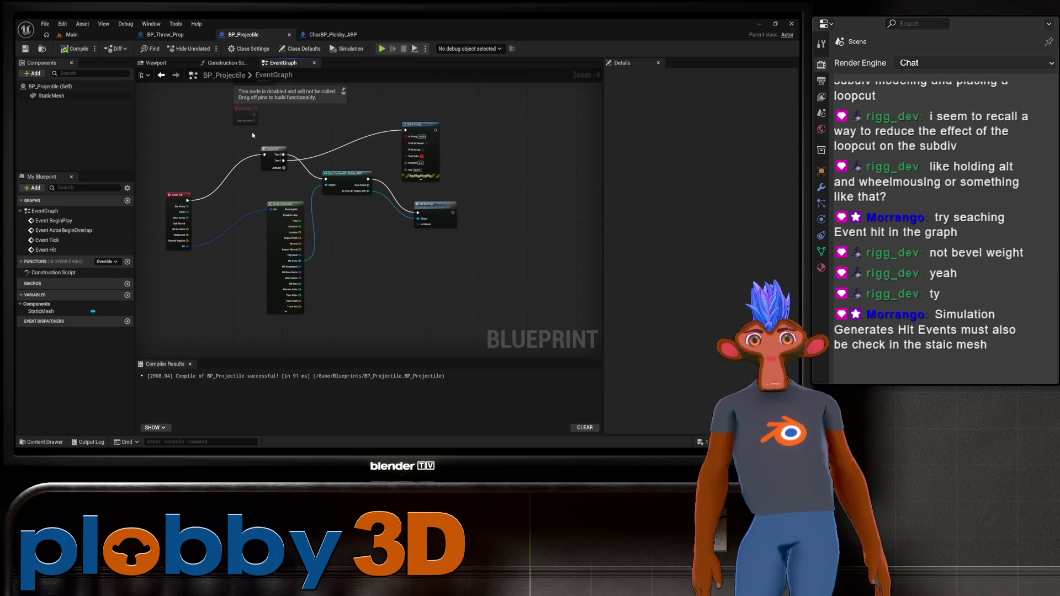
Play the Main level to test throwing projectiles, then stop
{"action": "left_click", "coordinate": [83, 35]}
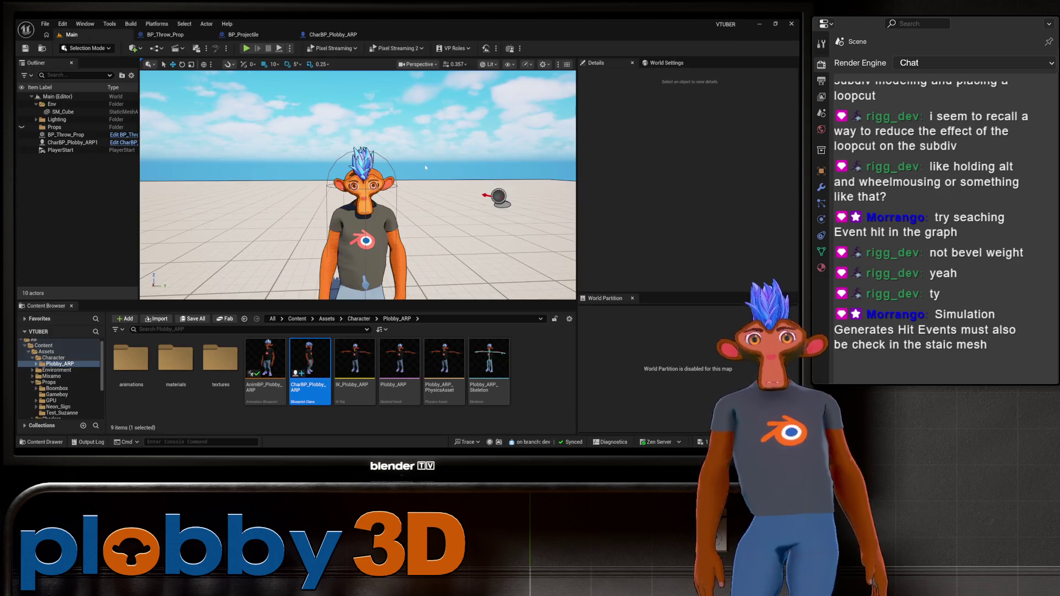
{"action": "left_click", "coordinate": [247, 48]}
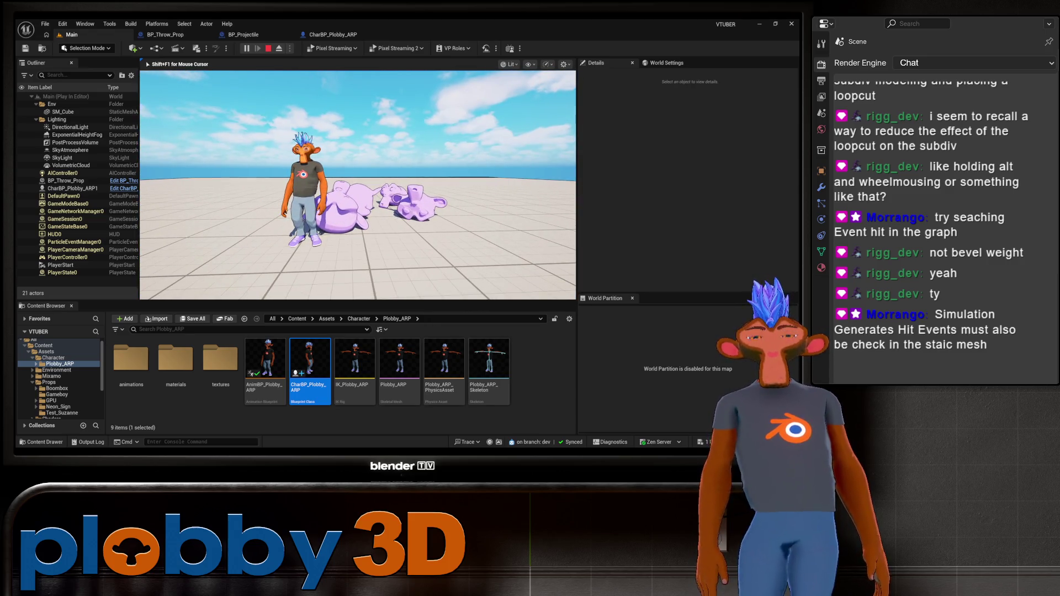
{"action": "key", "text": "Escape"}
{"action": "left_click", "coordinate": [238, 36]}
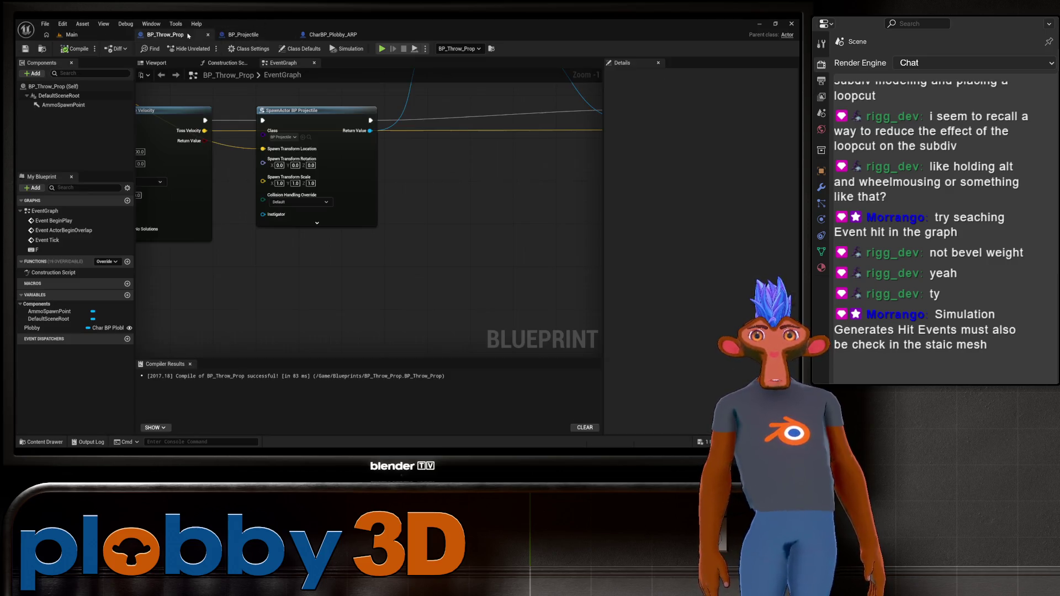
{"action": "scroll", "coordinate": [209, 249], "scroll_direction": "up", "scroll_amount": 2}
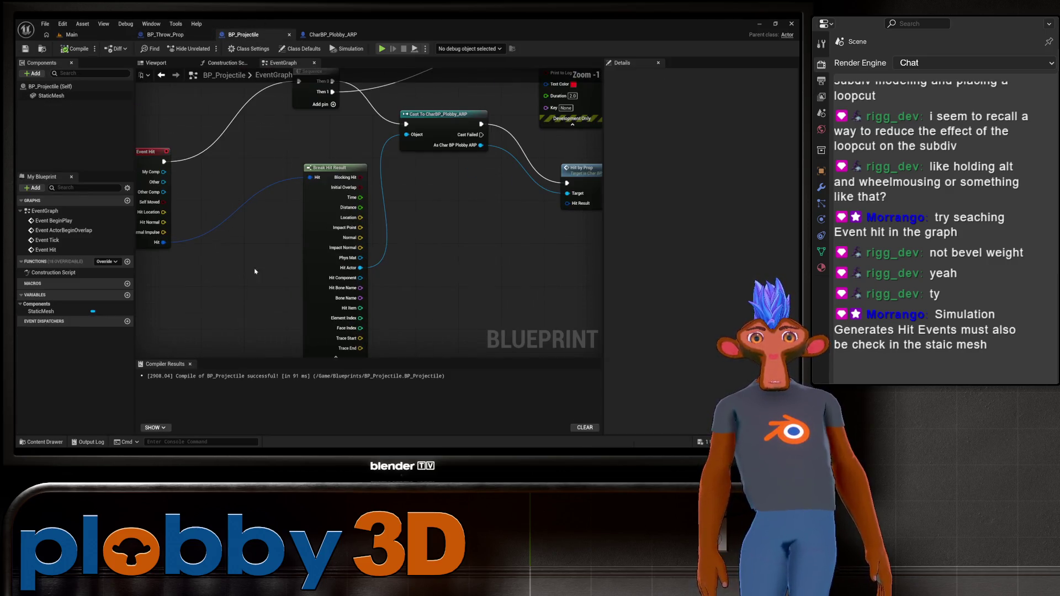
{"action": "scroll", "coordinate": [240, 255], "scroll_direction": "up", "scroll_amount": 1}
{"action": "mouse_move", "coordinate": [269, 156]}
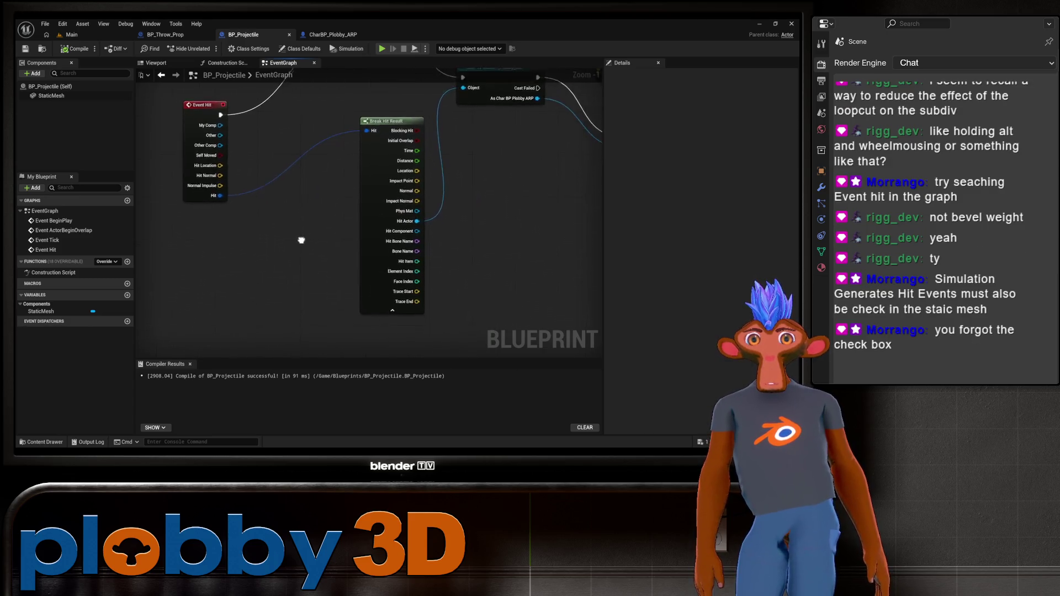
{"action": "scroll", "coordinate": [301, 237], "scroll_direction": "down", "scroll_amount": 2}
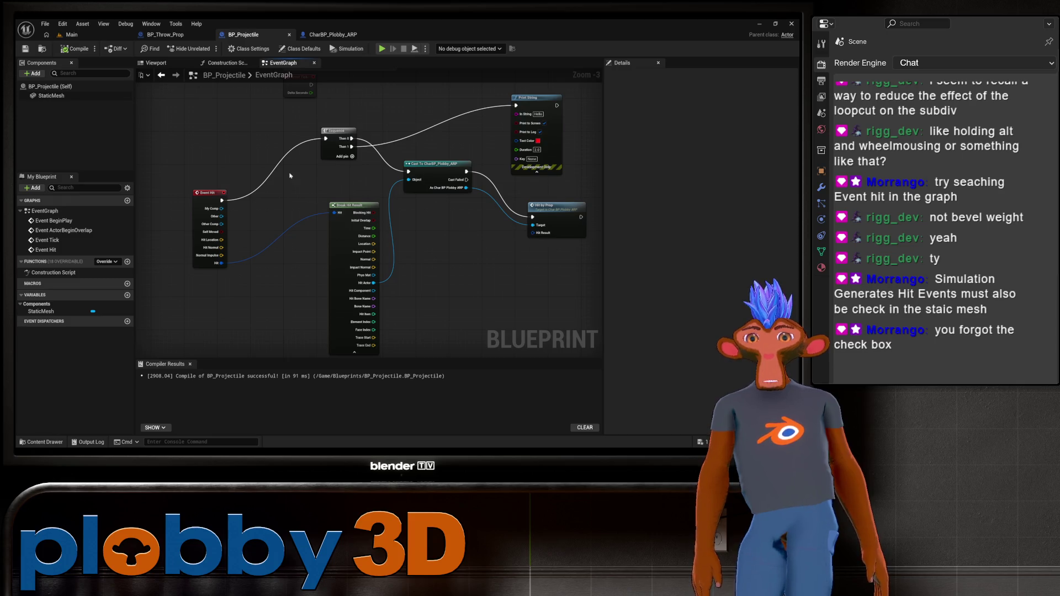
Enable Simulation Generates Hit Events on the StaticMesh component and compile BP_Projectile
{"action": "left_click", "coordinate": [52, 95]}
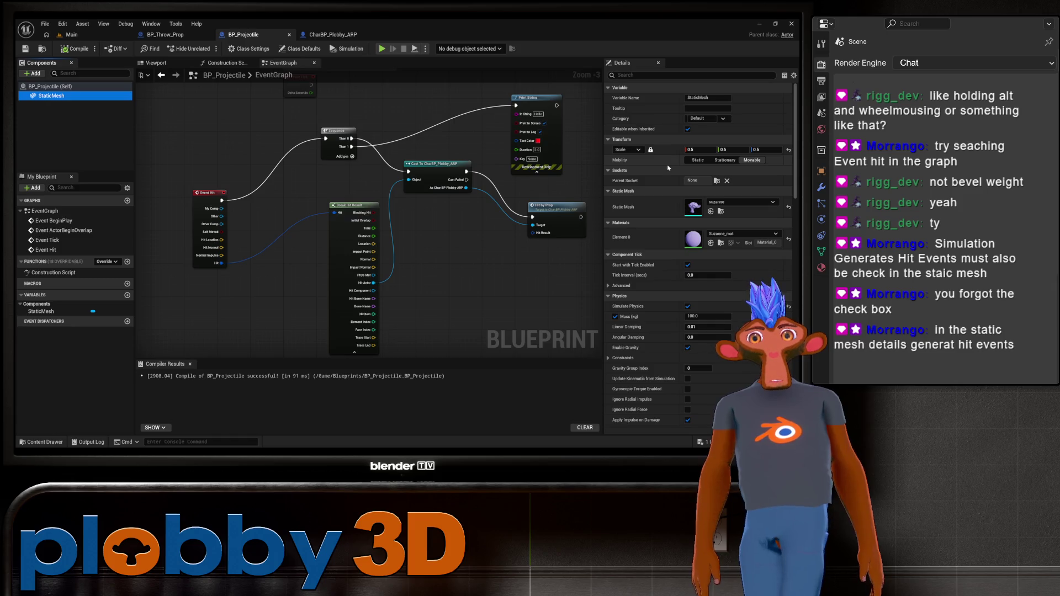
{"action": "scroll", "coordinate": [662, 193], "scroll_direction": "down", "scroll_amount": 3}
{"action": "left_click", "coordinate": [617, 237]}
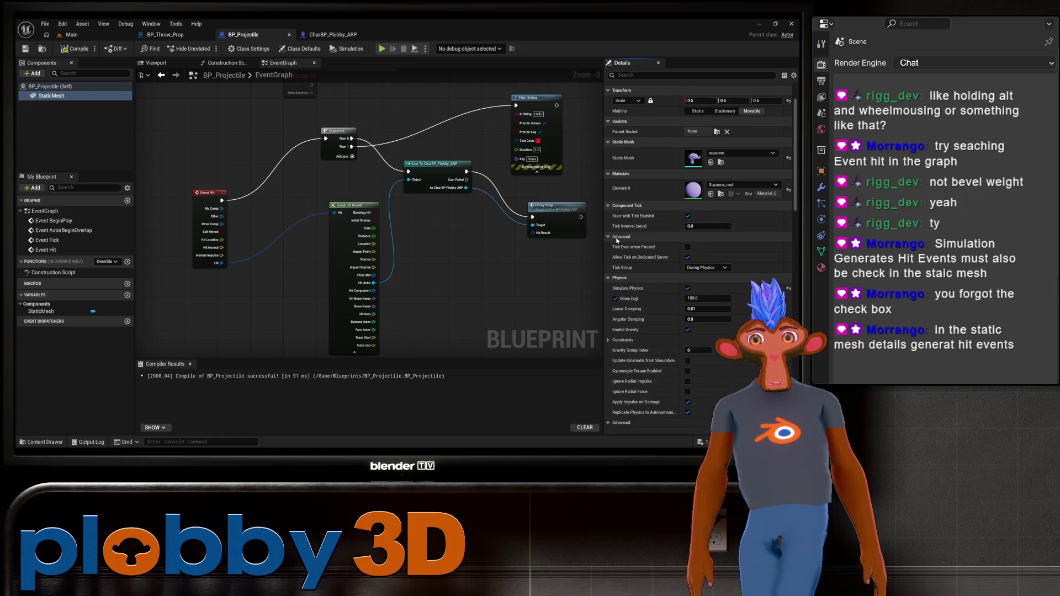
{"action": "left_click", "coordinate": [617, 237]}
{"action": "scroll", "coordinate": [640, 166], "scroll_direction": "down", "scroll_amount": 2}
{"action": "left_click", "coordinate": [651, 75]}
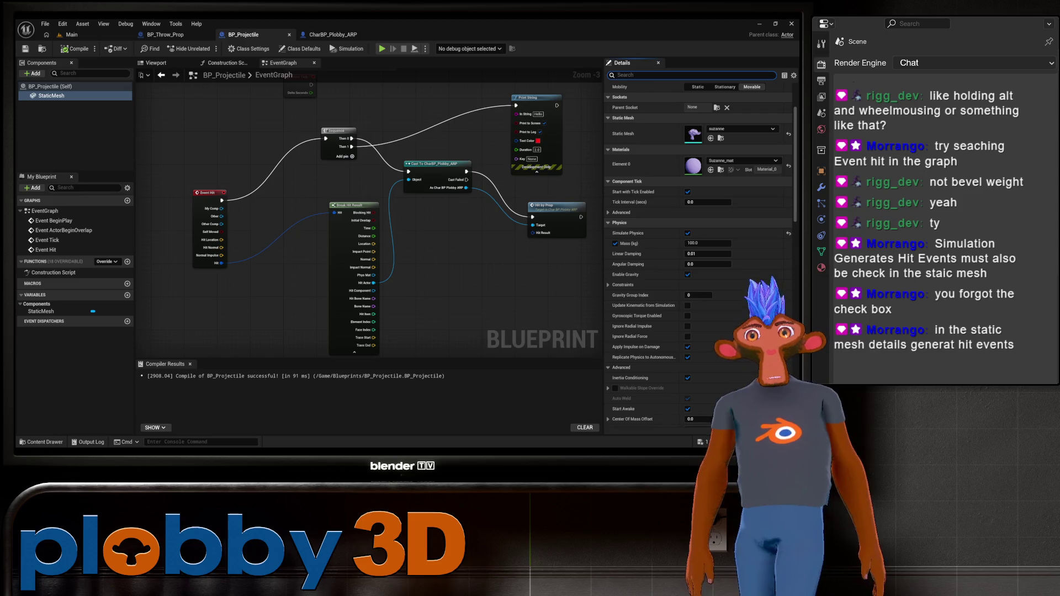
{"action": "type", "text": "generate"}
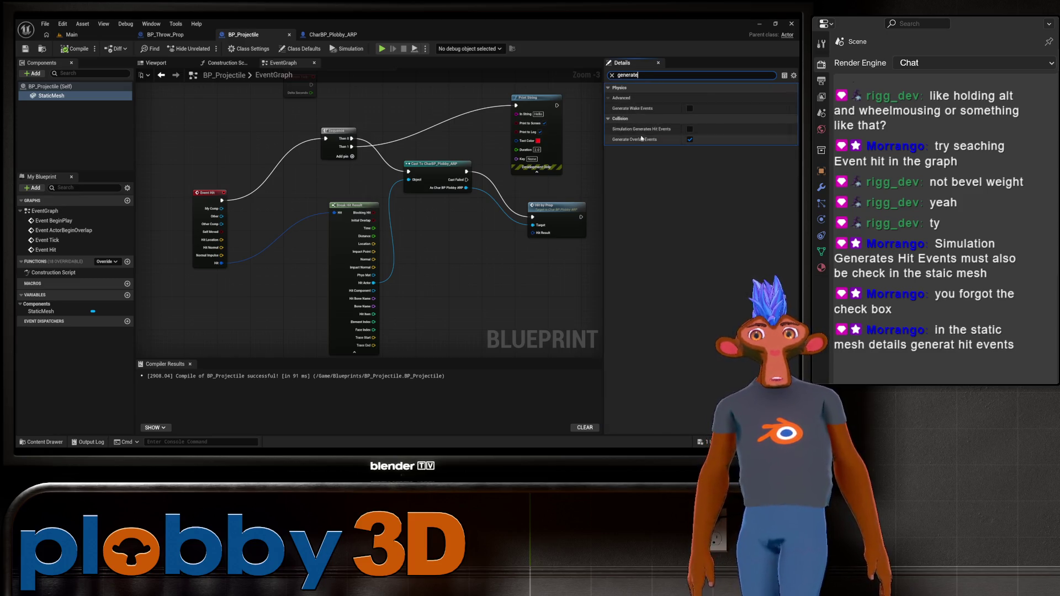
{"action": "left_click", "coordinate": [689, 129]}
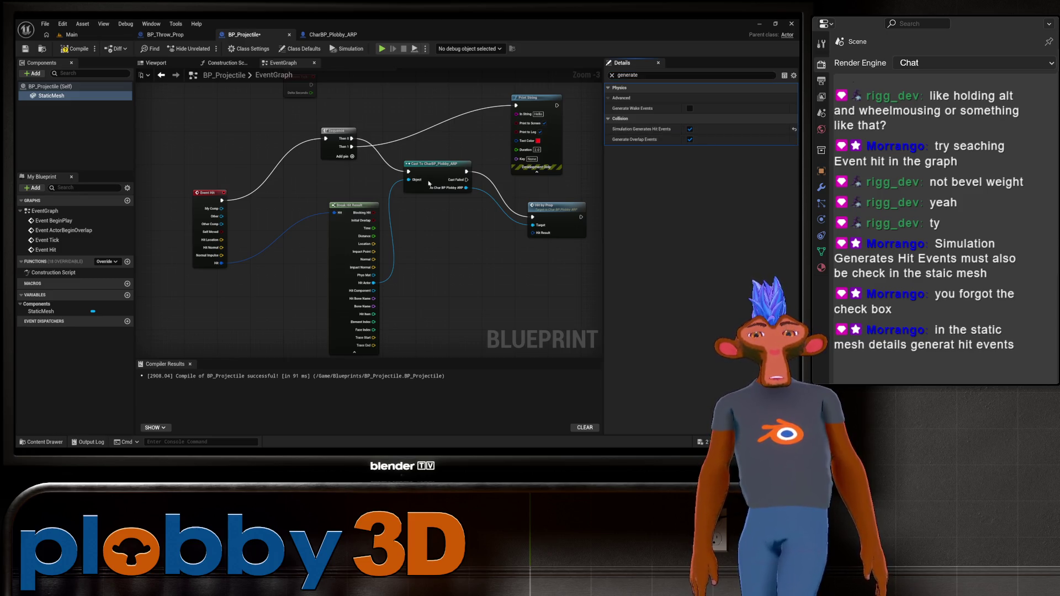
{"action": "left_click", "coordinate": [76, 49]}
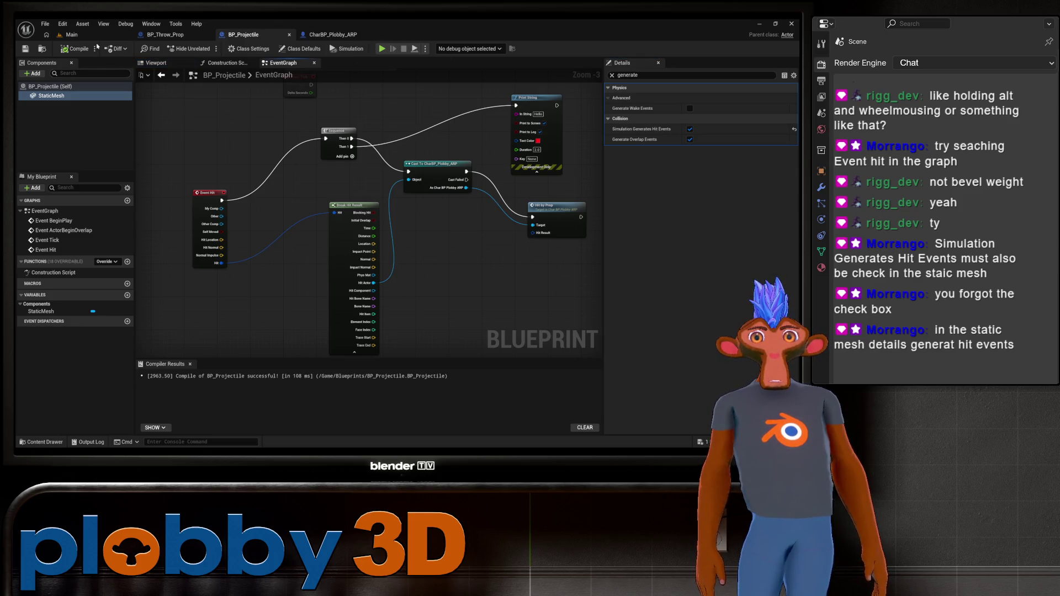
{"action": "left_click", "coordinate": [70, 34]}
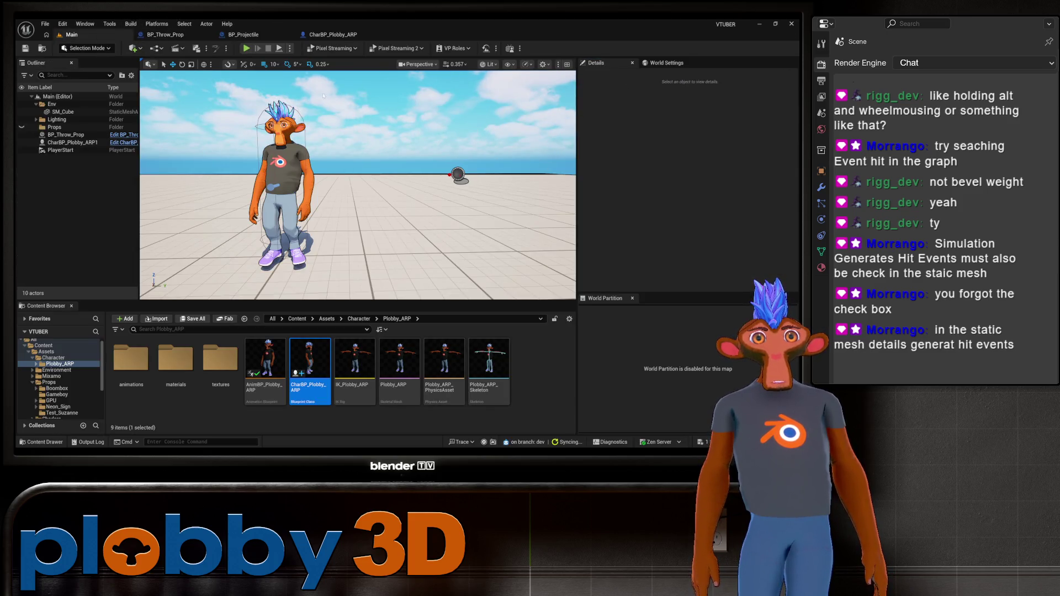
Throw a prop during a quick play-test, then view CharBP_Plobby_ARP's Hit By Prop event
{"action": "left_click", "coordinate": [247, 48]}
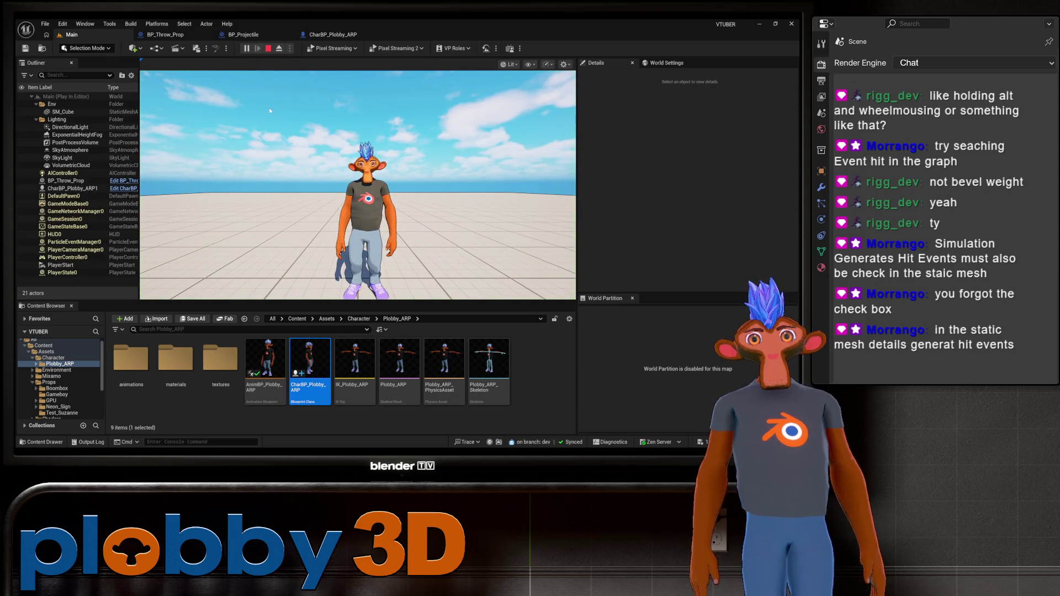
{"action": "left_click", "coordinate": [358, 185]}
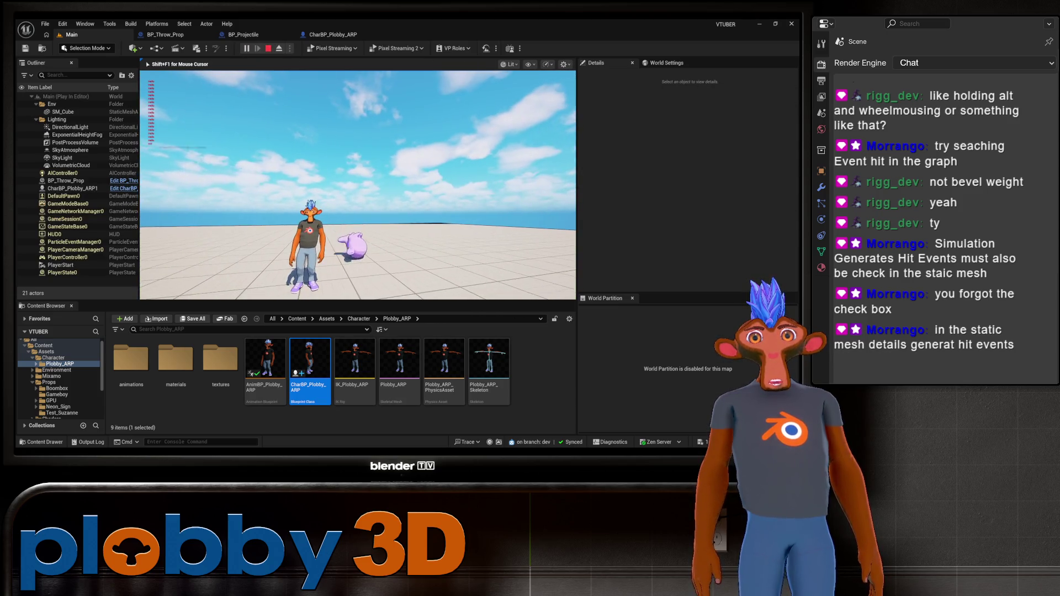
{"action": "key", "text": "Escape"}
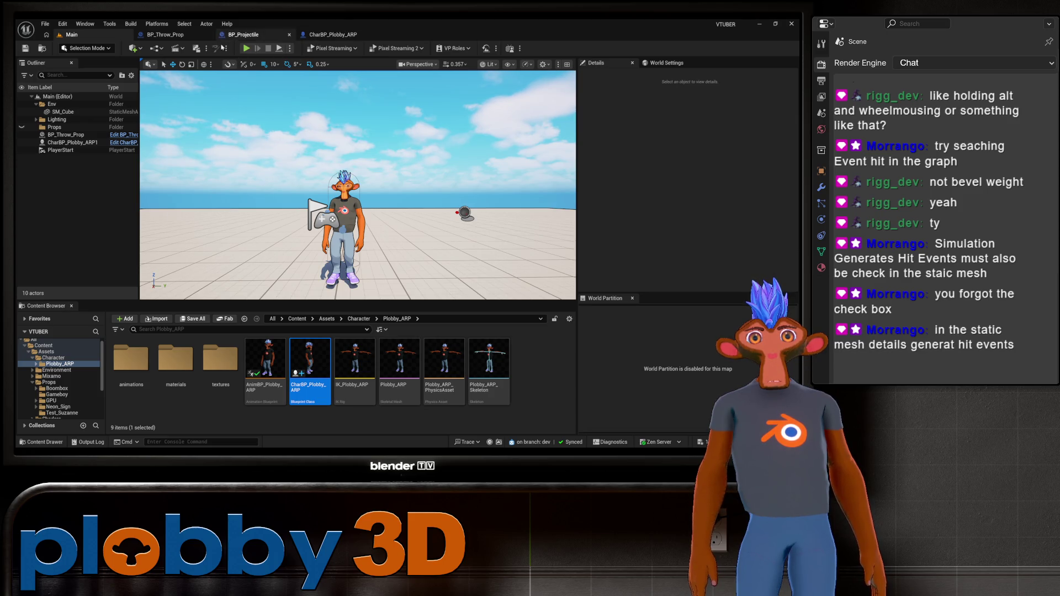
{"action": "left_click", "coordinate": [329, 35]}
{"action": "mouse_move", "coordinate": [433, 203]}
{"action": "left_mouse_down"}
{"action": "mouse_move", "coordinate": [303, 183]}
{"action": "mouse_move", "coordinate": [492, 191]}
{"action": "left_mouse_up"}
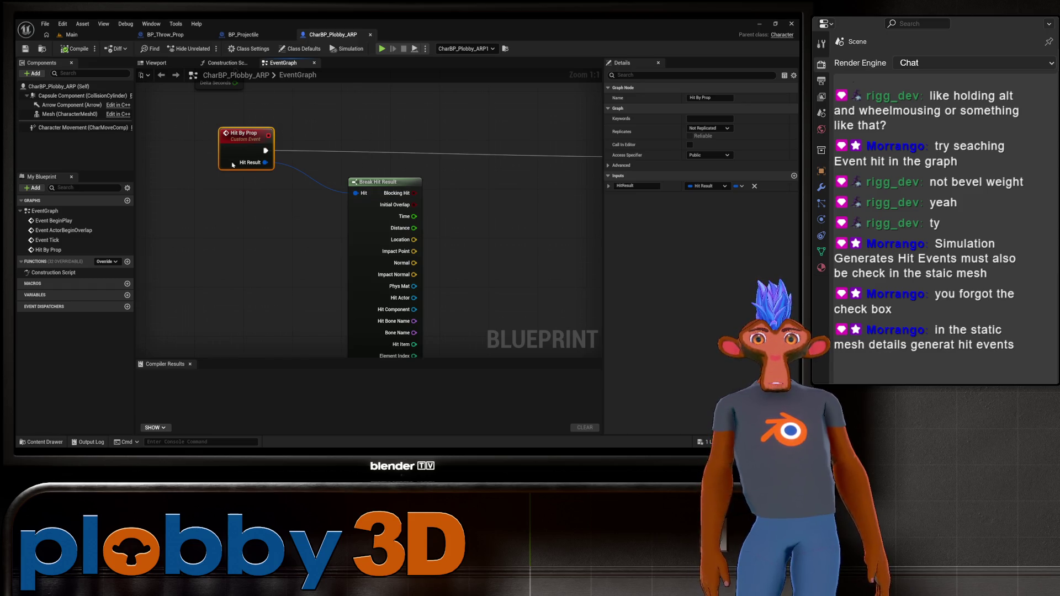
Delete the Sequence and Print String nodes in BP_Projectile and recompile
{"action": "left_click", "coordinate": [252, 35]}
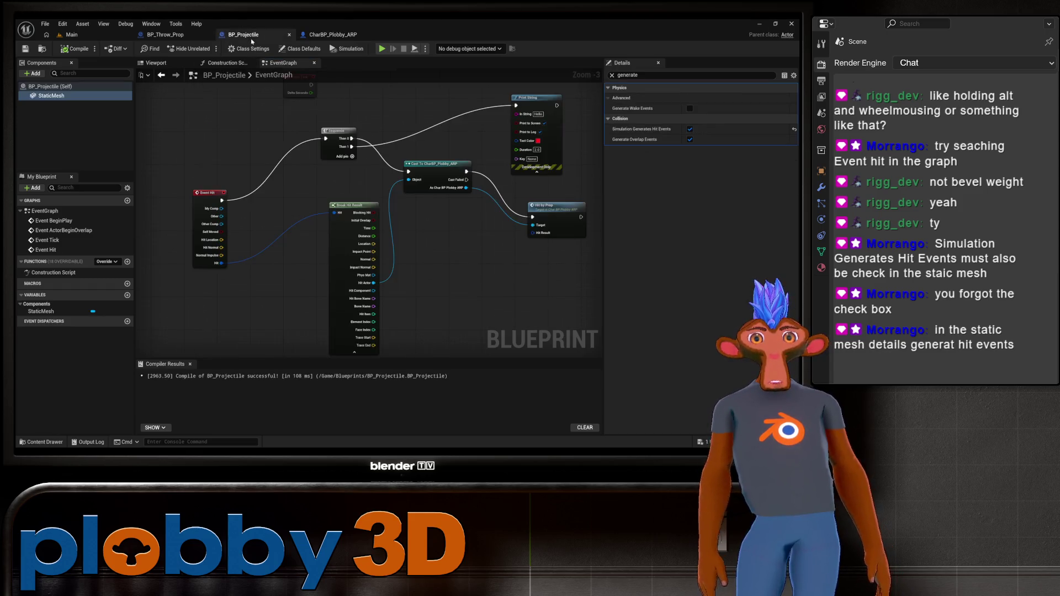
{"action": "left_click_drag", "start_coordinate": [499, 170], "coordinate": [377, 183]}
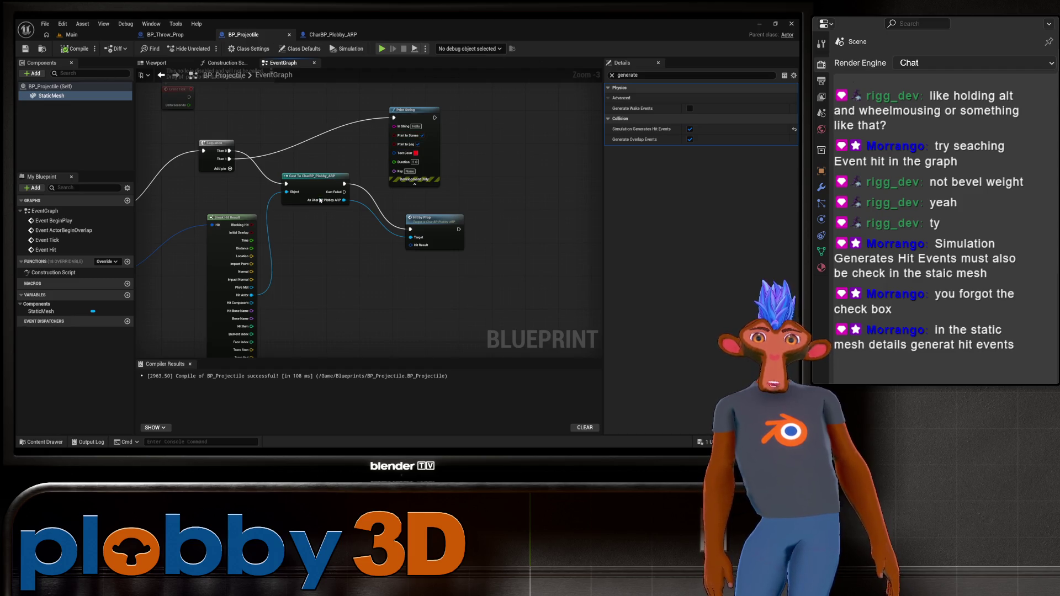
{"action": "left_click_drag", "start_coordinate": [223, 163], "coordinate": [252, 193]}
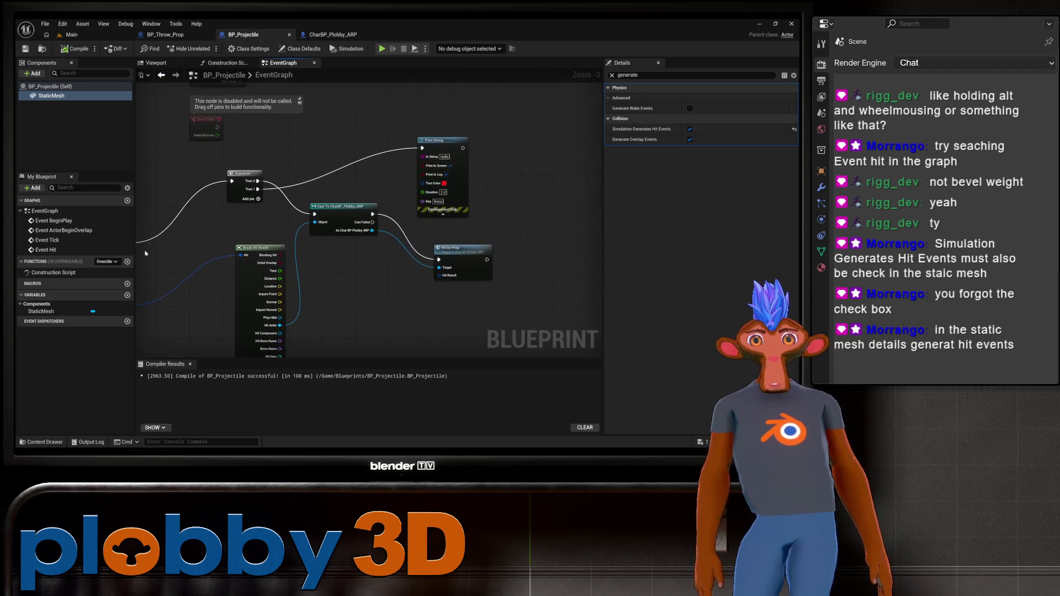
{"action": "left_click_drag", "start_coordinate": [145, 253], "coordinate": [430, 182]}
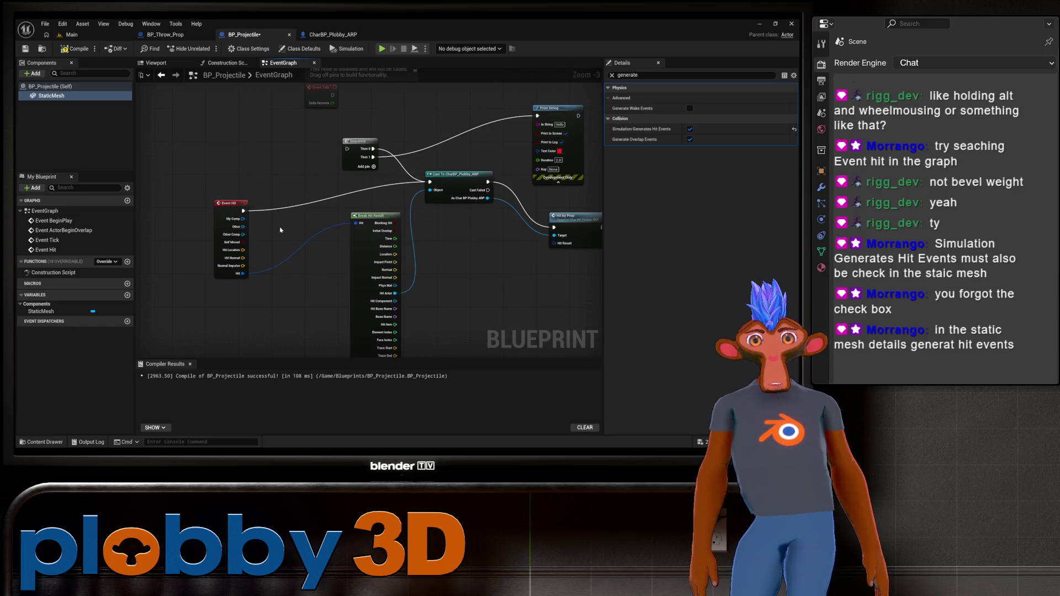
{"action": "left_click", "coordinate": [365, 149]}
{"action": "left_click_drag", "start_coordinate": [364, 166], "coordinate": [290, 189]}
{"action": "key", "text": "Delete"}
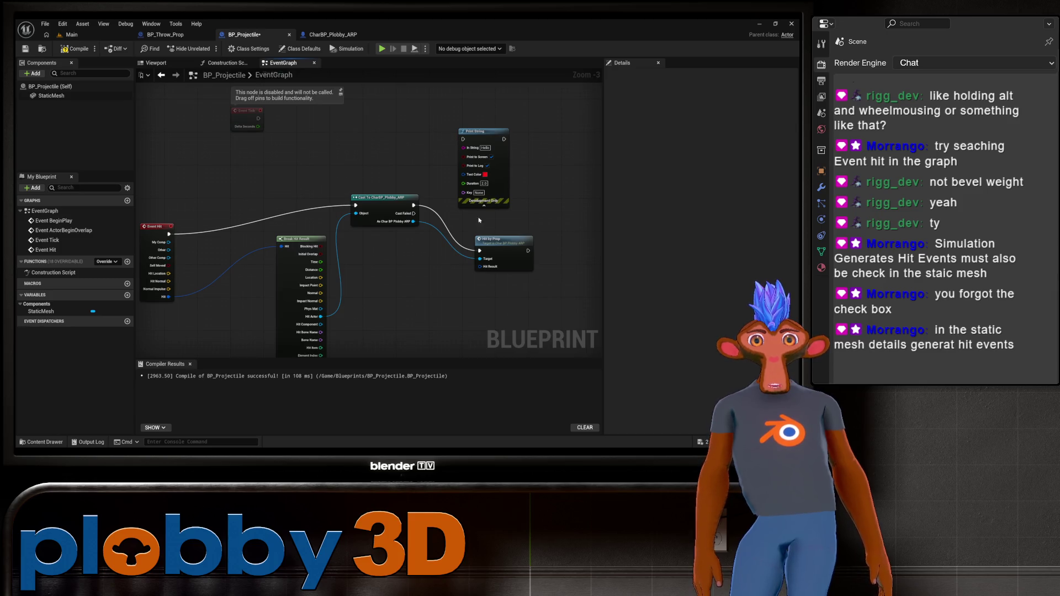
{"action": "left_click", "coordinate": [484, 132]}
{"action": "key", "text": "Delete"}
{"action": "left_click", "coordinate": [77, 48]}
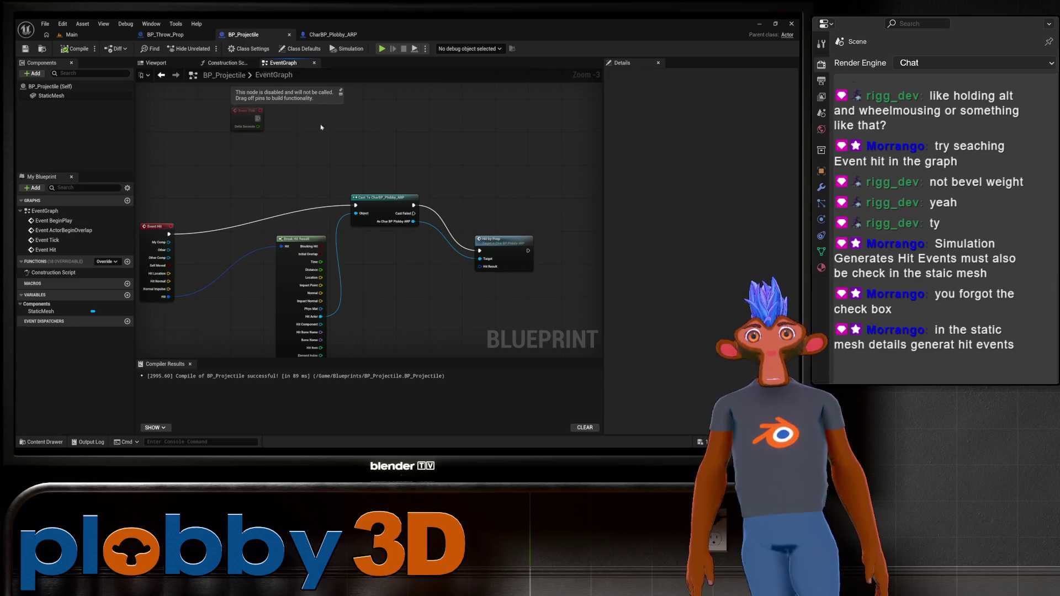
{"action": "left_click", "coordinate": [71, 34]}
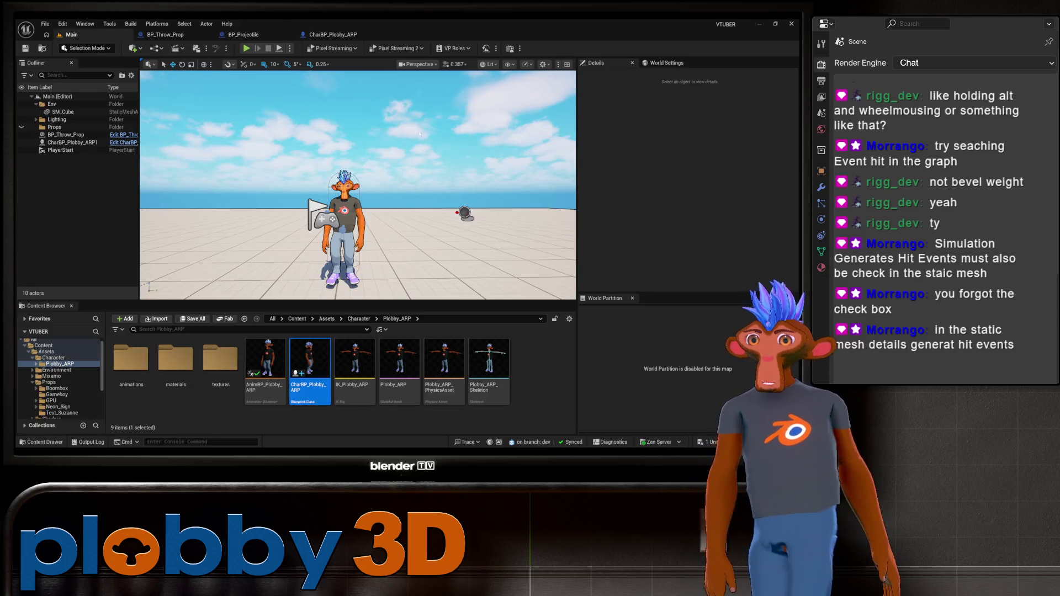
Play the level to check projectile hits, then stop
{"action": "left_click", "coordinate": [246, 48]}
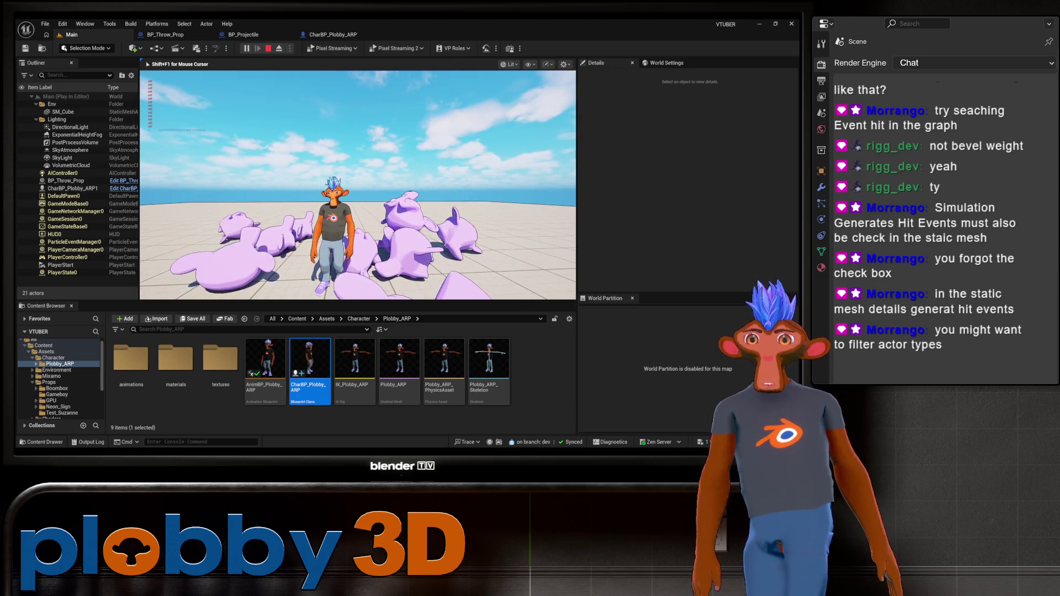
{"action": "key", "text": "Escape"}
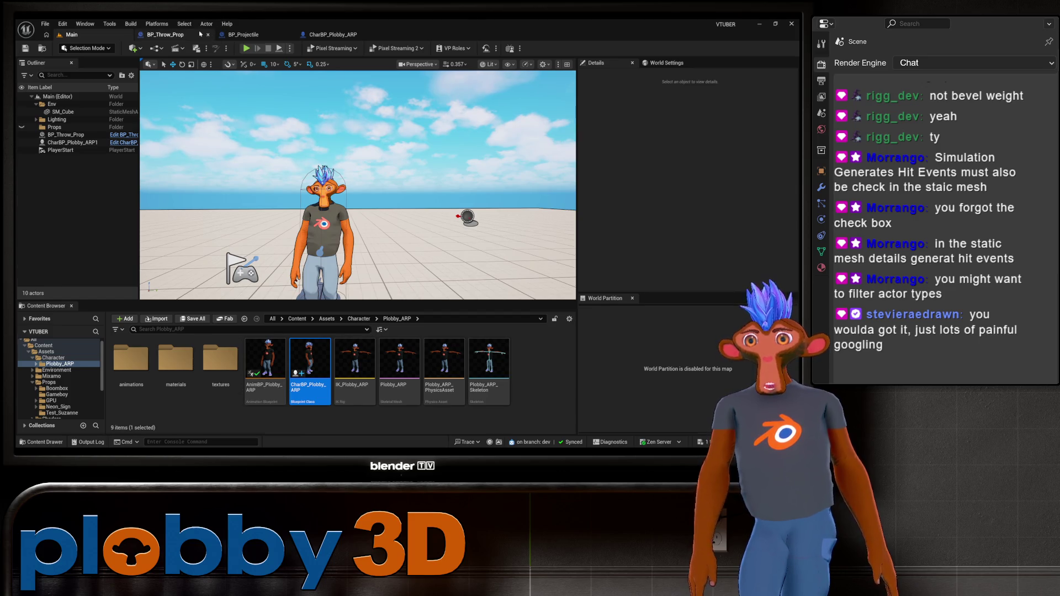
{"action": "left_click", "coordinate": [165, 34]}
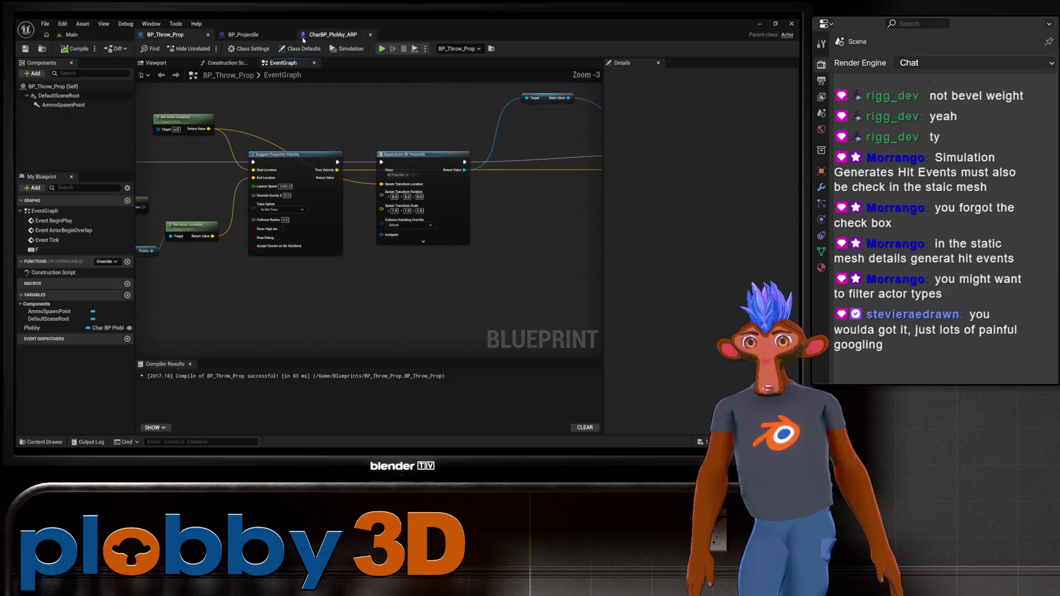
Search the node list for 'filter acto' without adding anything, then move Event Hit up
{"action": "left_click", "coordinate": [251, 36]}
{"action": "mouse_move", "coordinate": [297, 180]}
{"action": "left_mouse_down"}
{"action": "mouse_move", "coordinate": [388, 134]}
{"action": "mouse_move", "coordinate": [376, 102]}
{"action": "left_mouse_up"}
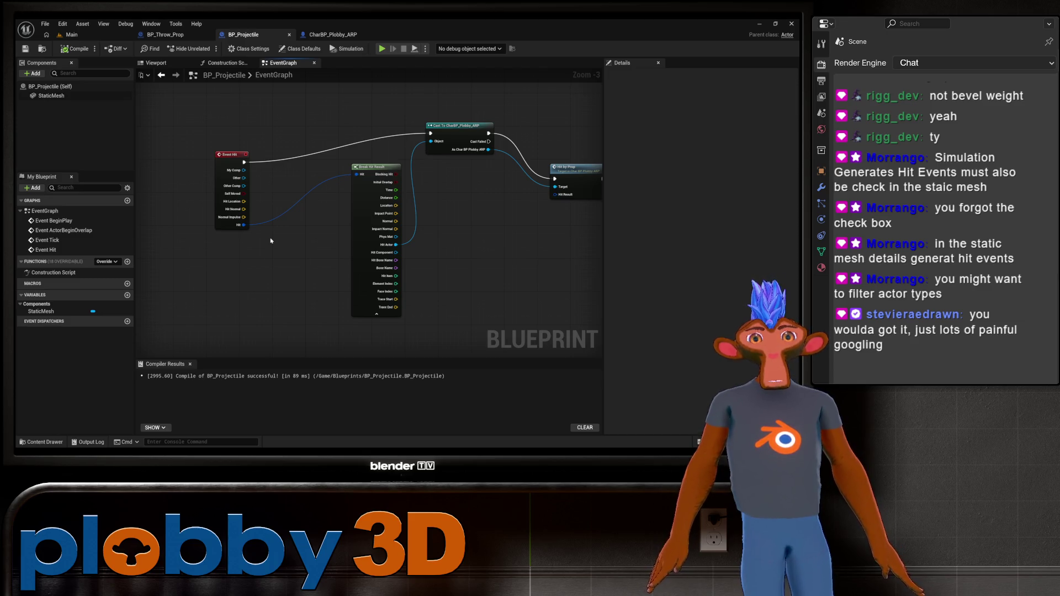
{"action": "right_click", "coordinate": [272, 171]}
{"action": "type", "text": "filter"}
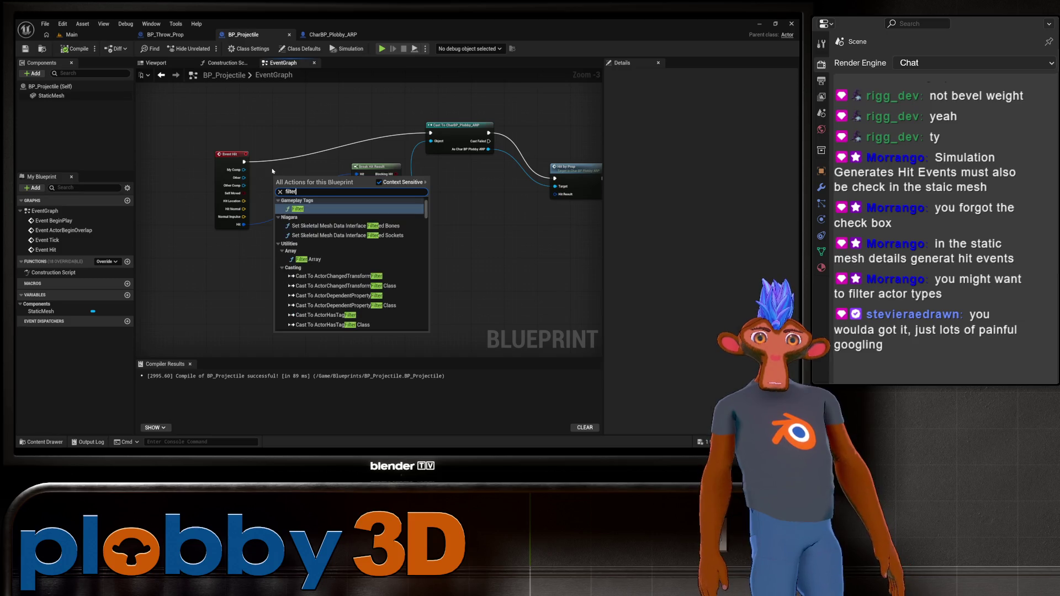
{"action": "type", "text": " ac"}
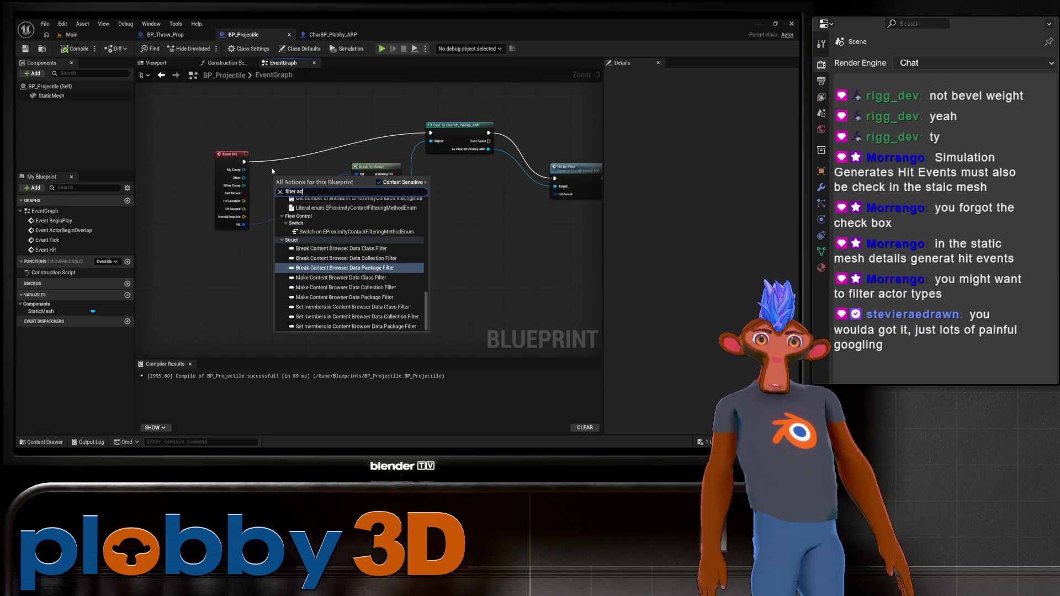
{"action": "type", "text": "tor"}
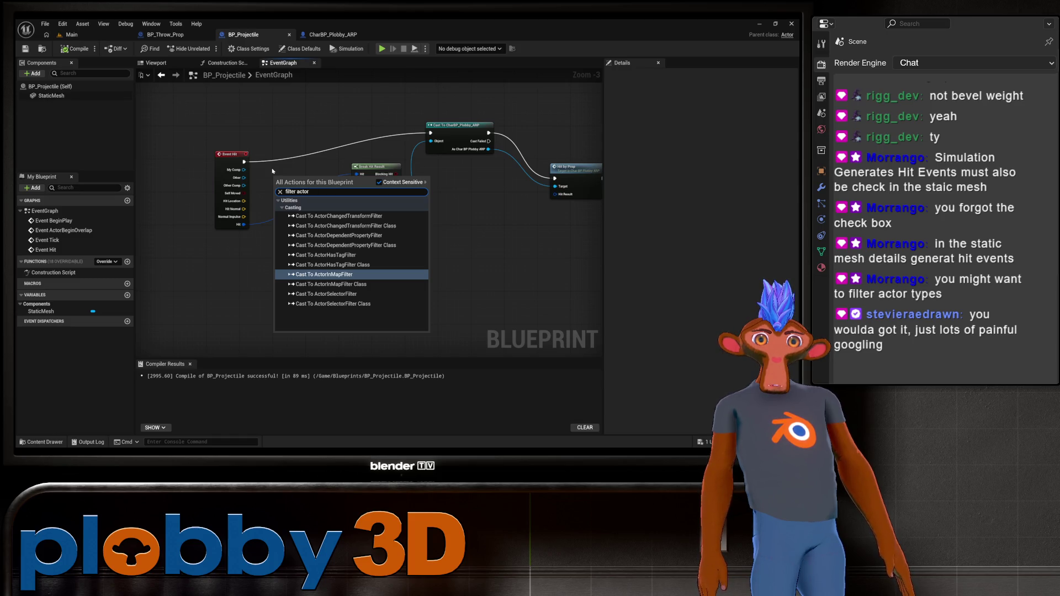
{"action": "key", "text": "Escape"}
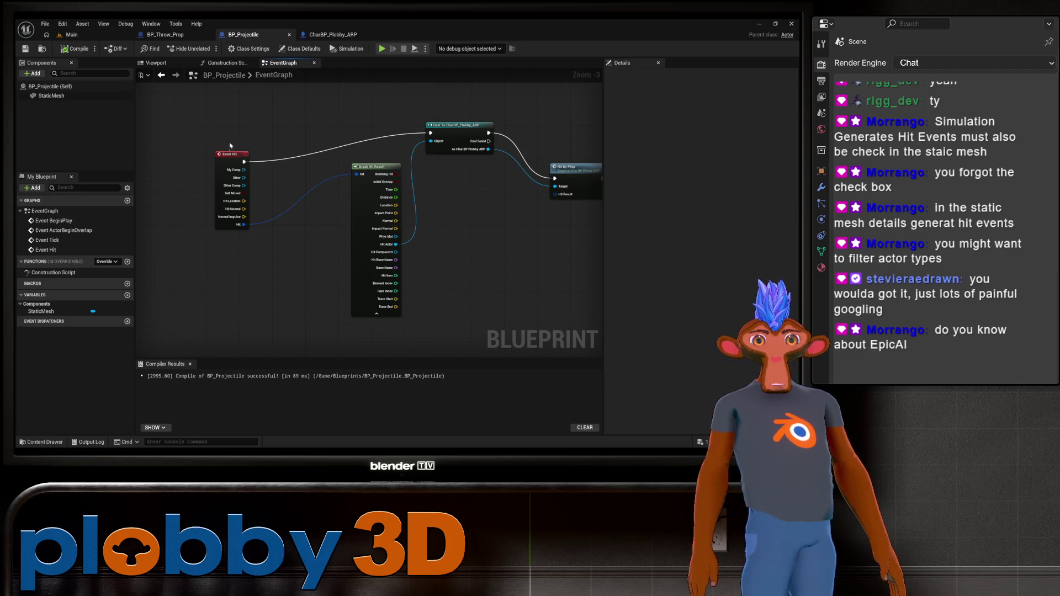
{"action": "left_click_drag", "start_coordinate": [230, 162], "coordinate": [237, 129]}
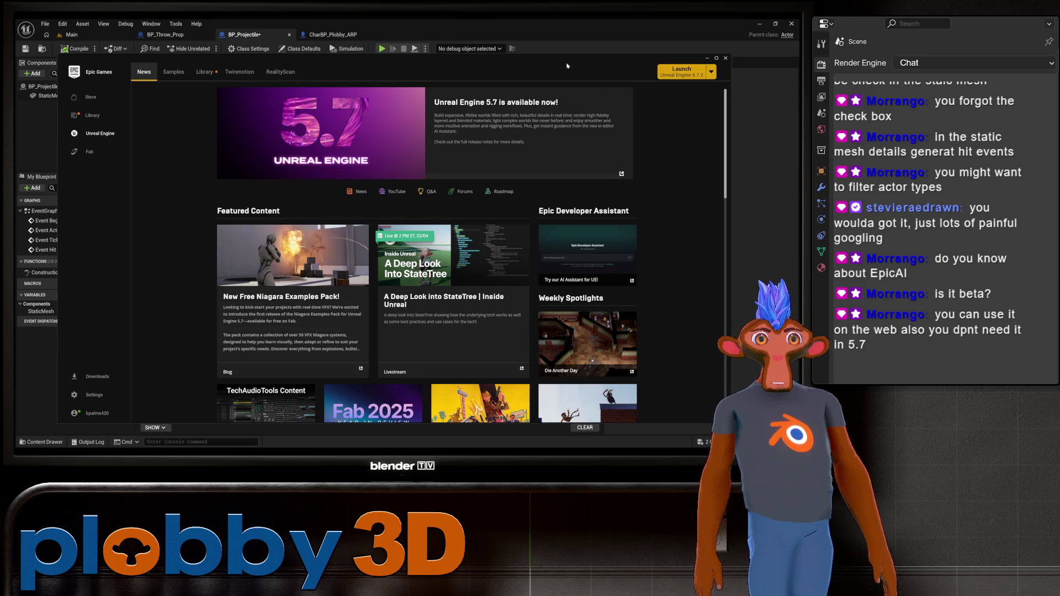
Bring the BP_Projectile Event Graph back in front of the launcher and recentre the nodes
{"action": "left_click", "coordinate": [530, 32]}
{"action": "mouse_move", "coordinate": [443, 253]}
{"action": "left_mouse_down"}
{"action": "mouse_move", "coordinate": [342, 253]}
{"action": "mouse_move", "coordinate": [390, 277]}
{"action": "left_mouse_up"}
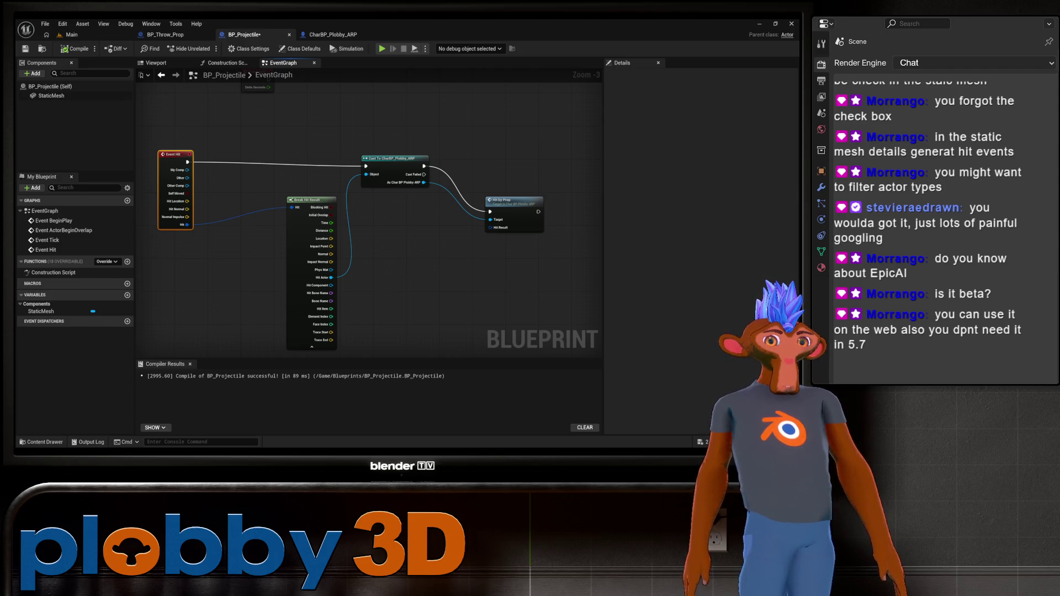
Add a Get All Actors Of Class node with Actor Class set to CharBP_Plobby_ARP
{"action": "key", "text": "ctrl+z"}
{"action": "right_click", "coordinate": [422, 292]}
{"action": "type", "text": "get akk"}
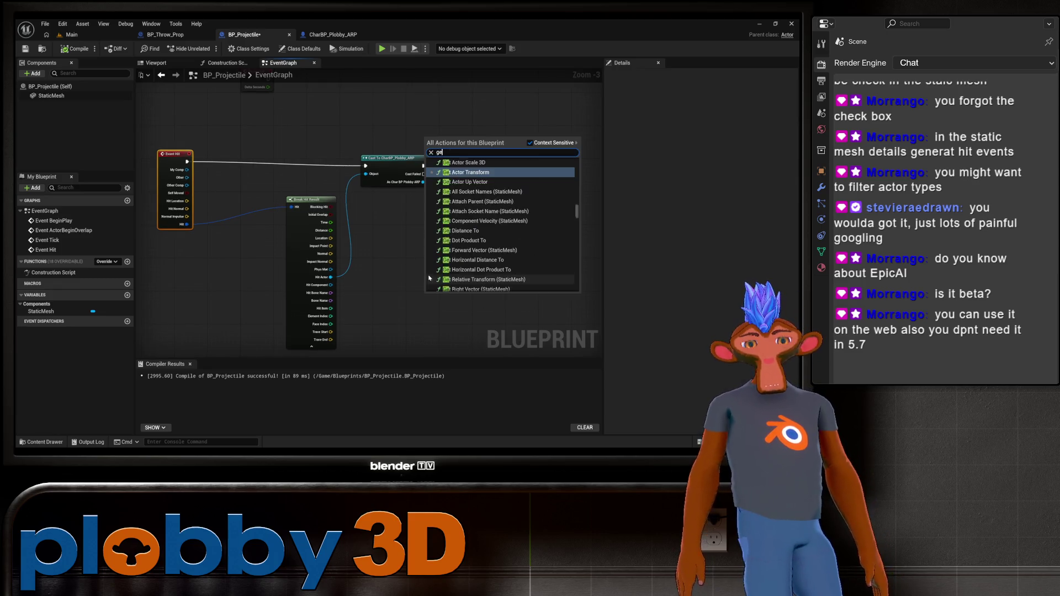
{"action": "key", "text": "BackSpace"}
{"action": "key", "text": "BackSpace"}
{"action": "type", "text": "ll ac"}
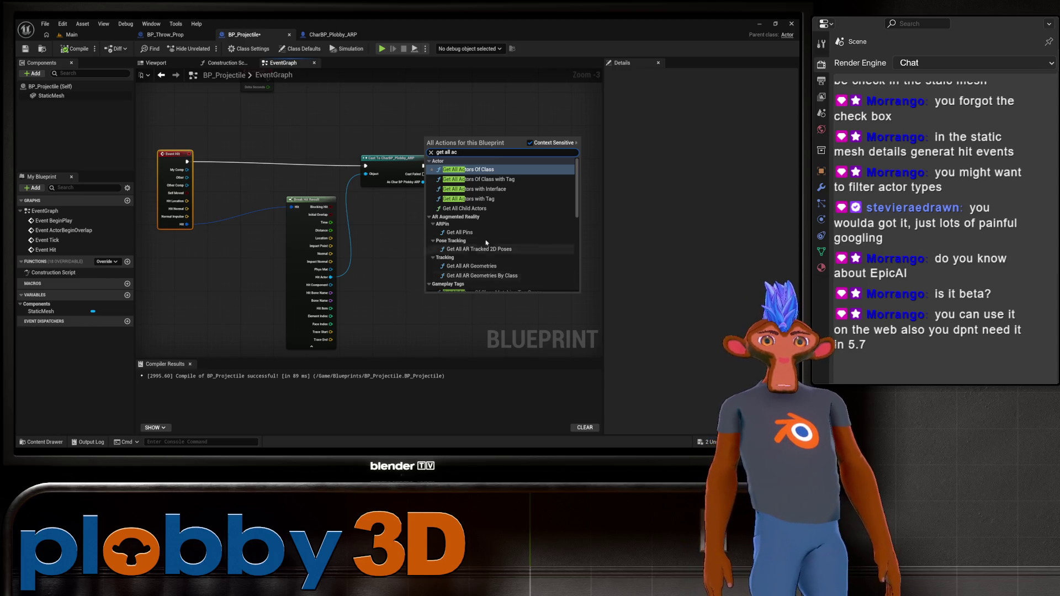
{"action": "left_click", "coordinate": [468, 170]}
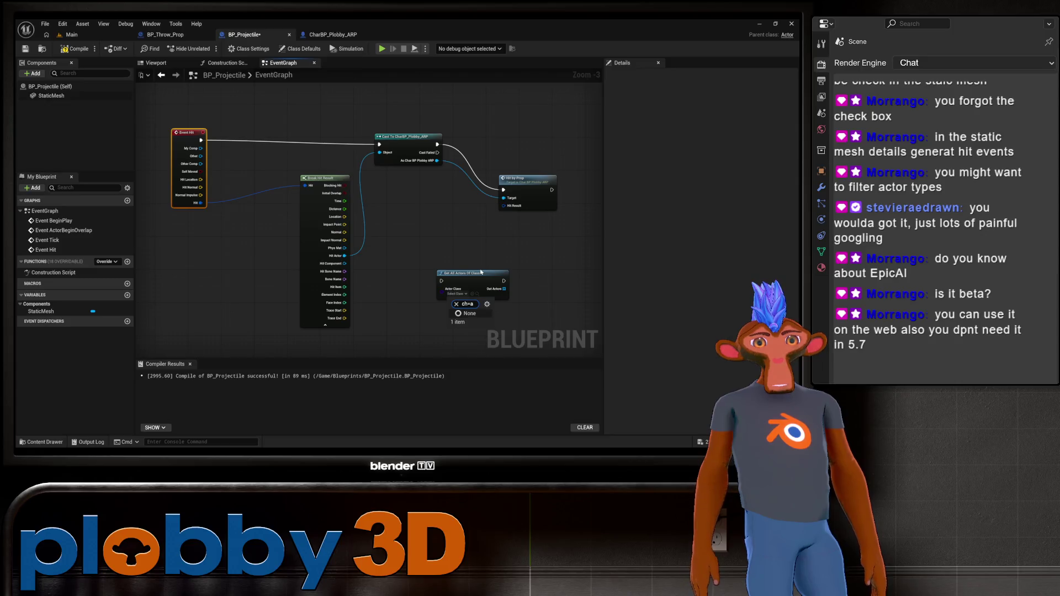
{"action": "left_click", "coordinate": [457, 293]}
{"action": "type", "text": "chara"}
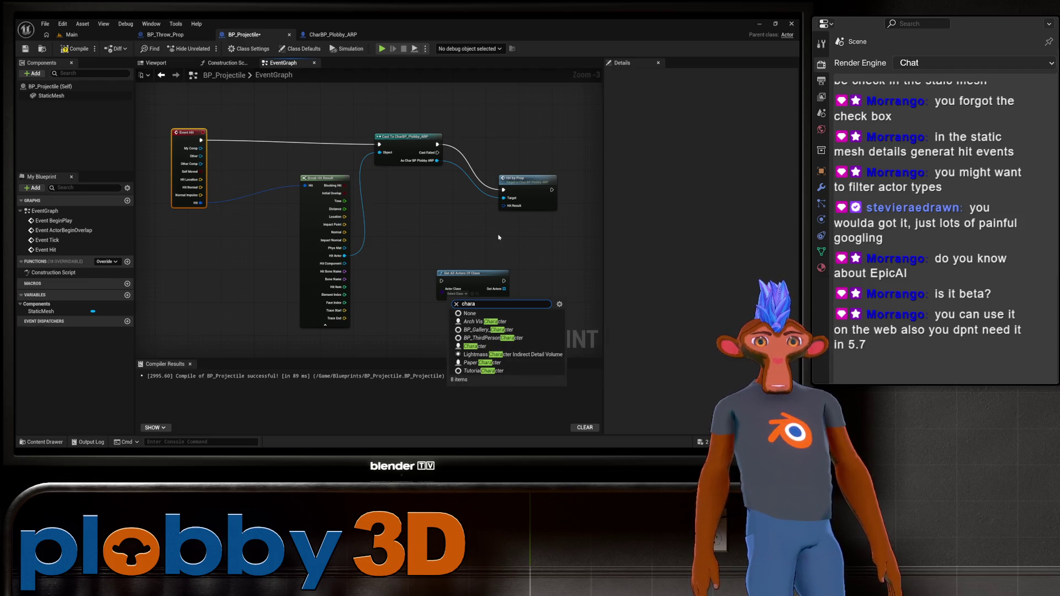
{"action": "key", "text": "BackSpace"}
{"action": "key", "text": "BackSpace"}
{"action": "key", "text": "BackSpace"}
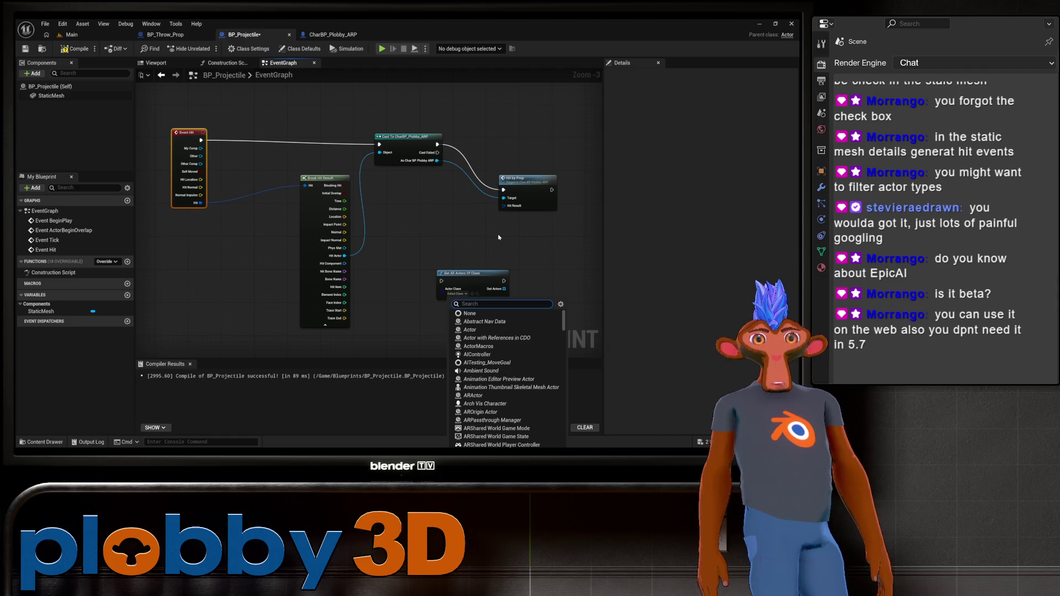
{"action": "type", "text": "charbp"}
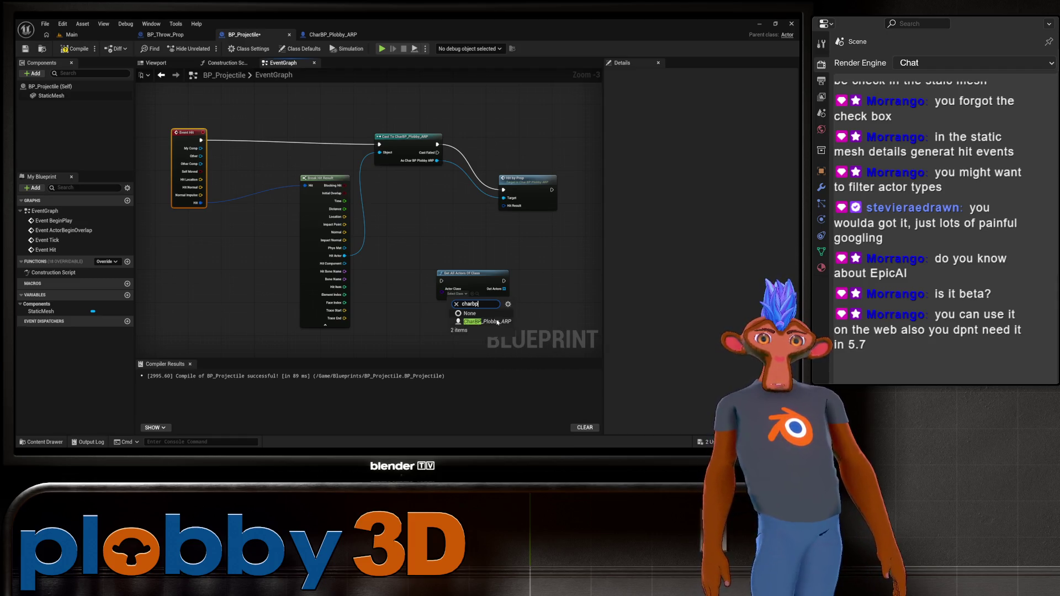
{"action": "left_click", "coordinate": [498, 322]}
Place the Get All Actors node near Event Hit and compare it with the Hit by Prop node
{"action": "mouse_move", "coordinate": [469, 272]}
{"action": "left_mouse_down"}
{"action": "mouse_move", "coordinate": [339, 212]}
{"action": "mouse_move", "coordinate": [291, 154]}
{"action": "mouse_move", "coordinate": [271, 157]}
{"action": "mouse_move", "coordinate": [261, 226]}
{"action": "left_mouse_up"}
{"action": "left_click_drag", "start_coordinate": [205, 269], "coordinate": [260, 296]}
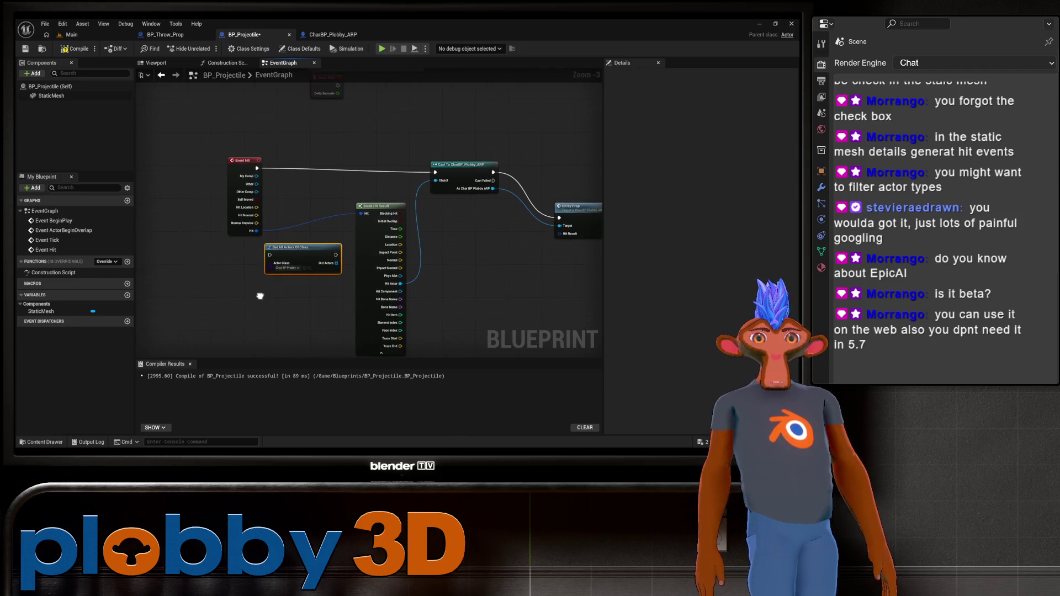
{"action": "scroll", "coordinate": [279, 250], "scroll_direction": "up", "scroll_amount": 3}
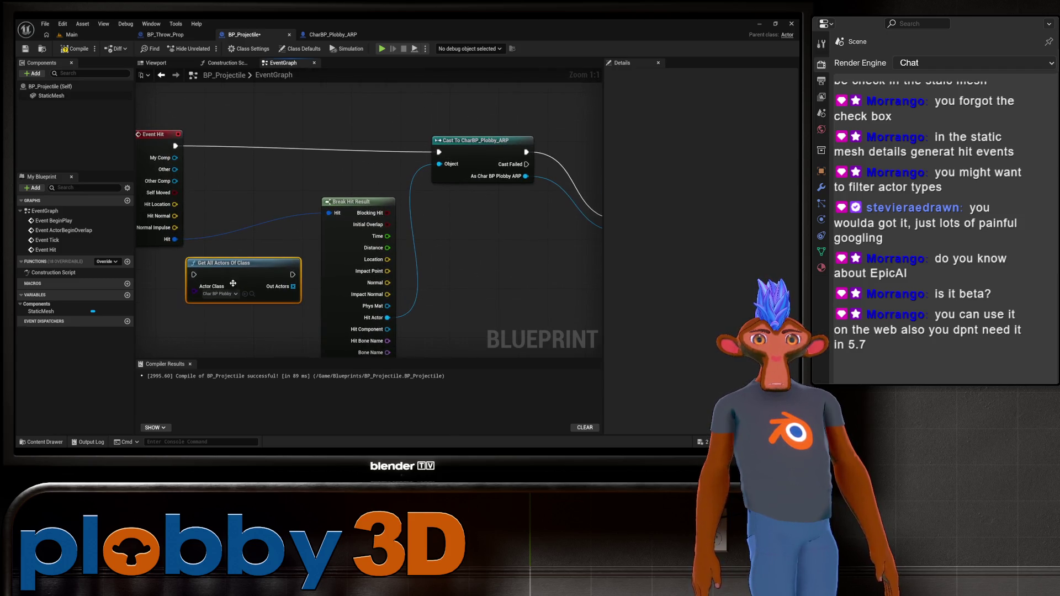
{"action": "mouse_move", "coordinate": [496, 310]}
{"action": "left_mouse_down"}
{"action": "mouse_move", "coordinate": [355, 294]}
{"action": "mouse_move", "coordinate": [429, 269]}
{"action": "left_mouse_up"}
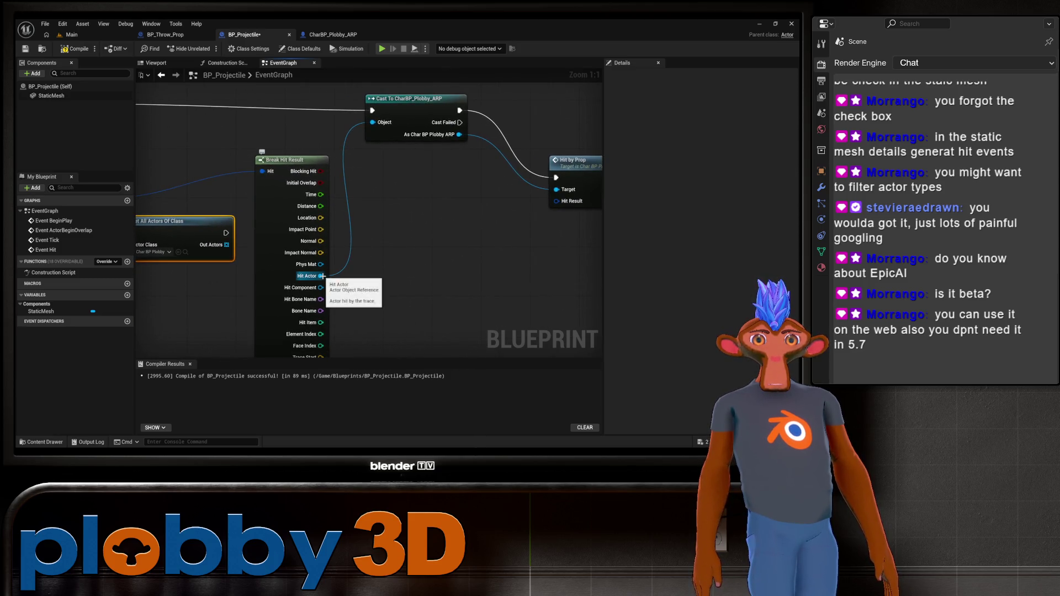
{"action": "left_click_drag", "start_coordinate": [227, 321], "coordinate": [402, 319]}
{"action": "left_click_drag", "start_coordinate": [320, 245], "coordinate": [300, 298]}
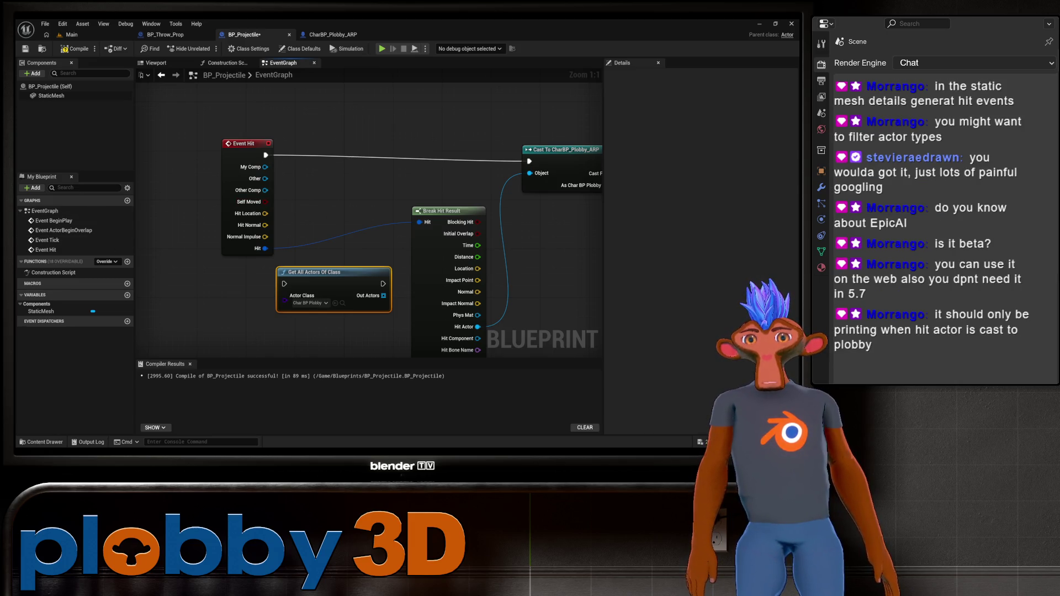
{"action": "mouse_move", "coordinate": [519, 279]}
{"action": "left_mouse_down"}
{"action": "mouse_move", "coordinate": [362, 224]}
{"action": "mouse_move", "coordinate": [399, 239]}
{"action": "mouse_move", "coordinate": [367, 241]}
{"action": "left_mouse_up"}
{"action": "left_click_drag", "start_coordinate": [293, 190], "coordinate": [499, 201]}
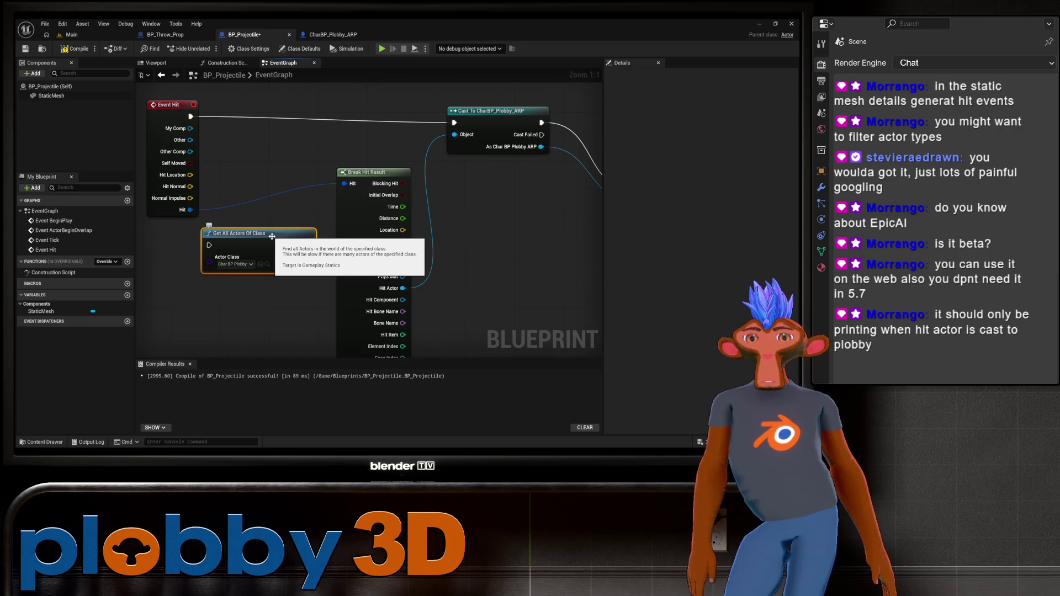
Delete the Get All Actors Of Class node and frame the whole cast-based hit graph
{"action": "key", "text": "Delete"}
{"action": "left_click_drag", "start_coordinate": [270, 221], "coordinate": [267, 211]}
{"action": "scroll", "coordinate": [268, 211], "scroll_direction": "down", "scroll_amount": 2}
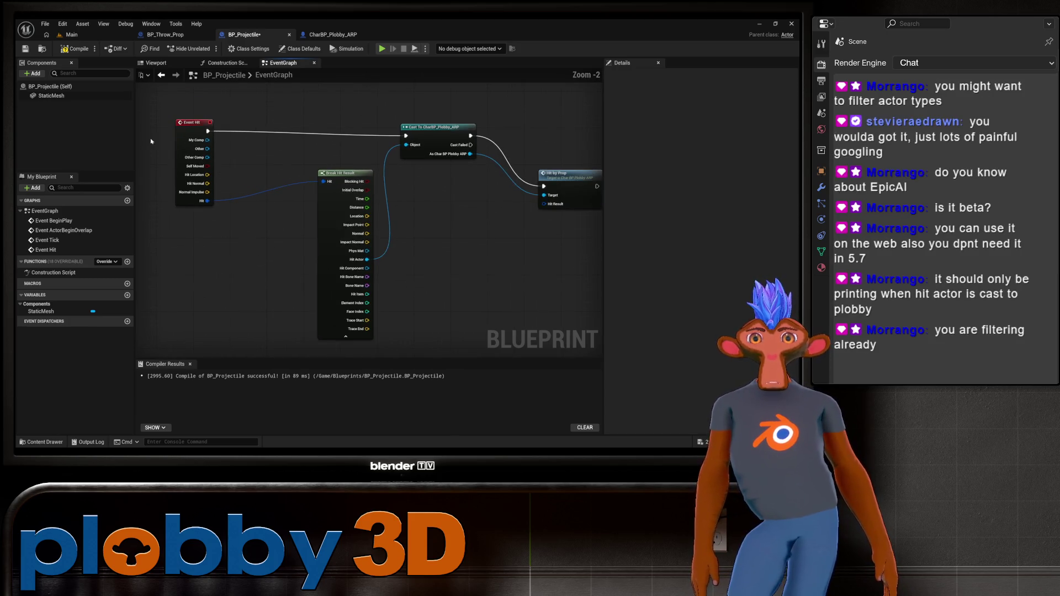
{"action": "mouse_move", "coordinate": [470, 224]}
{"action": "left_mouse_down"}
{"action": "mouse_move", "coordinate": [379, 236]}
{"action": "mouse_move", "coordinate": [440, 259]}
{"action": "left_mouse_up"}
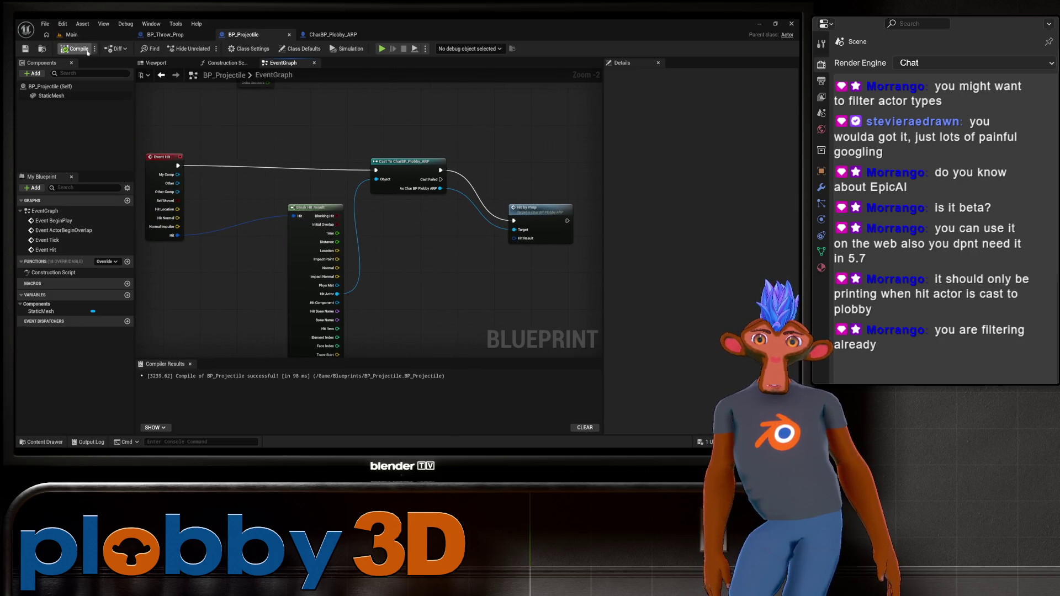
Play the Main level to test the projectile's hits
{"action": "left_click", "coordinate": [72, 34]}
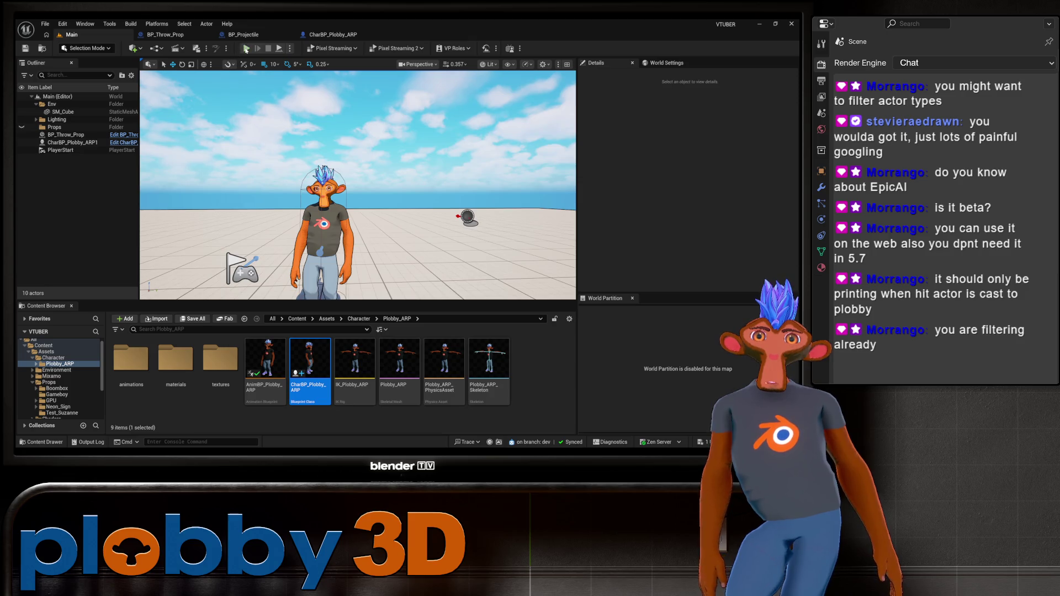
{"action": "left_click", "coordinate": [246, 48]}
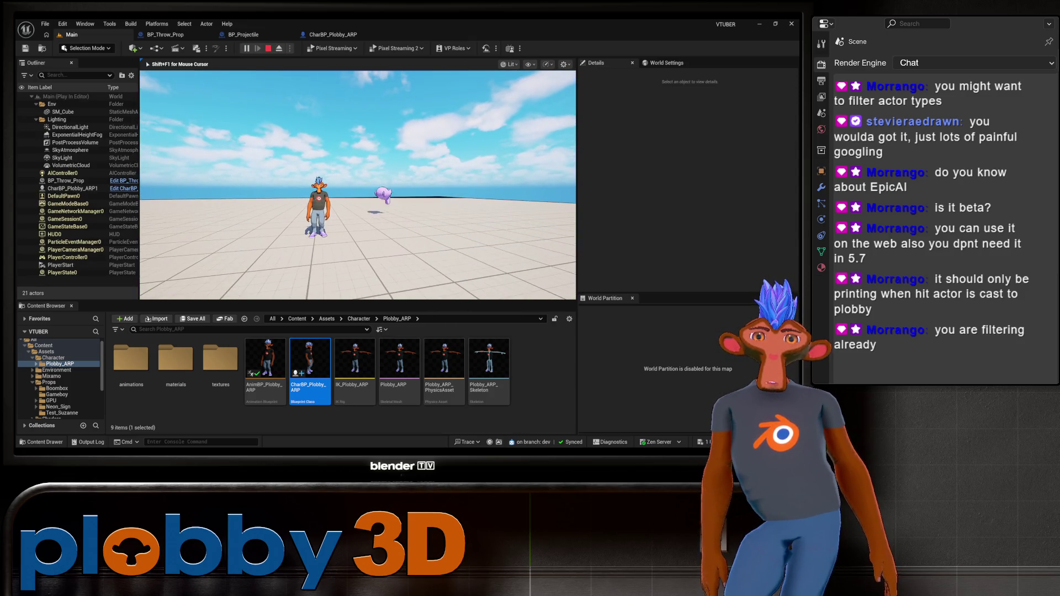
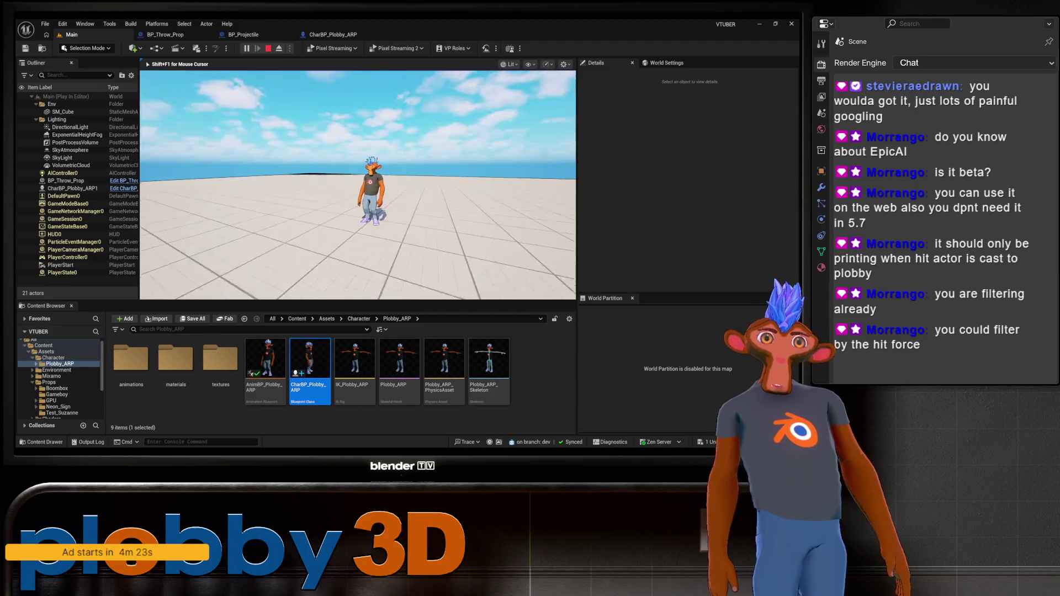
End the play session and frame CharBP_Plobby_ARP's Hit By Prop and Print String nodes
{"action": "key", "text": "Escape"}
{"action": "left_click", "coordinate": [333, 34]}
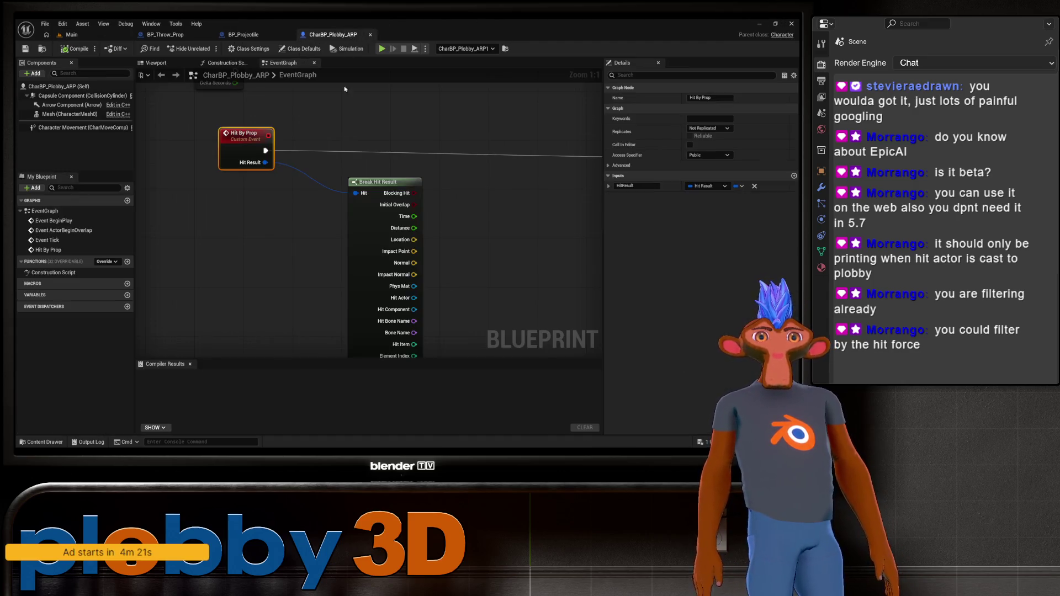
{"action": "scroll", "coordinate": [374, 236], "scroll_direction": "up", "scroll_amount": 2}
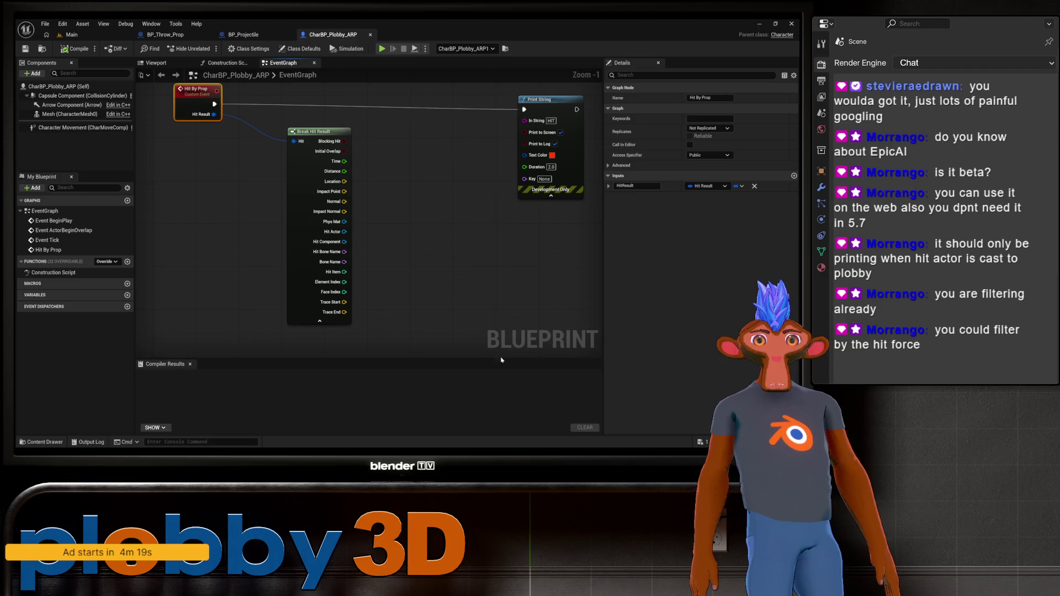
{"action": "scroll", "coordinate": [208, 218], "scroll_direction": "down", "scroll_amount": 2}
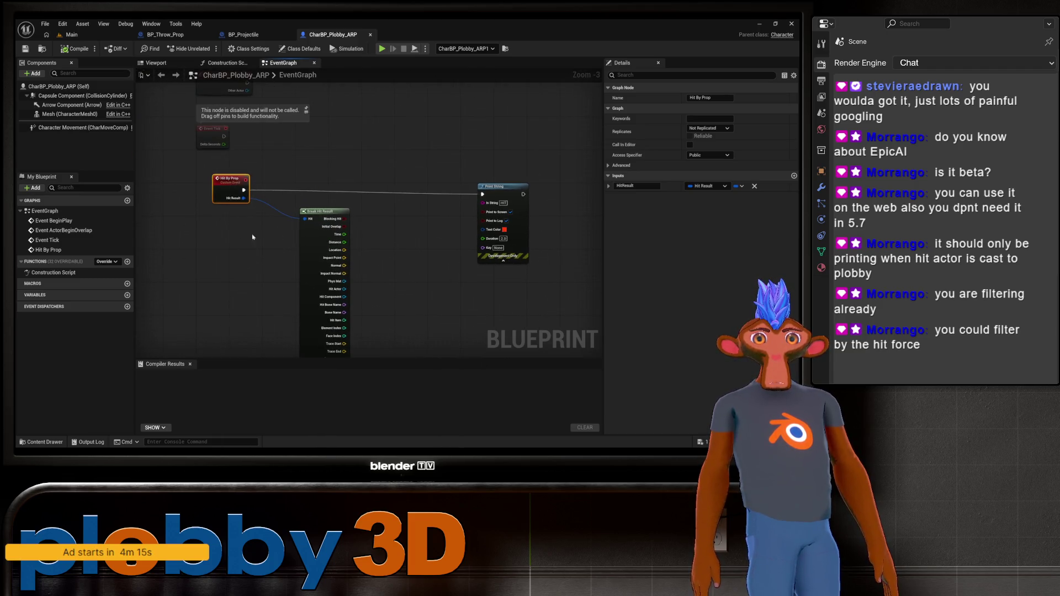
{"action": "left_click_drag", "start_coordinate": [394, 153], "coordinate": [449, 147]}
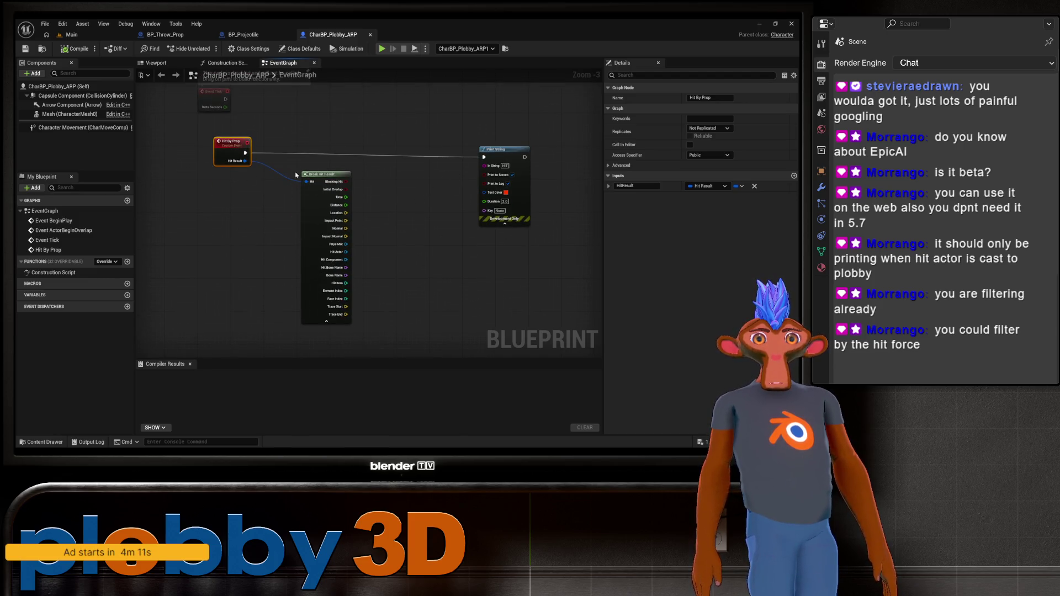
{"action": "left_click_drag", "start_coordinate": [427, 189], "coordinate": [402, 194]}
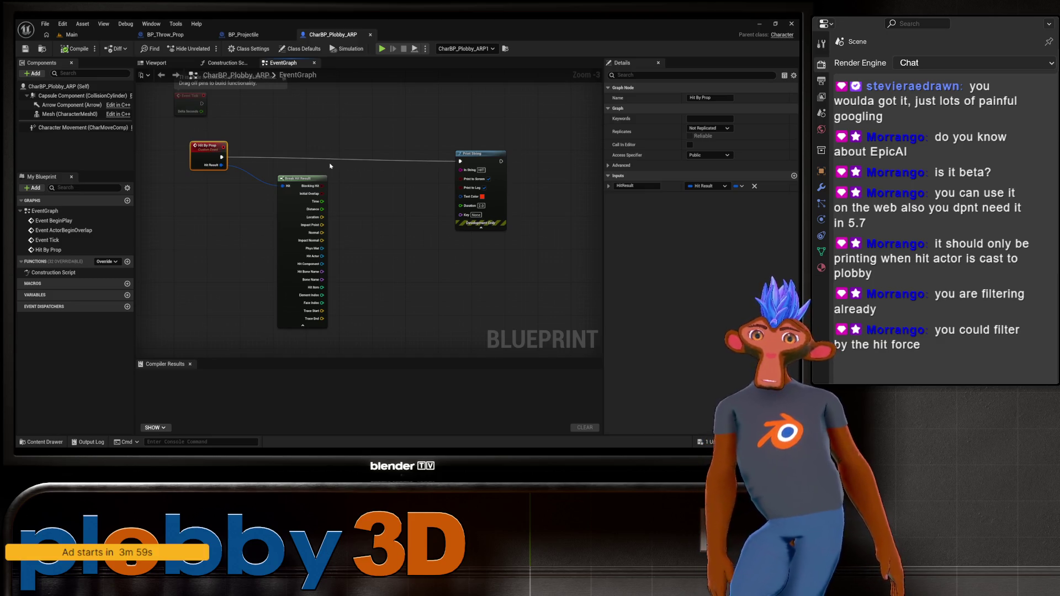
{"action": "left_click", "coordinate": [376, 213]}
{"action": "right_click", "coordinate": [374, 210]}
{"action": "key", "text": "Escape"}
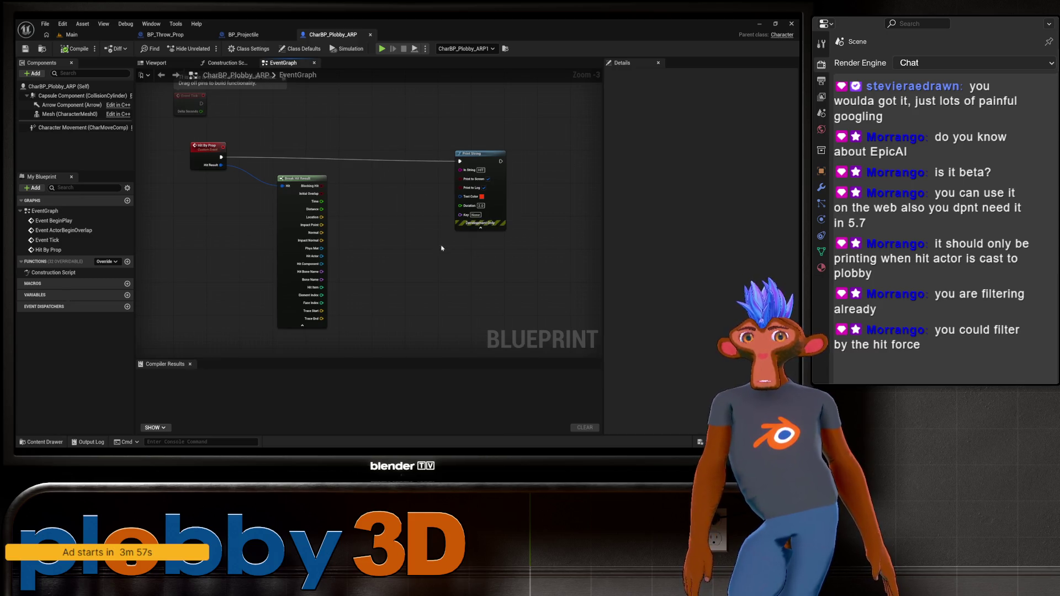
{"action": "right_click", "coordinate": [354, 196]}
{"action": "type", "text": "filter"}
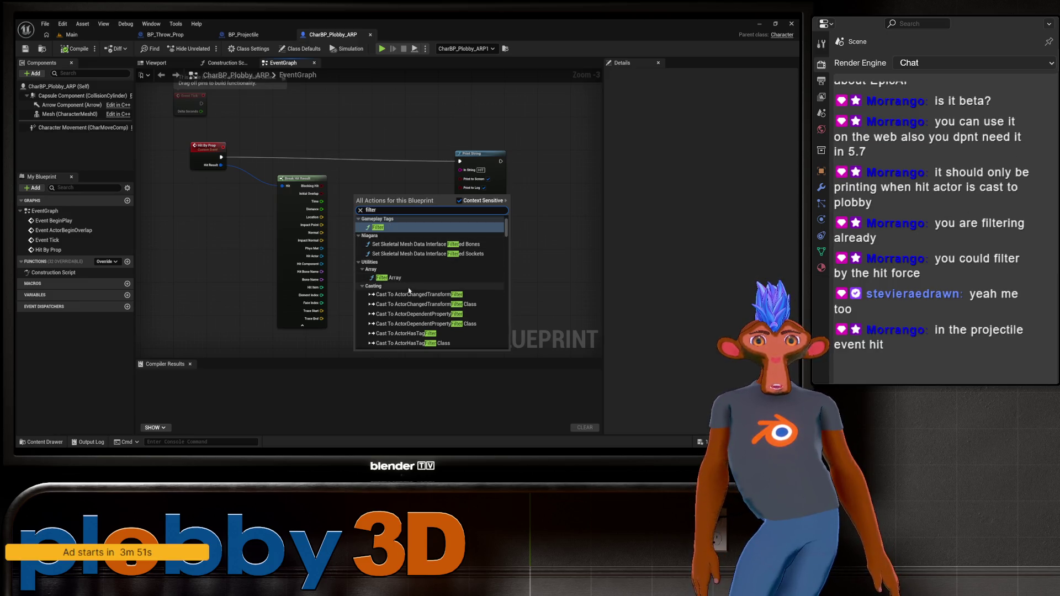
{"action": "scroll", "coordinate": [414, 270], "scroll_direction": "up", "scroll_amount": 3}
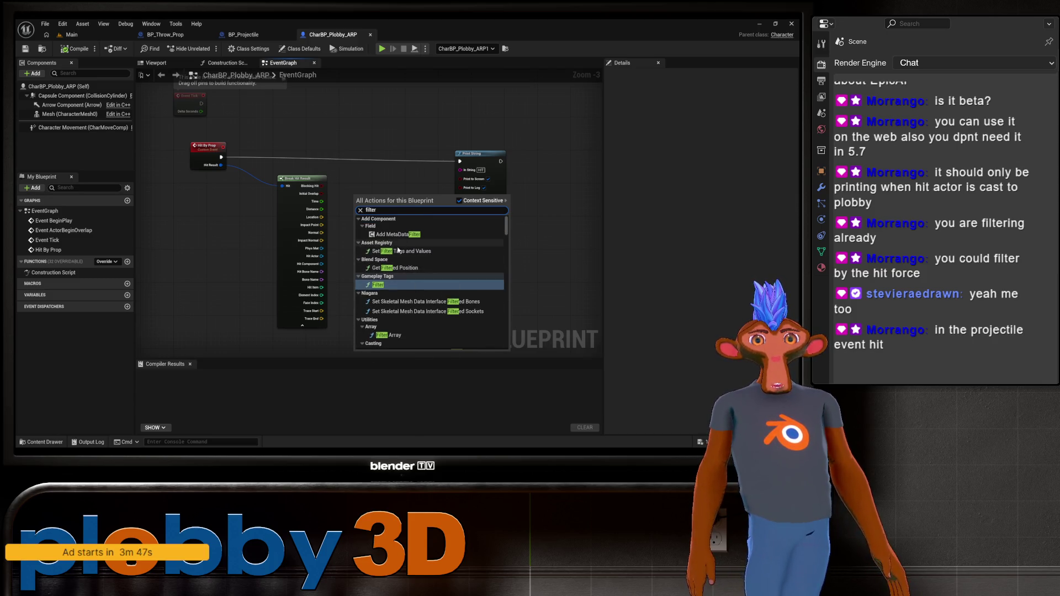
{"action": "scroll", "coordinate": [403, 235], "scroll_direction": "down", "scroll_amount": 10}
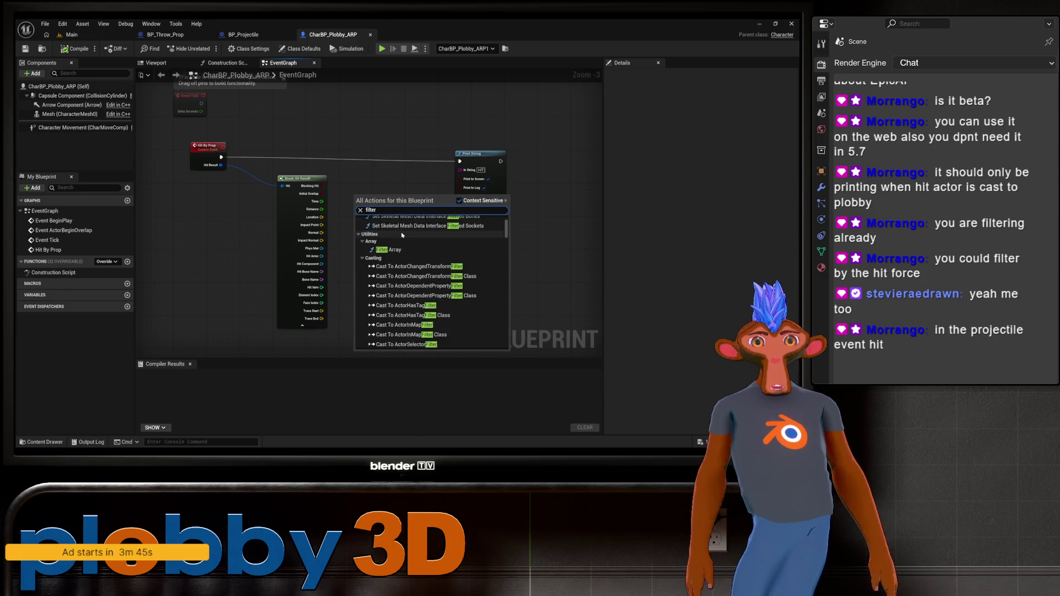
{"action": "scroll", "coordinate": [408, 236], "scroll_direction": "down", "scroll_amount": 8}
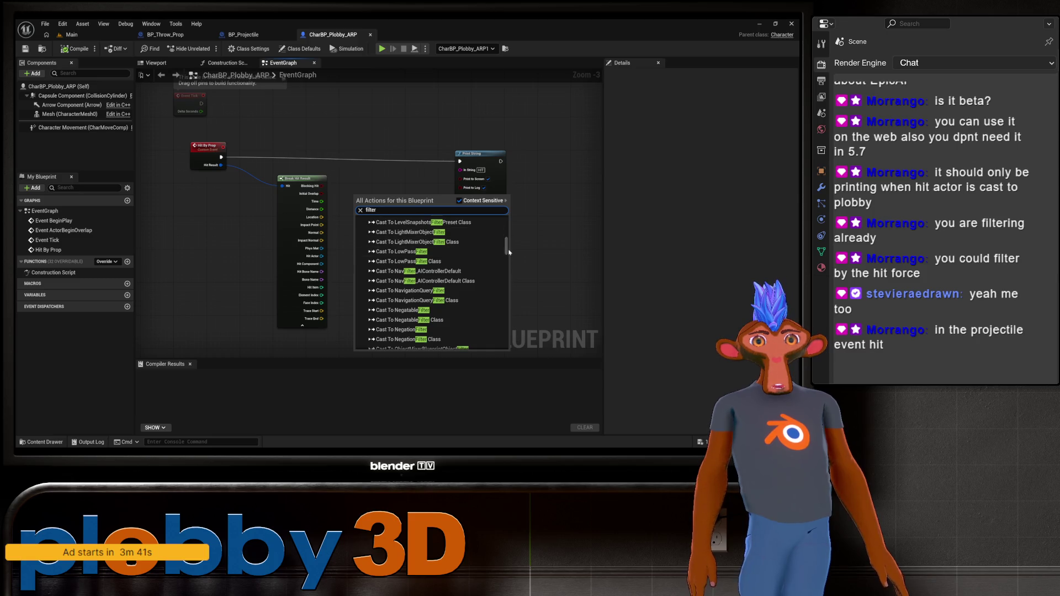
{"action": "left_click_drag", "start_coordinate": [506, 246], "coordinate": [502, 315]}
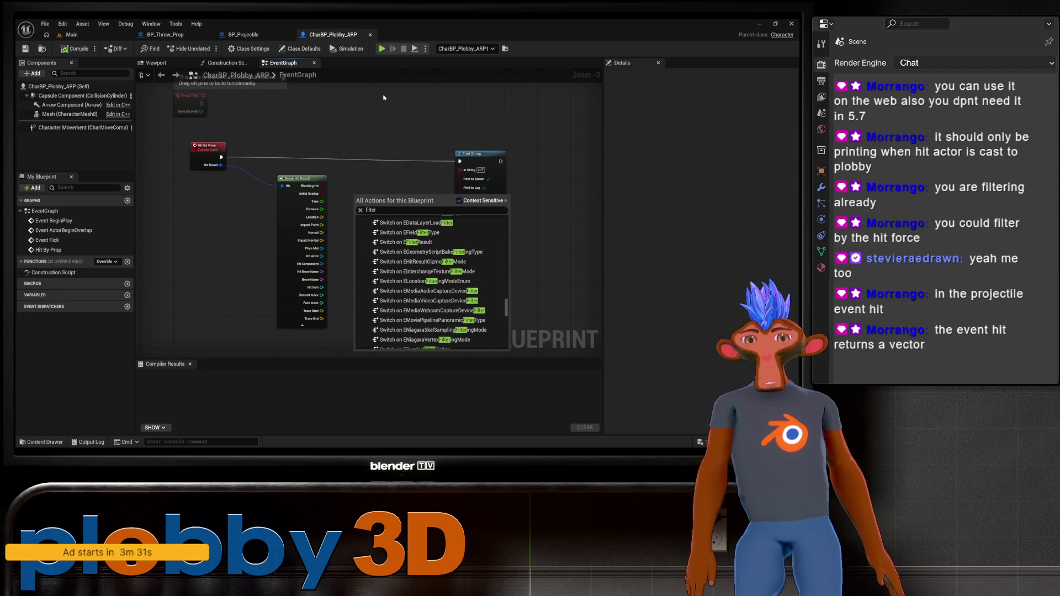
{"action": "left_click", "coordinate": [250, 177]}
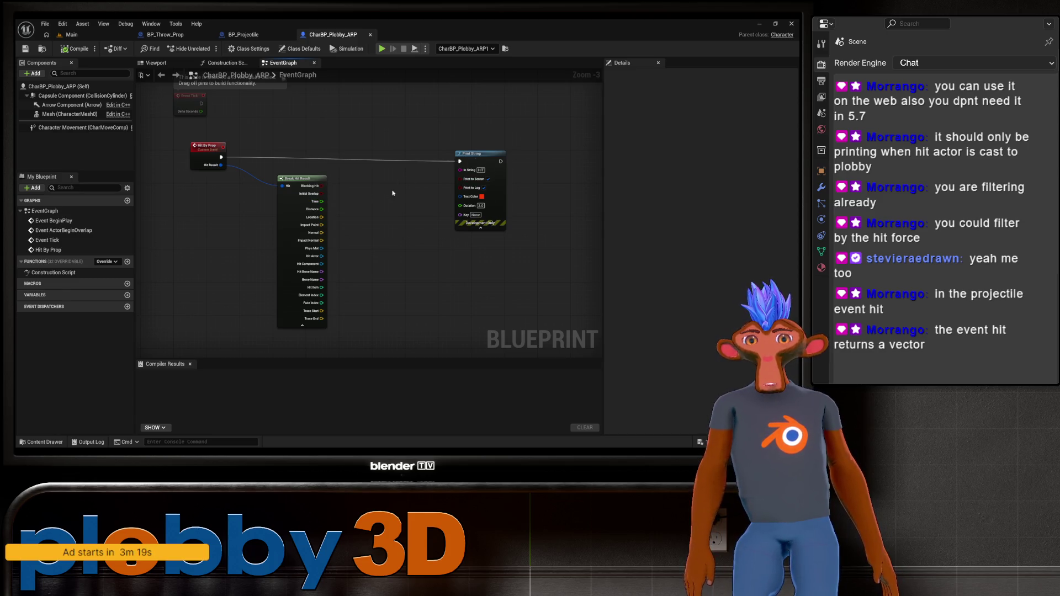
Switch to the BP_Projectile event graph, briefly checking BP_Throw_Prop, and frame its nodes
{"action": "left_click", "coordinate": [243, 35]}
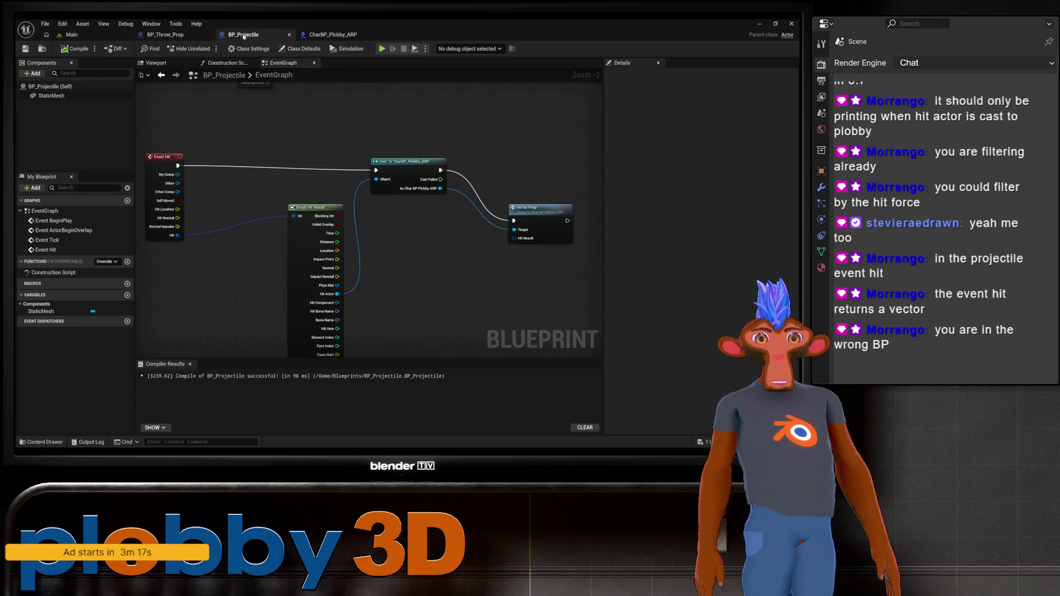
{"action": "left_click", "coordinate": [197, 38]}
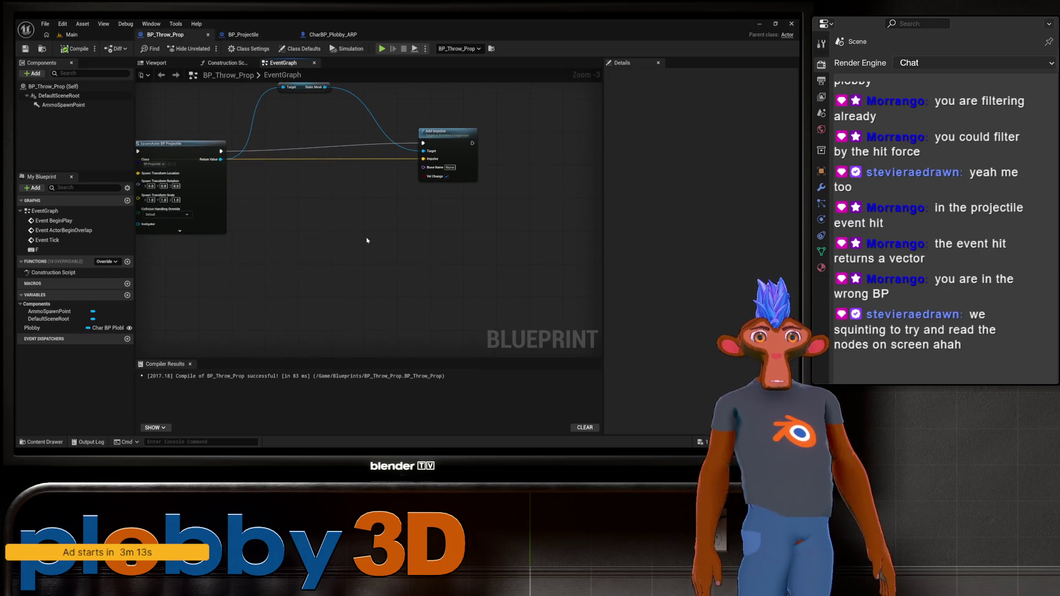
{"action": "left_click", "coordinate": [248, 31]}
{"action": "scroll", "coordinate": [248, 187], "scroll_direction": "up", "scroll_amount": 1}
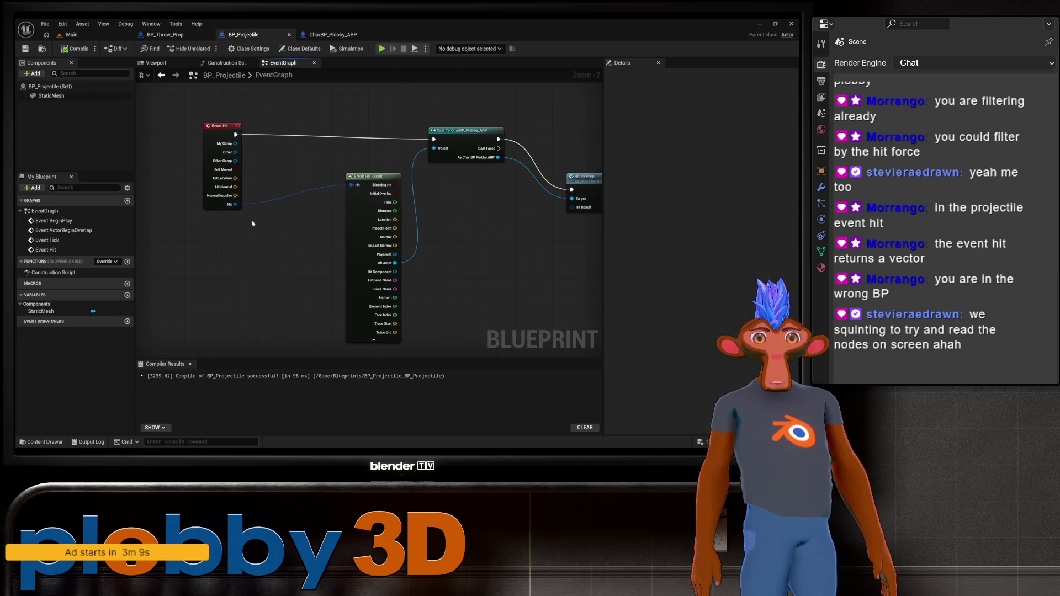
{"action": "left_click_drag", "start_coordinate": [253, 223], "coordinate": [240, 221]}
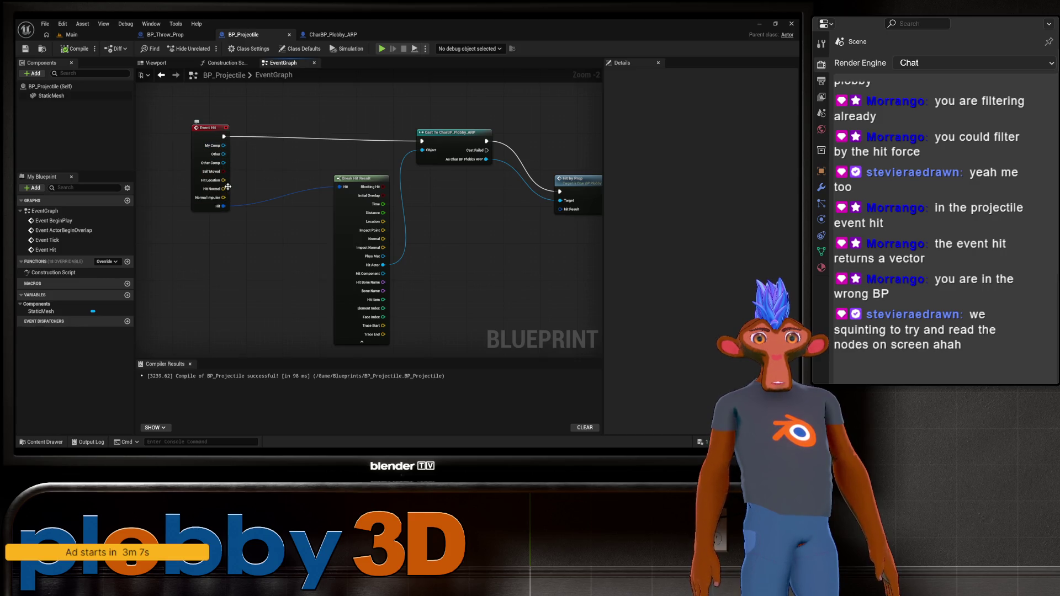
{"action": "mouse_move", "coordinate": [357, 179]}
{"action": "left_mouse_down"}
{"action": "mouse_move", "coordinate": [310, 194]}
{"action": "mouse_move", "coordinate": [291, 158]}
{"action": "left_mouse_up"}
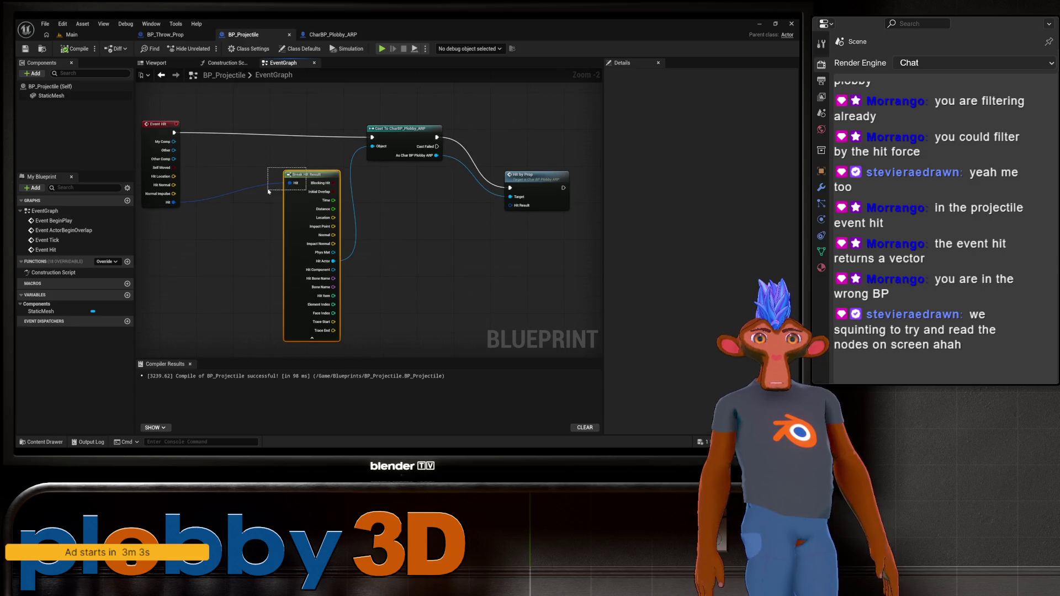
{"action": "left_click_drag", "start_coordinate": [351, 231], "coordinate": [352, 202]}
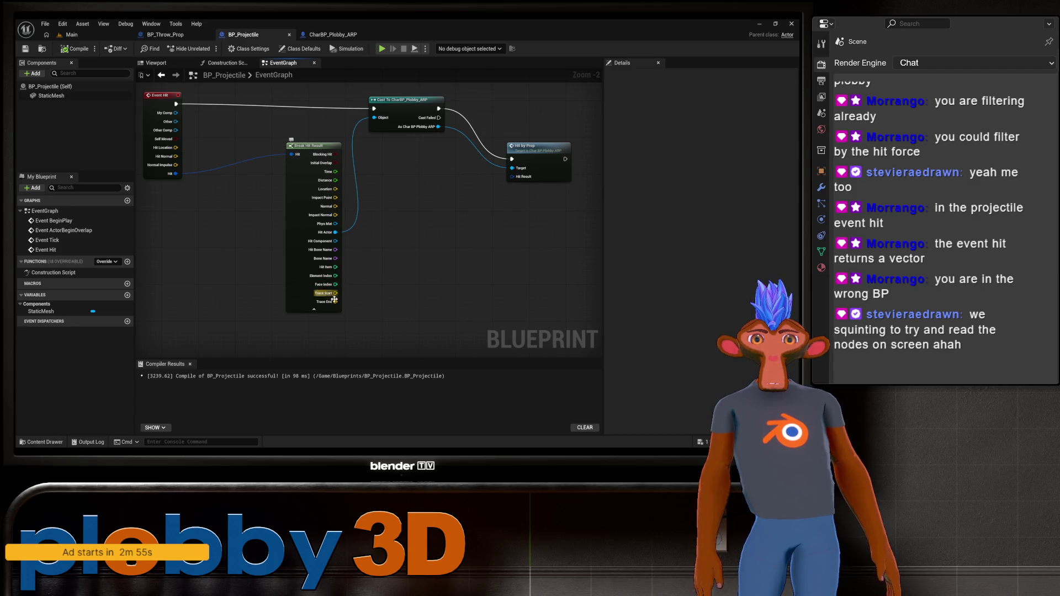
{"action": "left_click_drag", "start_coordinate": [403, 251], "coordinate": [370, 287]}
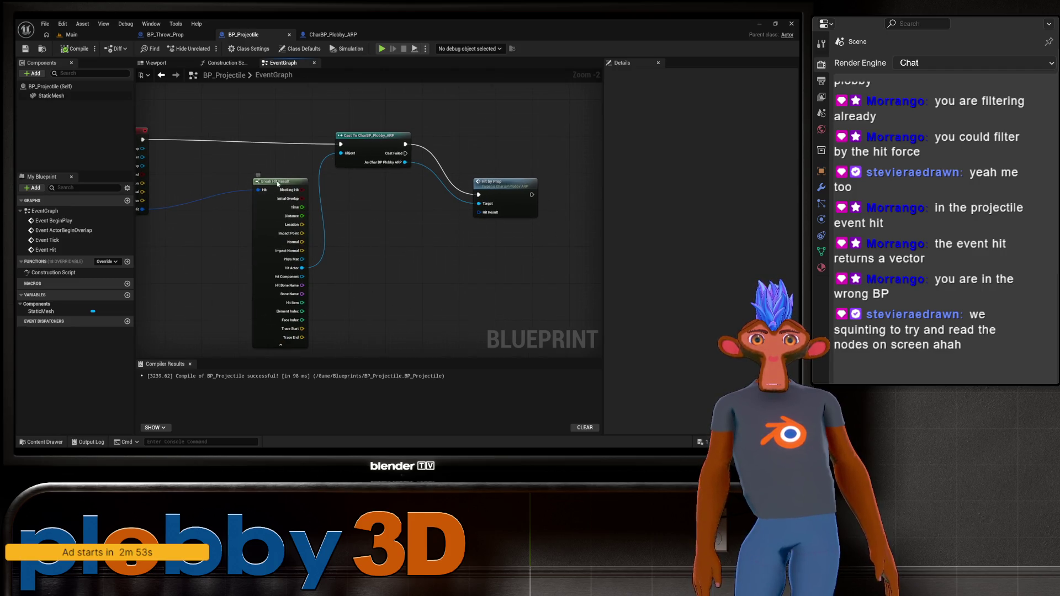
Move the Break Hit Result node up and left, keeping Event Hit in view
{"action": "mouse_move", "coordinate": [282, 177]}
{"action": "left_mouse_down"}
{"action": "mouse_move", "coordinate": [235, 158]}
{"action": "mouse_move", "coordinate": [257, 171]}
{"action": "mouse_move", "coordinate": [243, 170]}
{"action": "left_mouse_up"}
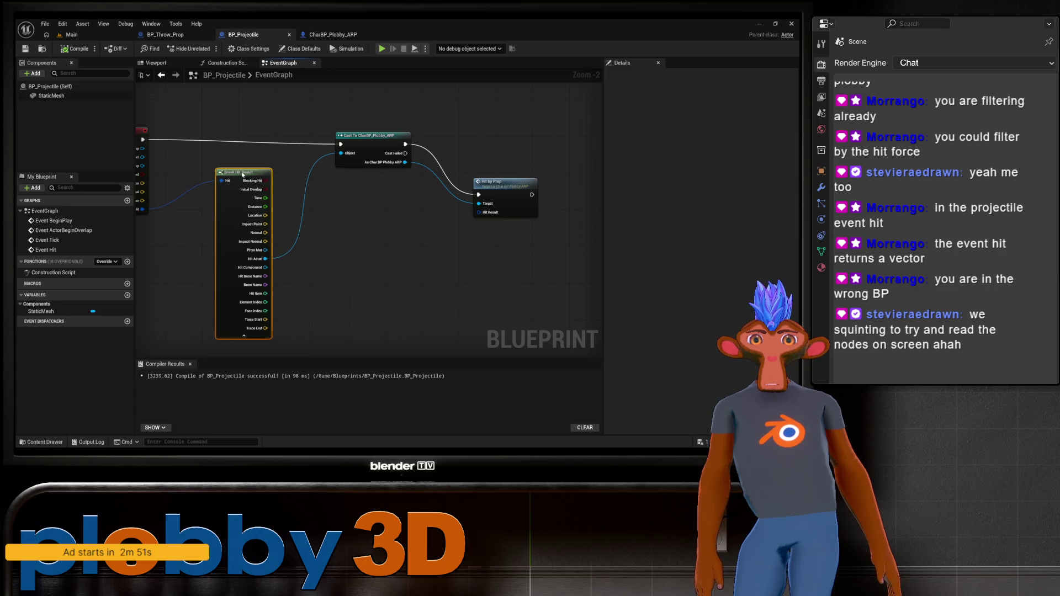
{"action": "left_click_drag", "start_coordinate": [277, 285], "coordinate": [323, 294]}
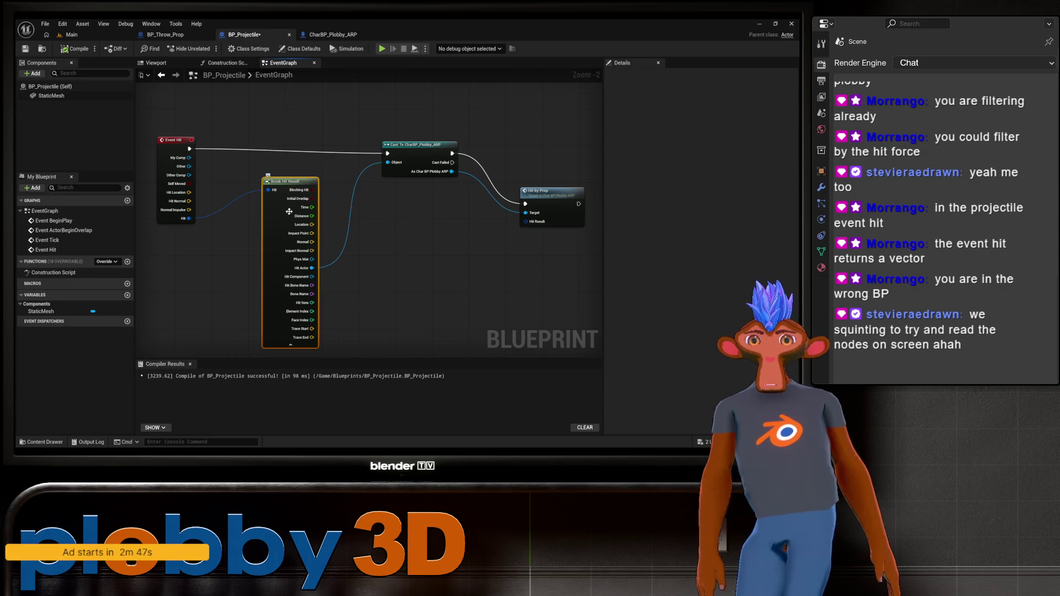
{"action": "left_click_drag", "start_coordinate": [404, 230], "coordinate": [287, 232]}
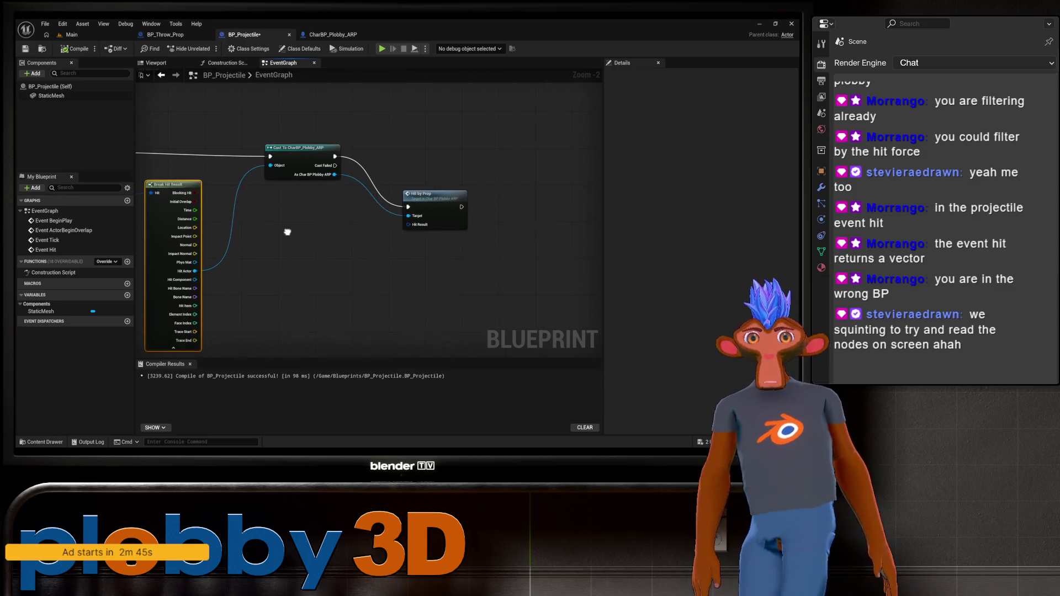
{"action": "scroll", "coordinate": [271, 241], "scroll_direction": "down", "scroll_amount": 2}
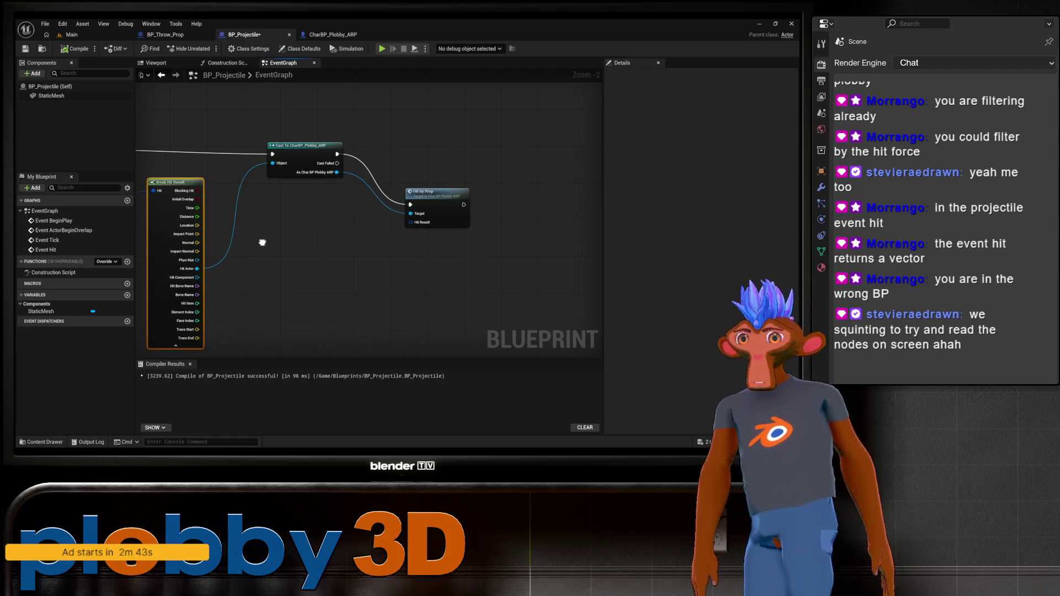
{"action": "left_click_drag", "start_coordinate": [262, 244], "coordinate": [312, 236]}
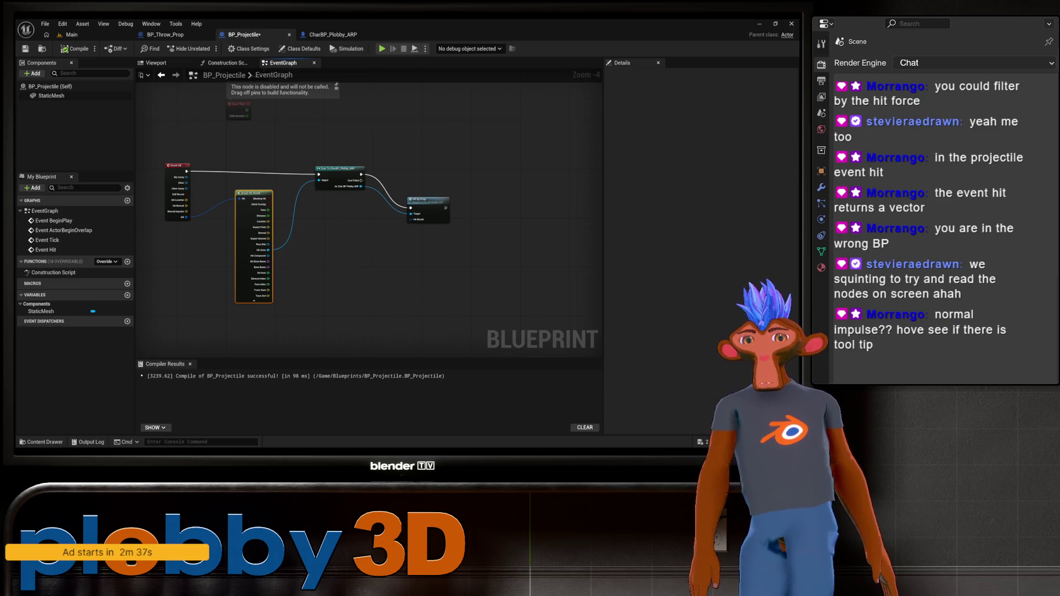
Zoom in on Event Hit, confirm Normal Impulse is a vector, and read the node's tooltip
{"action": "scroll", "coordinate": [236, 275], "scroll_direction": "up", "scroll_amount": 4}
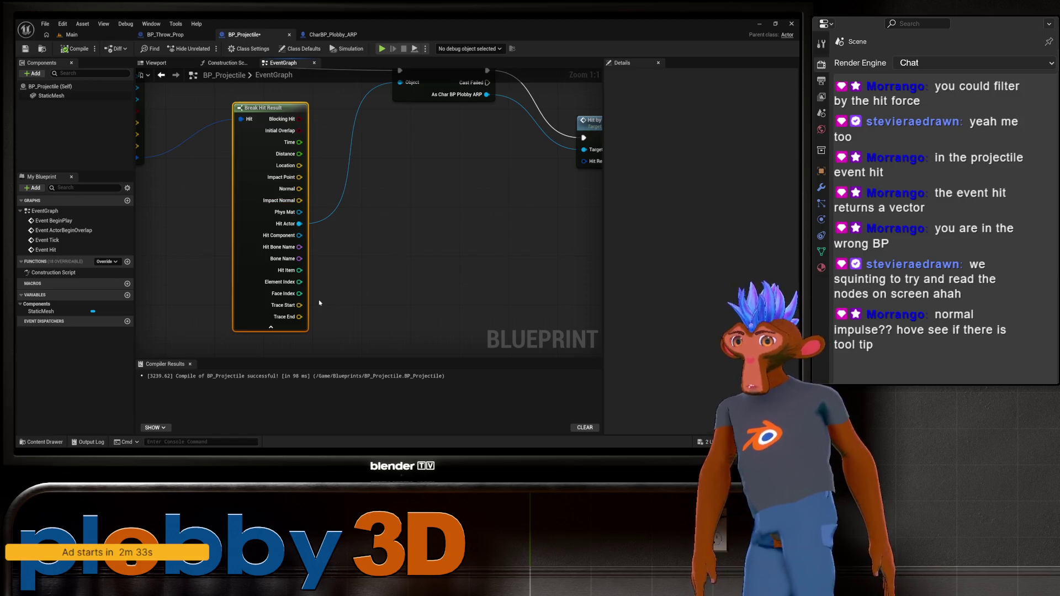
{"action": "mouse_move", "coordinate": [350, 306]}
{"action": "left_mouse_down"}
{"action": "mouse_move", "coordinate": [454, 313]}
{"action": "mouse_move", "coordinate": [463, 348]}
{"action": "left_mouse_up"}
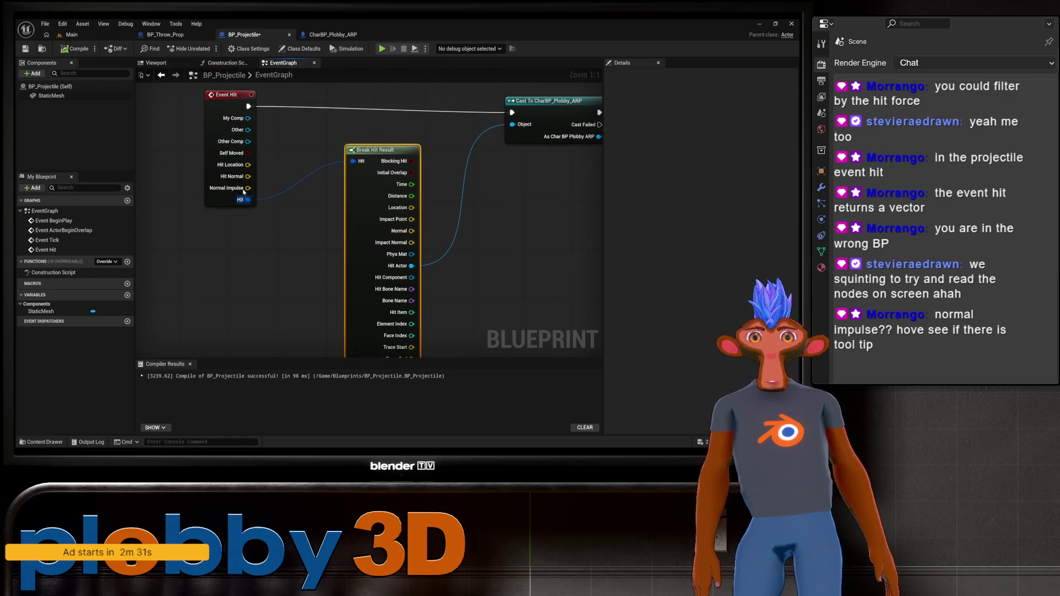
{"action": "mouse_move", "coordinate": [236, 191]}
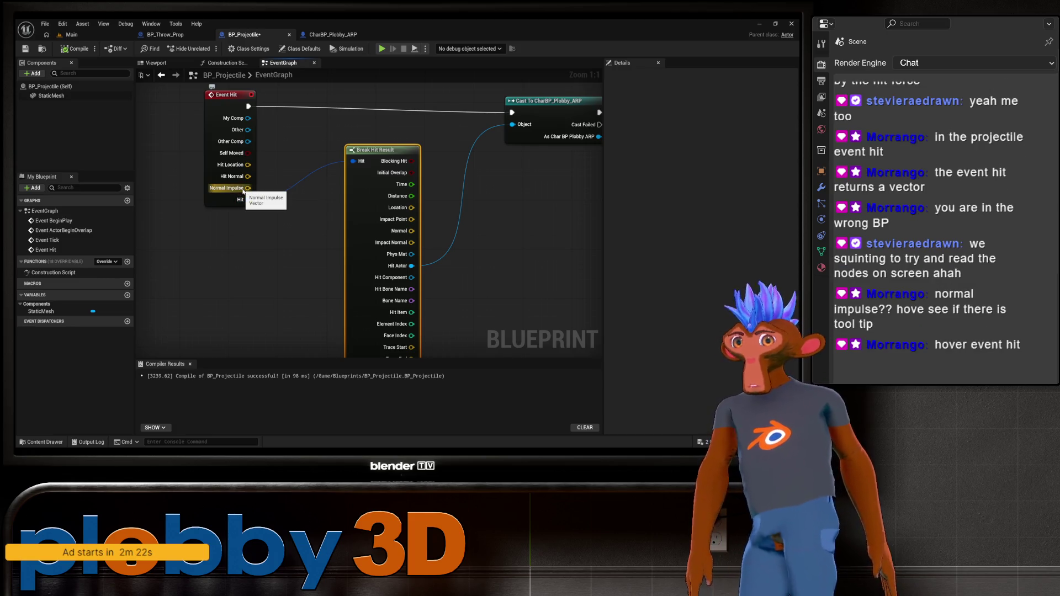
{"action": "mouse_move", "coordinate": [225, 95]}
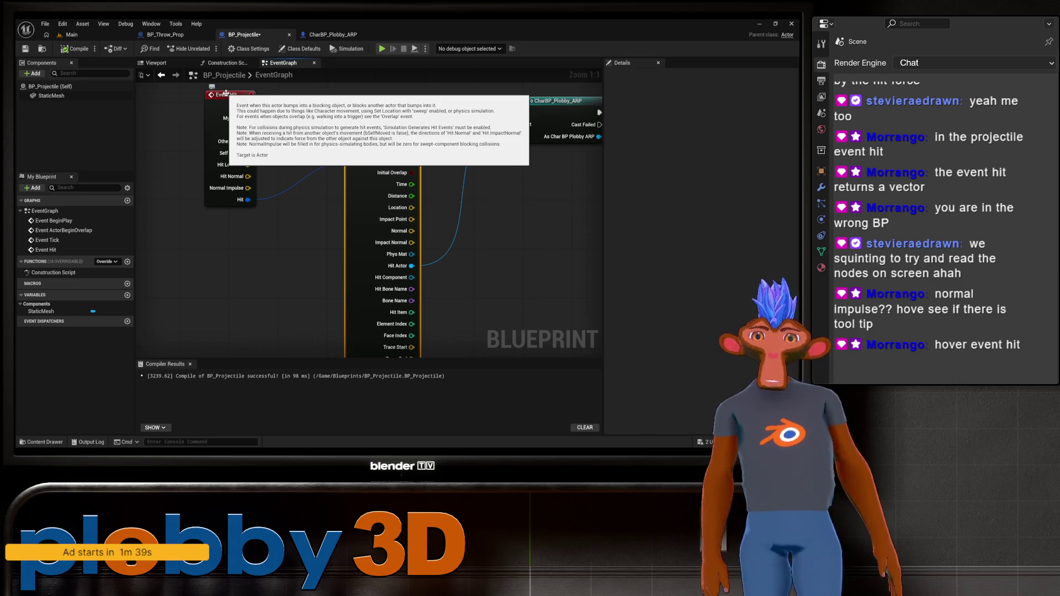
{"action": "scroll", "coordinate": [342, 210], "scroll_direction": "down", "scroll_amount": 3}
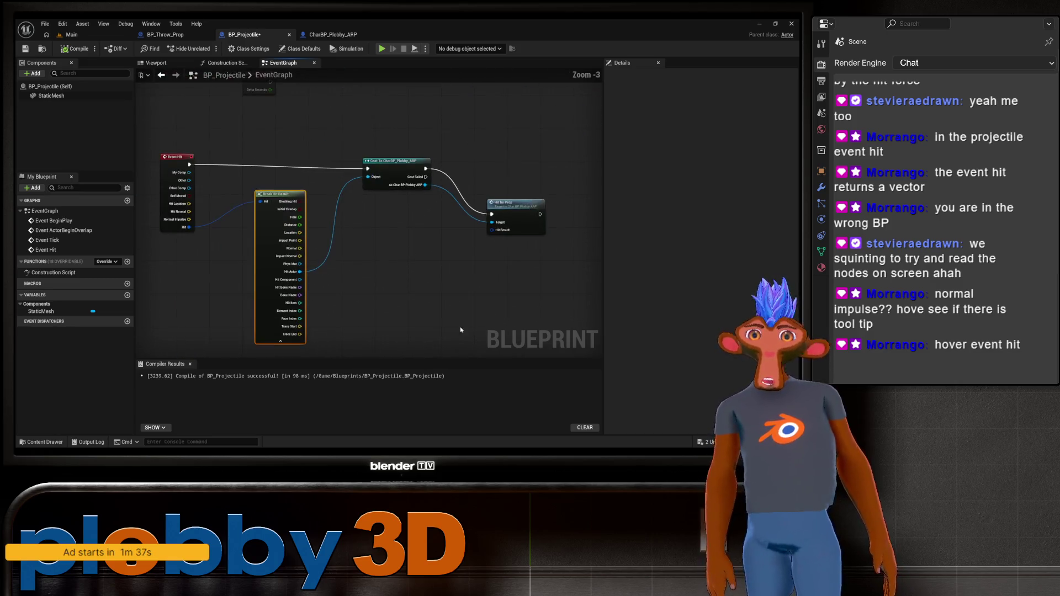
{"action": "left_click_drag", "start_coordinate": [461, 329], "coordinate": [463, 311]}
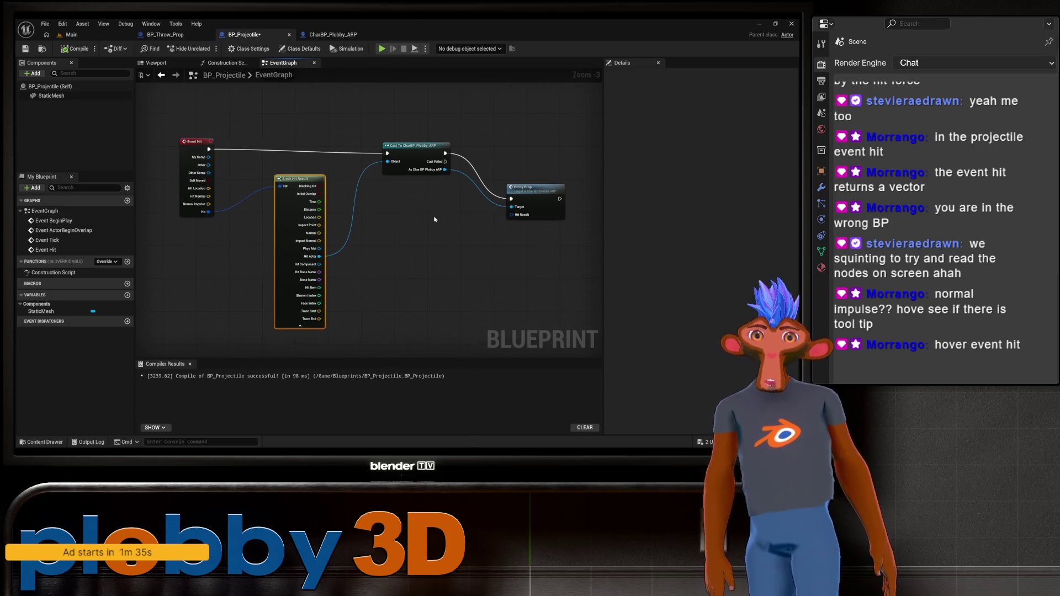
{"action": "scroll", "coordinate": [442, 212], "scroll_direction": "up", "scroll_amount": 2}
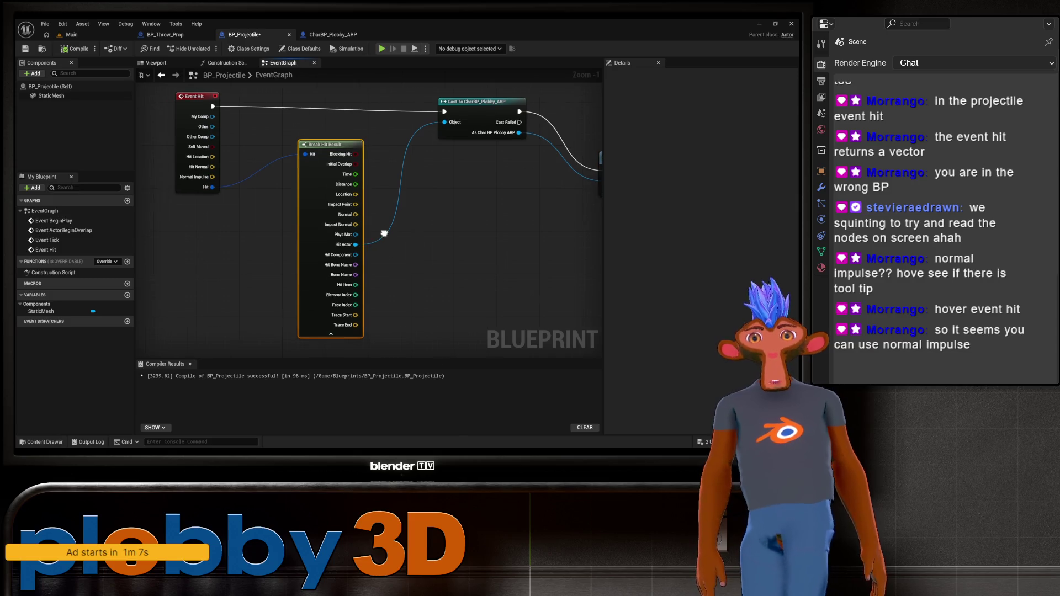
{"action": "left_click_drag", "start_coordinate": [376, 239], "coordinate": [376, 230]}
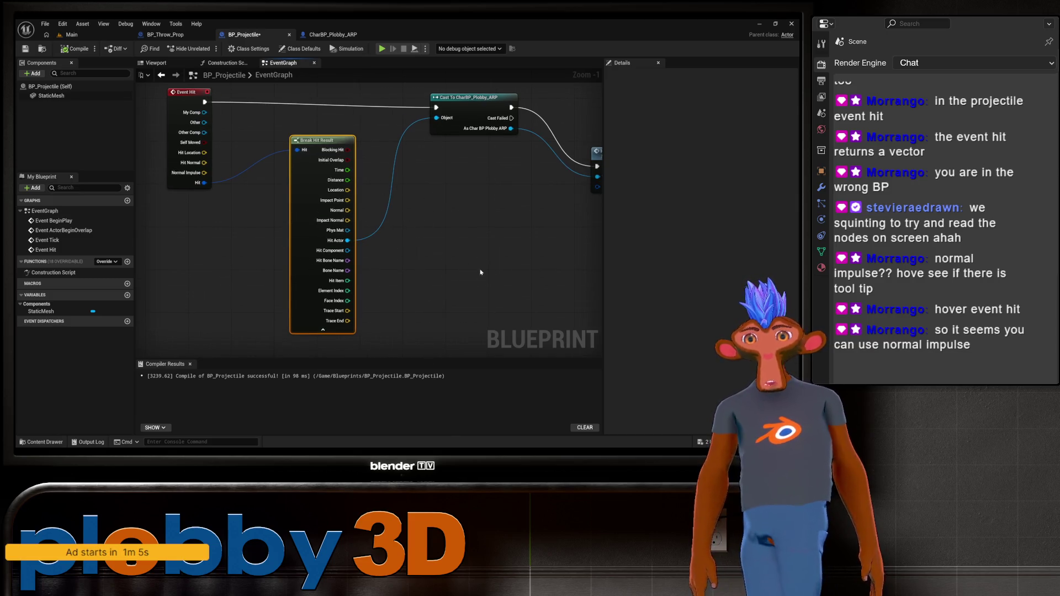
{"action": "mouse_move", "coordinate": [310, 263]}
{"action": "left_mouse_down"}
{"action": "mouse_move", "coordinate": [276, 275]}
{"action": "mouse_move", "coordinate": [245, 265]}
{"action": "mouse_move", "coordinate": [308, 293]}
{"action": "left_mouse_up"}
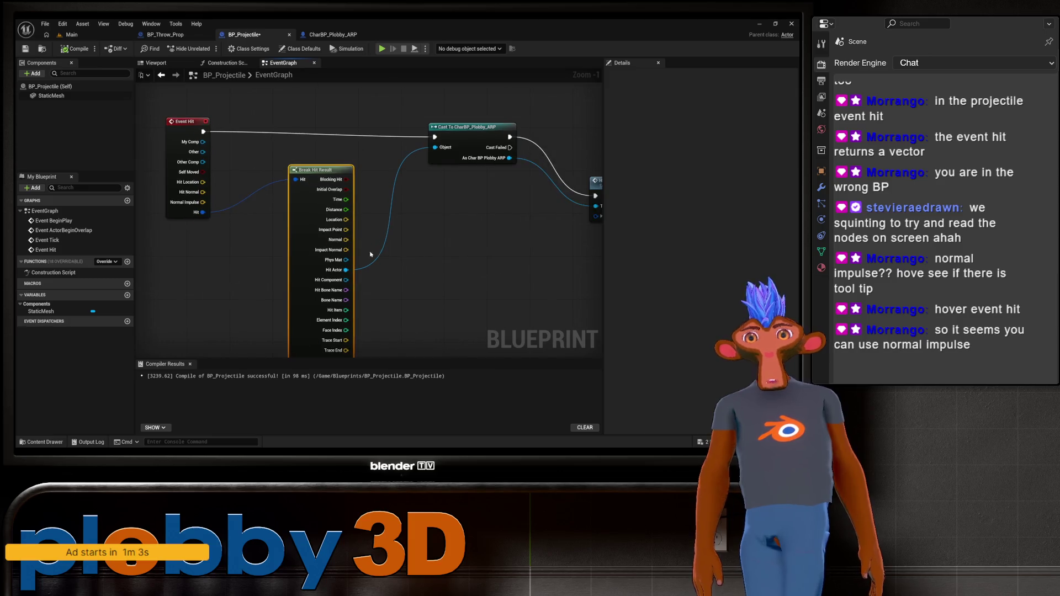
{"action": "left_click_drag", "start_coordinate": [440, 239], "coordinate": [312, 230]}
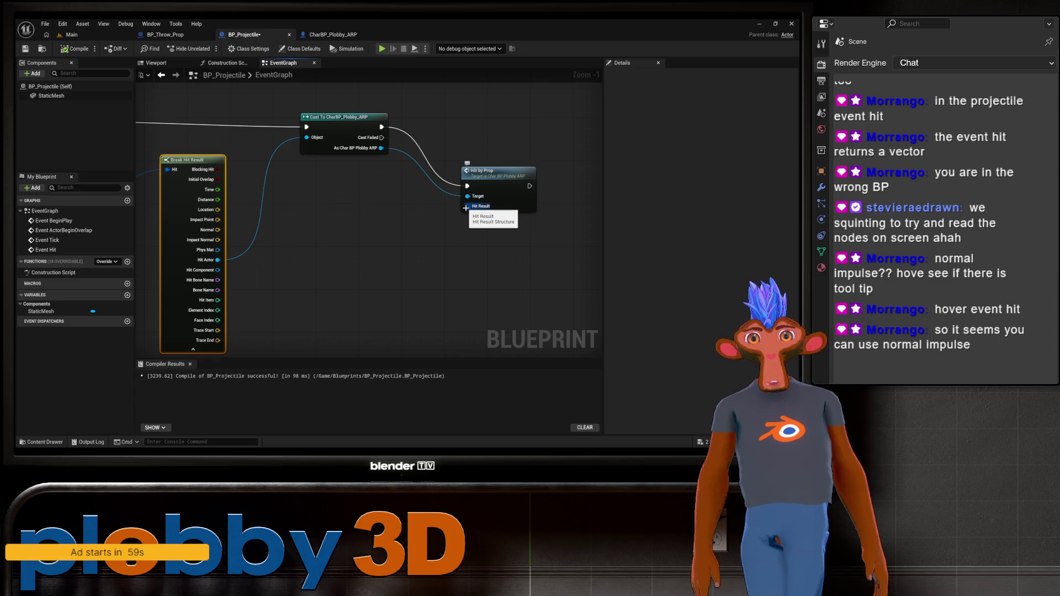
{"action": "mouse_move", "coordinate": [327, 219]}
{"action": "left_mouse_down"}
{"action": "mouse_move", "coordinate": [387, 220]}
{"action": "mouse_move", "coordinate": [429, 238]}
{"action": "left_mouse_up"}
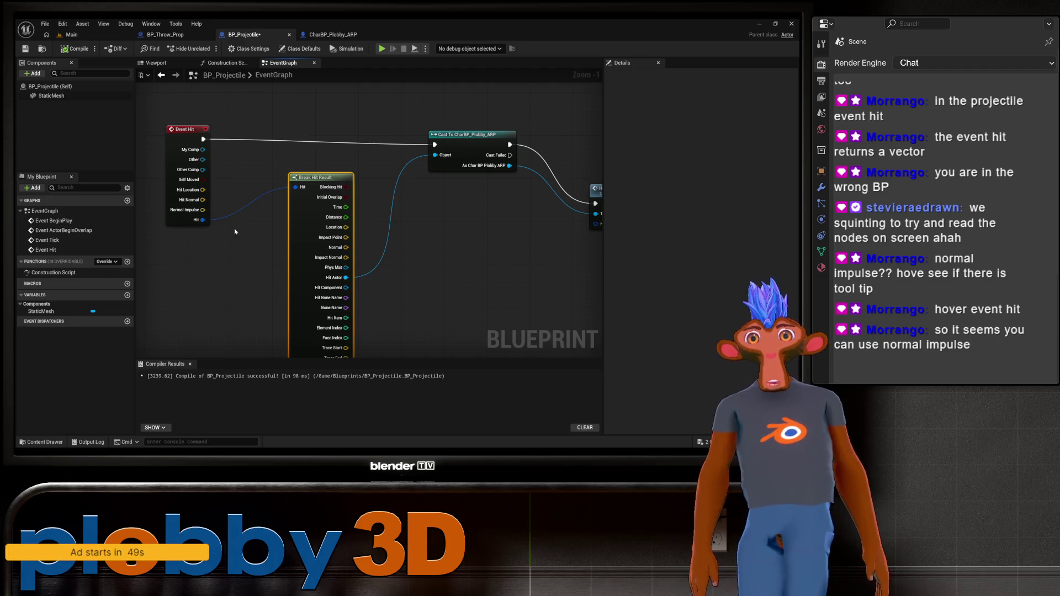
{"action": "left_click_drag", "start_coordinate": [358, 238], "coordinate": [266, 229]}
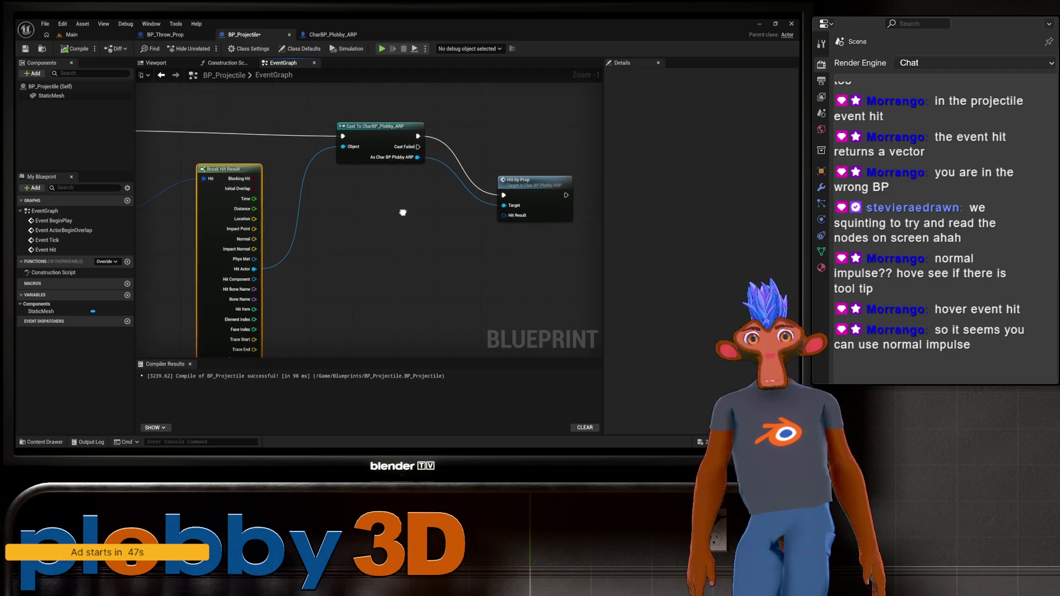
{"action": "mouse_move", "coordinate": [407, 202]}
{"action": "left_mouse_down"}
{"action": "mouse_move", "coordinate": [431, 265]}
{"action": "mouse_move", "coordinate": [342, 152]}
{"action": "left_mouse_up"}
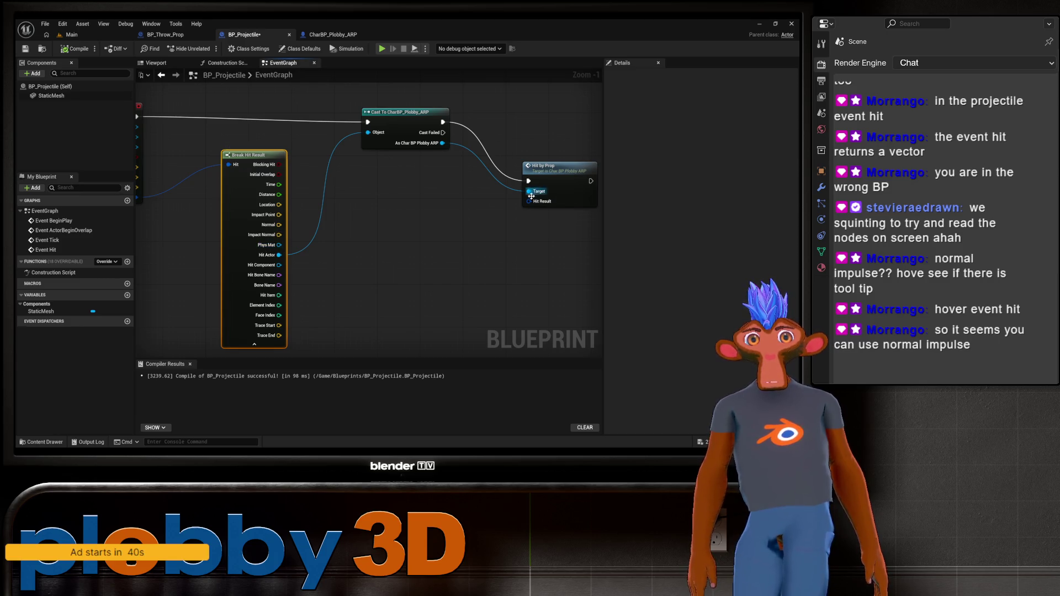
{"action": "mouse_move", "coordinate": [370, 271]}
{"action": "left_mouse_down"}
{"action": "mouse_move", "coordinate": [391, 276]}
{"action": "mouse_move", "coordinate": [251, 281]}
{"action": "left_mouse_up"}
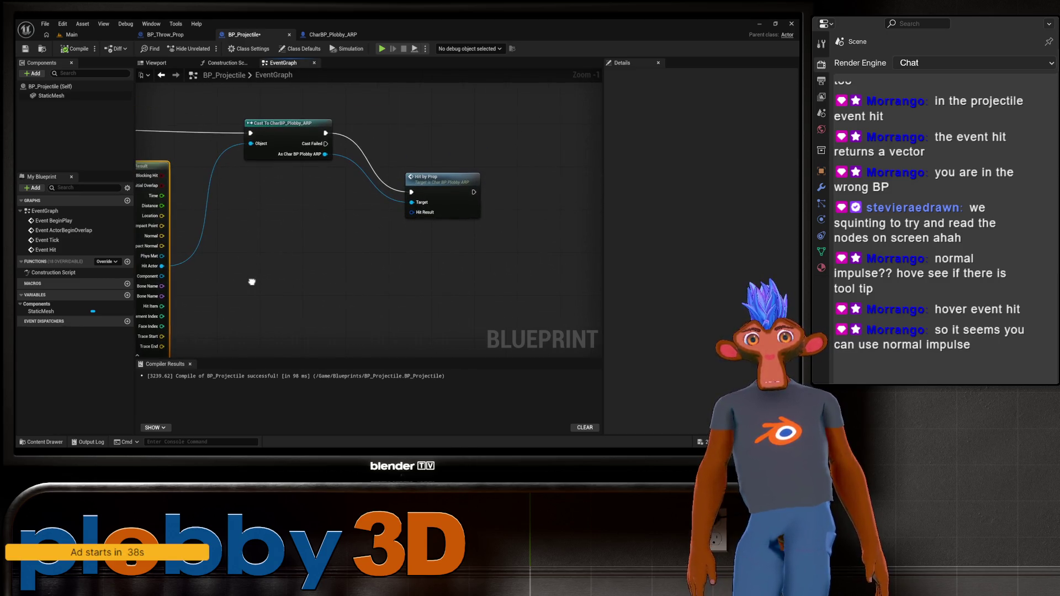
Move Break Hit Result lower and pull a wire from Normal Impulse to list vector actions
{"action": "mouse_move", "coordinate": [420, 215]}
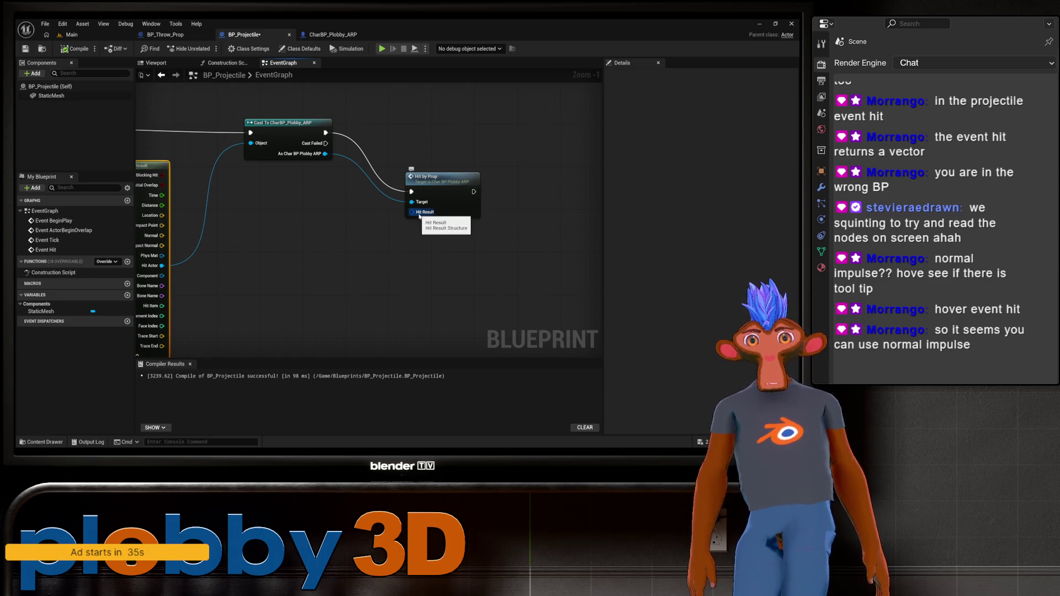
{"action": "left_click_drag", "start_coordinate": [418, 216], "coordinate": [580, 194]}
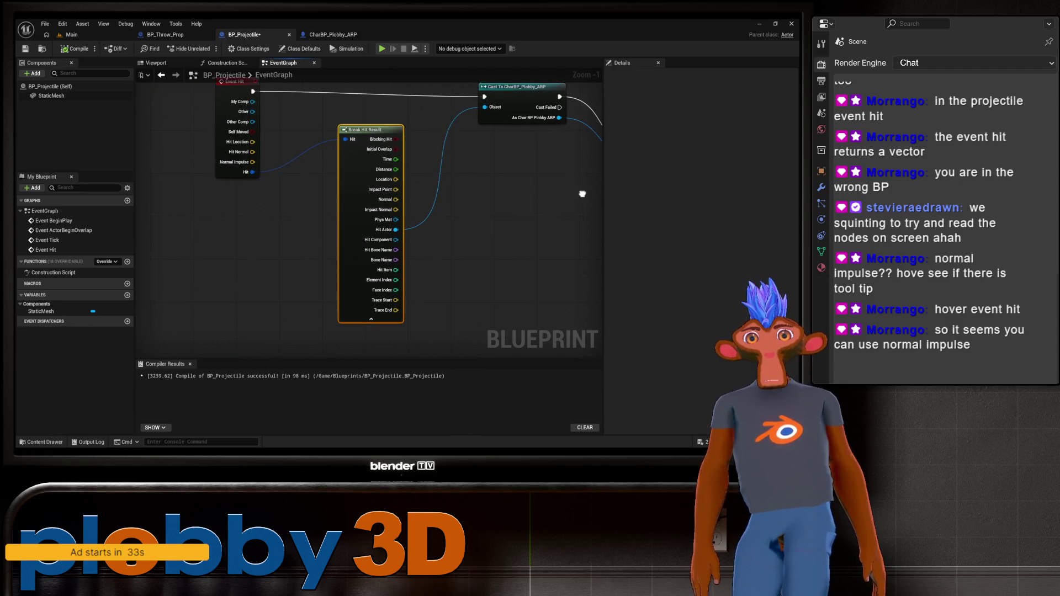
{"action": "mouse_move", "coordinate": [255, 174]}
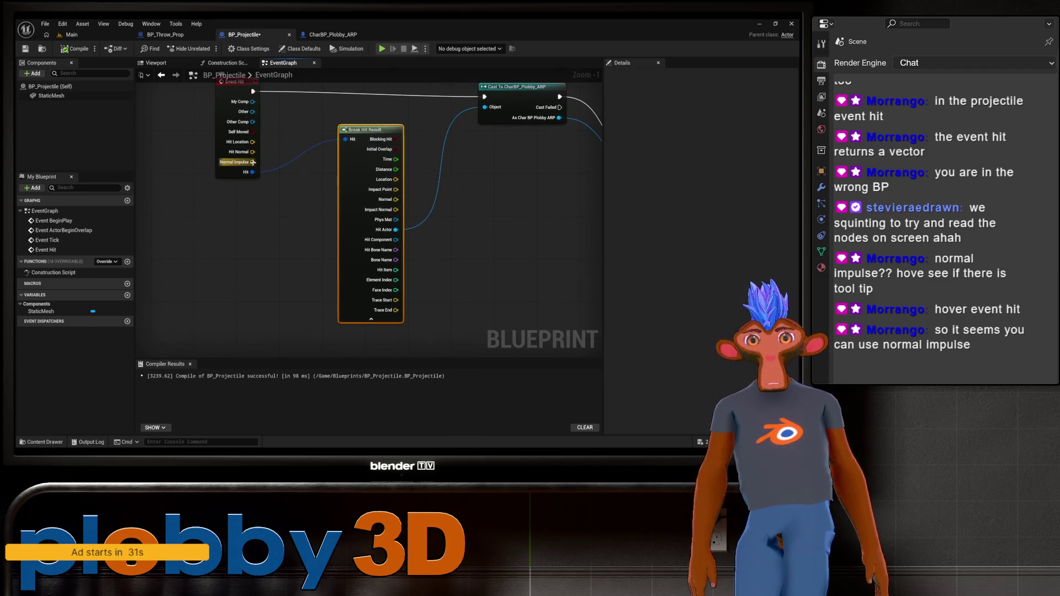
{"action": "left_click_drag", "start_coordinate": [512, 155], "coordinate": [457, 219]}
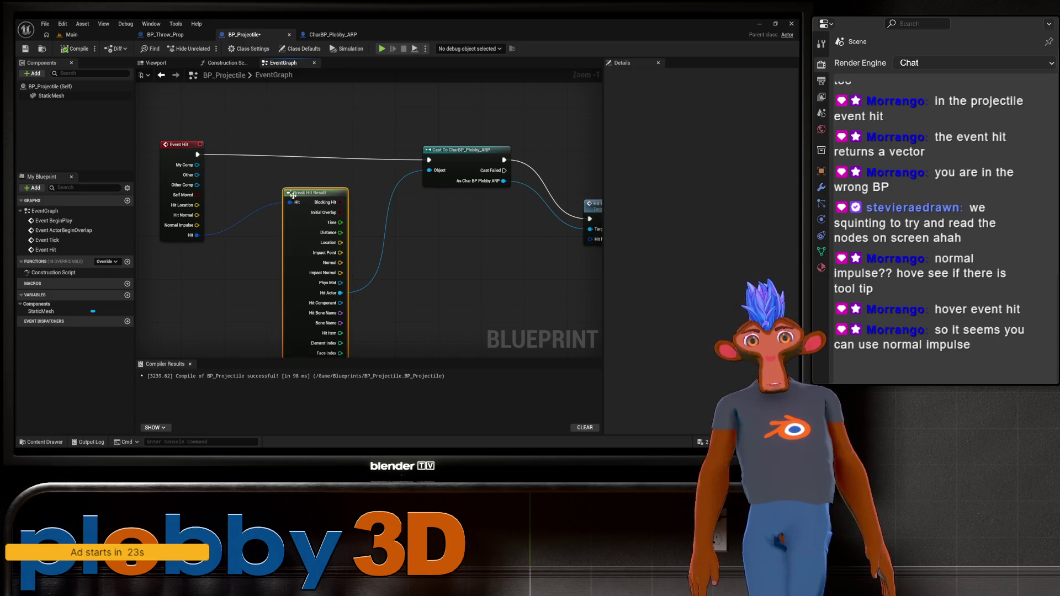
{"action": "left_click_drag", "start_coordinate": [293, 195], "coordinate": [273, 145]}
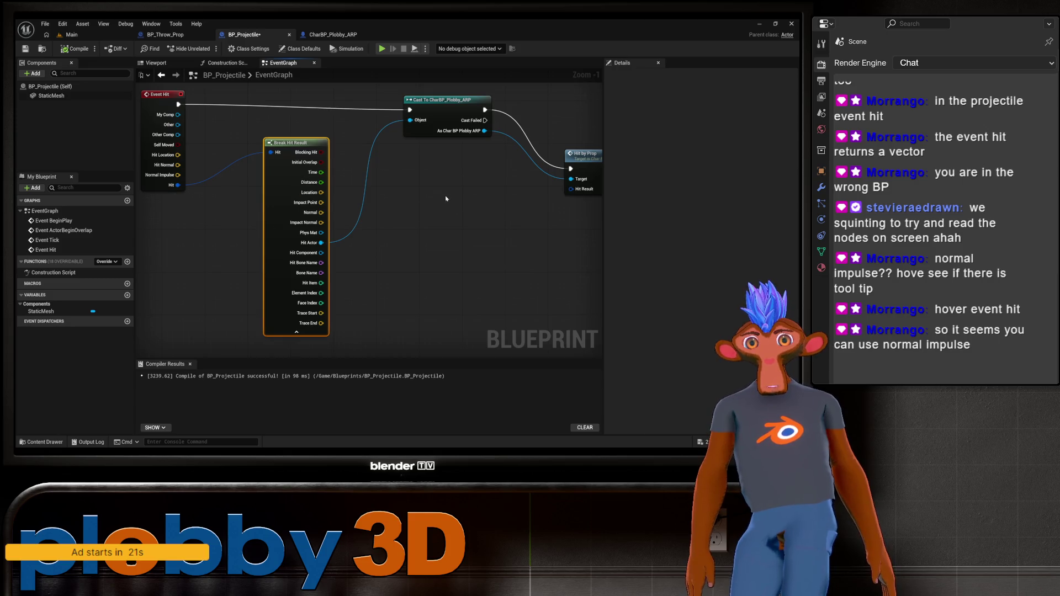
{"action": "mouse_move", "coordinate": [446, 198]}
{"action": "left_mouse_down"}
{"action": "mouse_move", "coordinate": [282, 247]}
{"action": "mouse_move", "coordinate": [403, 235]}
{"action": "mouse_move", "coordinate": [476, 258]}
{"action": "left_mouse_up"}
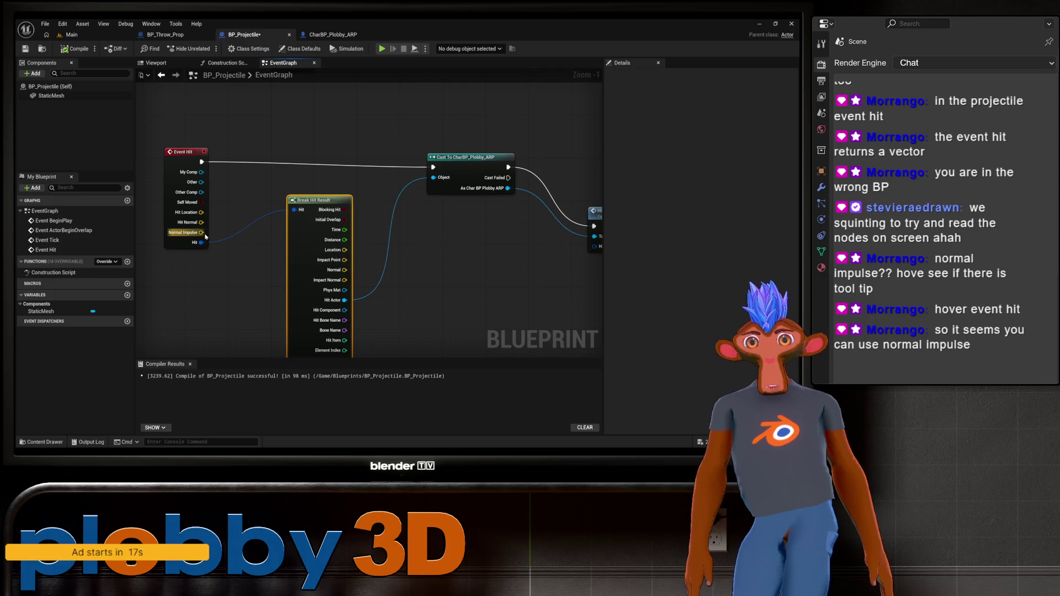
{"action": "mouse_move", "coordinate": [207, 228]}
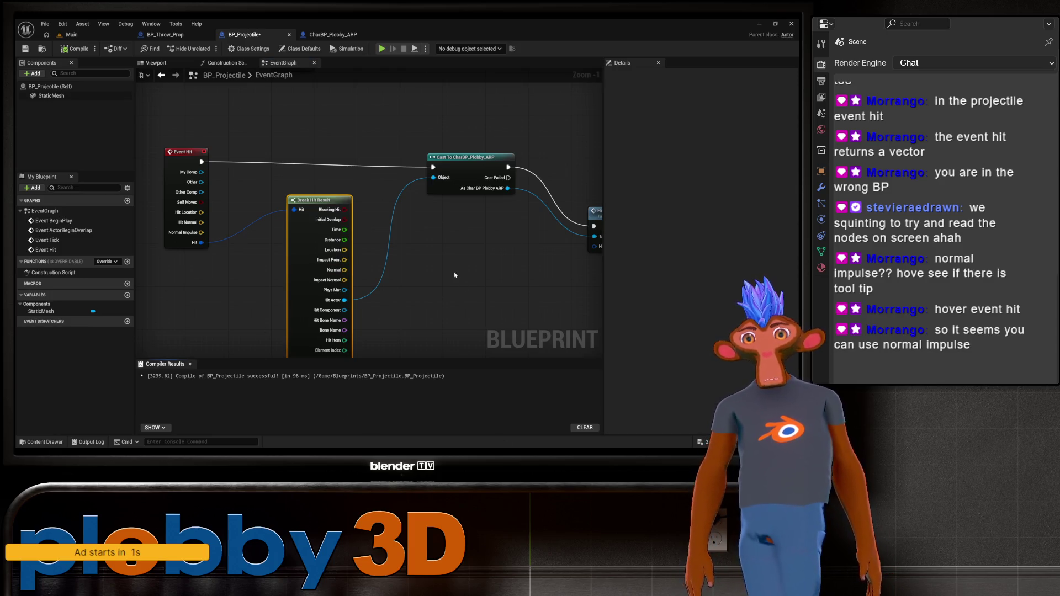
{"action": "mouse_move", "coordinate": [455, 275]}
{"action": "left_mouse_down"}
{"action": "mouse_move", "coordinate": [283, 243]}
{"action": "mouse_move", "coordinate": [454, 252]}
{"action": "left_mouse_up"}
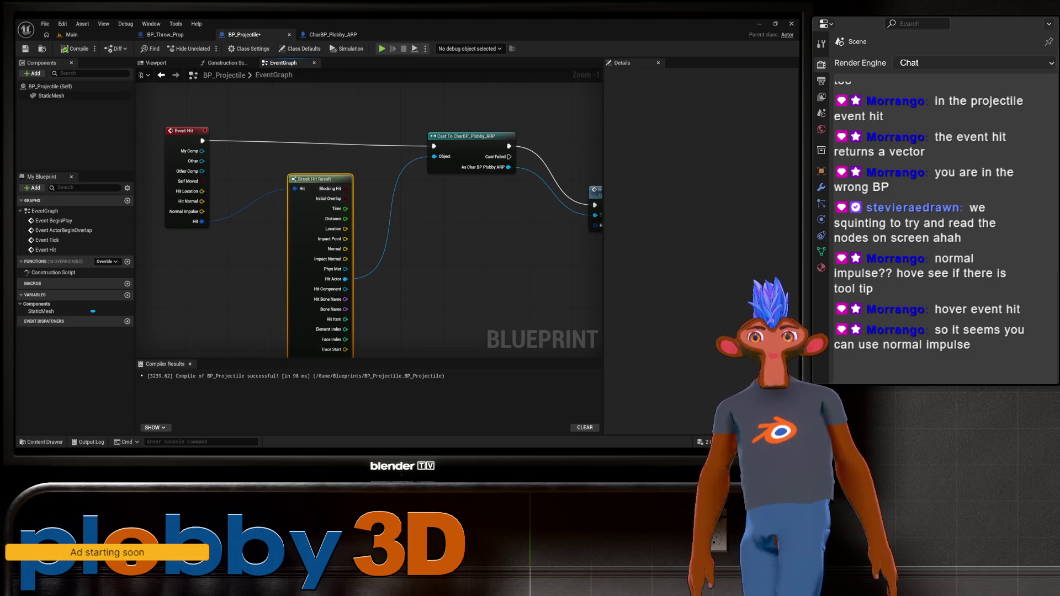
{"action": "left_click_drag", "start_coordinate": [484, 269], "coordinate": [471, 242]}
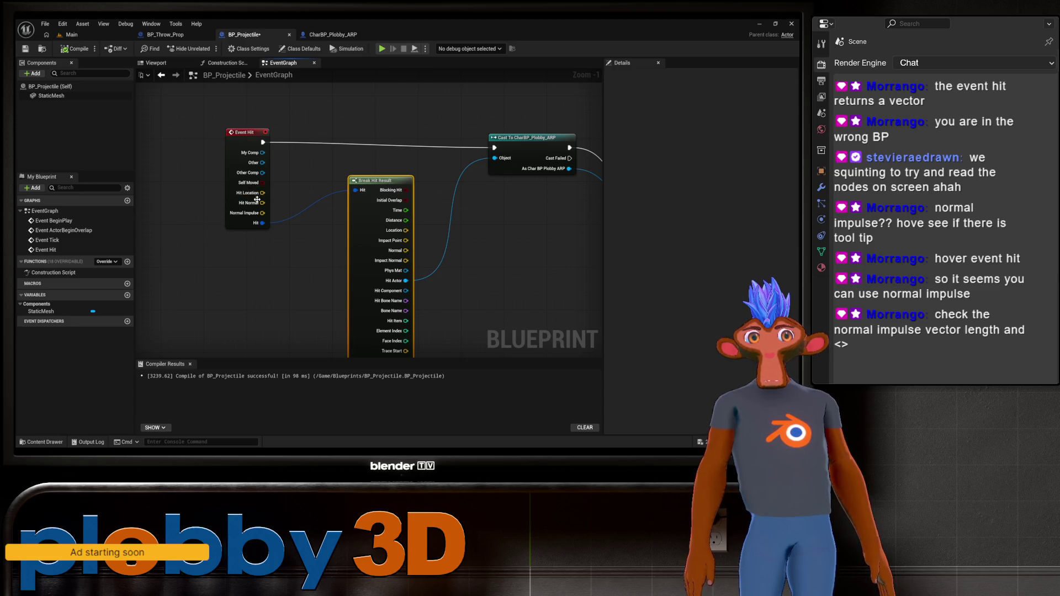
{"action": "mouse_move", "coordinate": [376, 182]}
{"action": "left_mouse_down"}
{"action": "mouse_move", "coordinate": [366, 285]}
{"action": "mouse_move", "coordinate": [430, 175]}
{"action": "left_mouse_up"}
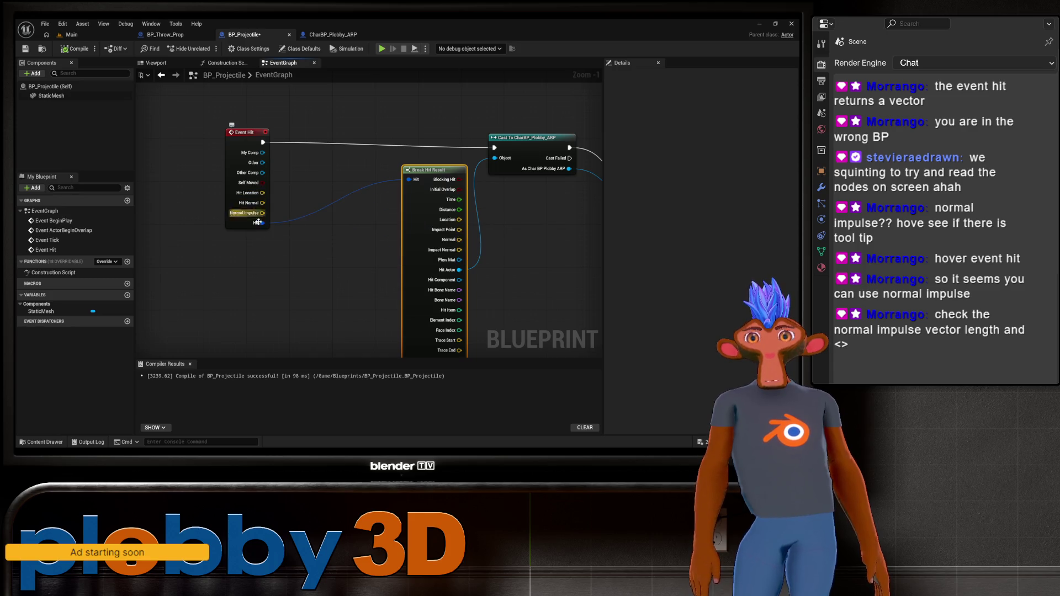
{"action": "left_click_drag", "start_coordinate": [259, 211], "coordinate": [293, 279]}
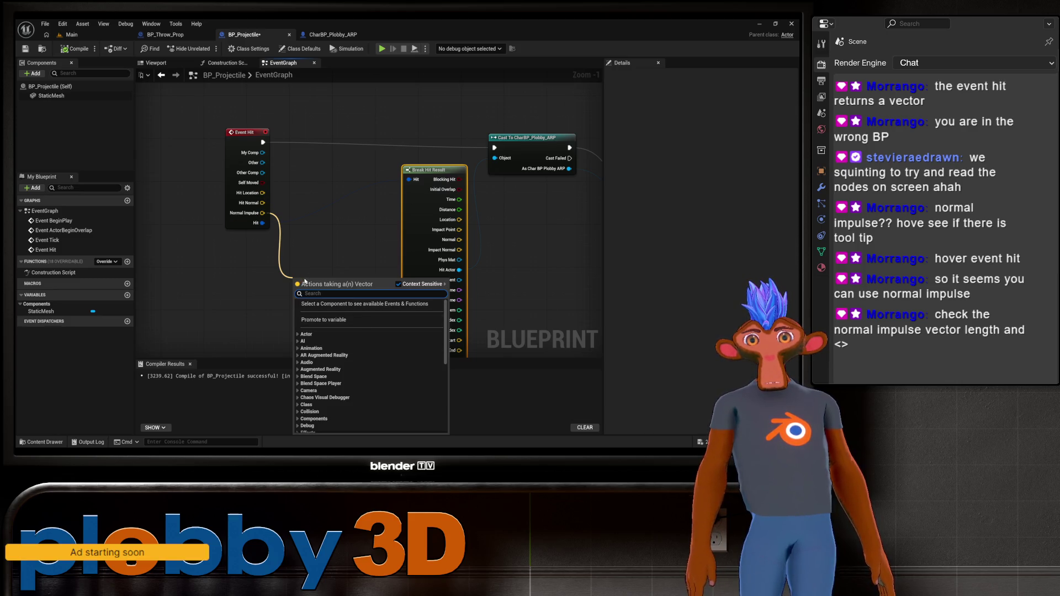
Add a Greater (>) node and place it next to Event Hit
{"action": "type", "text": "greater"}
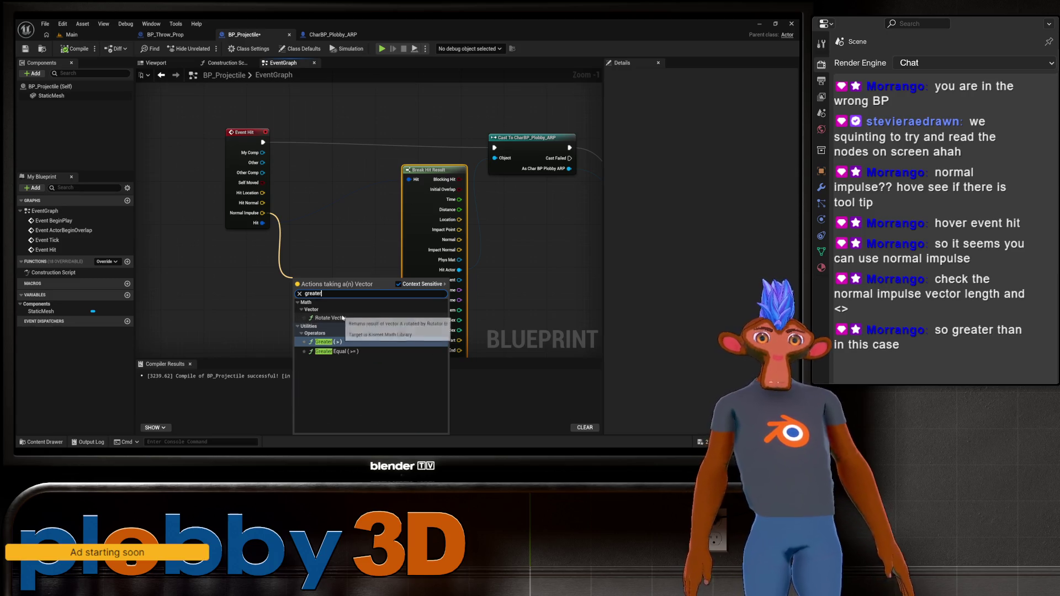
{"action": "key", "text": "Return"}
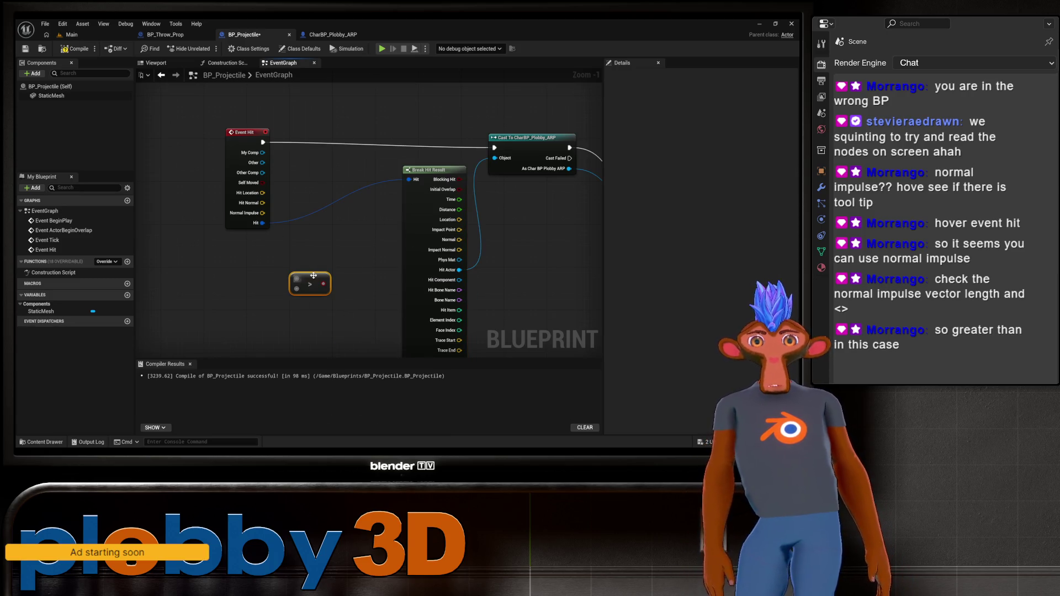
{"action": "left_click_drag", "start_coordinate": [302, 279], "coordinate": [356, 241]}
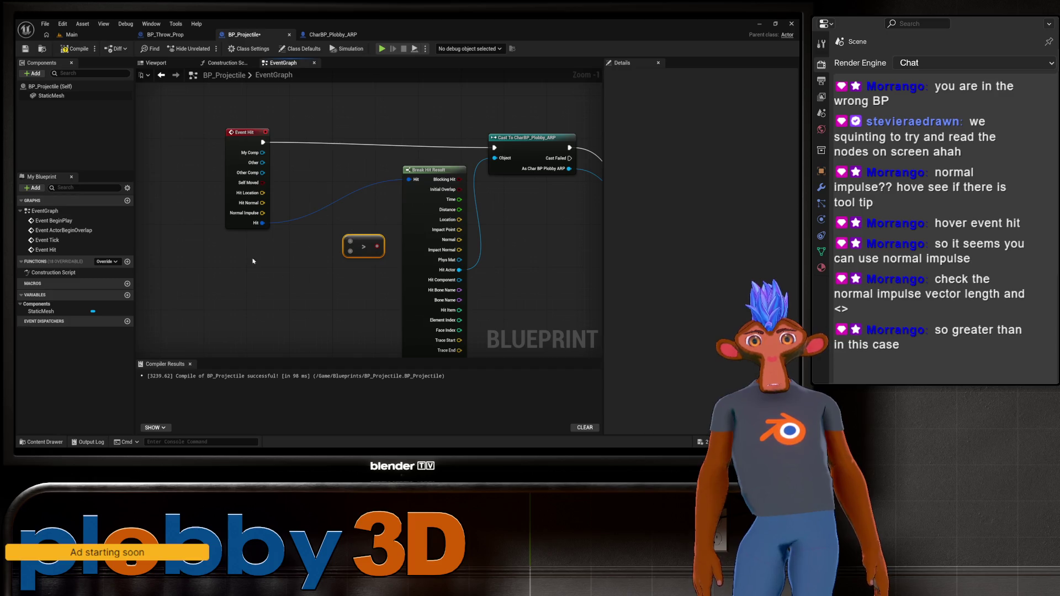
{"action": "left_click_drag", "start_coordinate": [428, 205], "coordinate": [352, 216]}
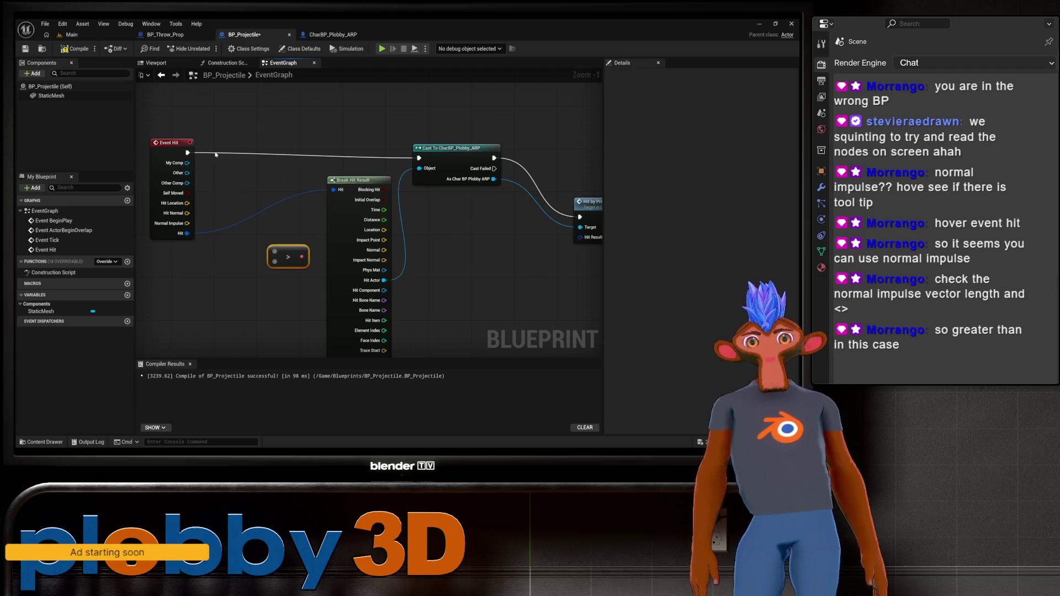
Try wiring Normal Impulse into Greater, cancel, then pull a wire from Hit Normal
{"action": "left_click_drag", "start_coordinate": [187, 224], "coordinate": [273, 255]}
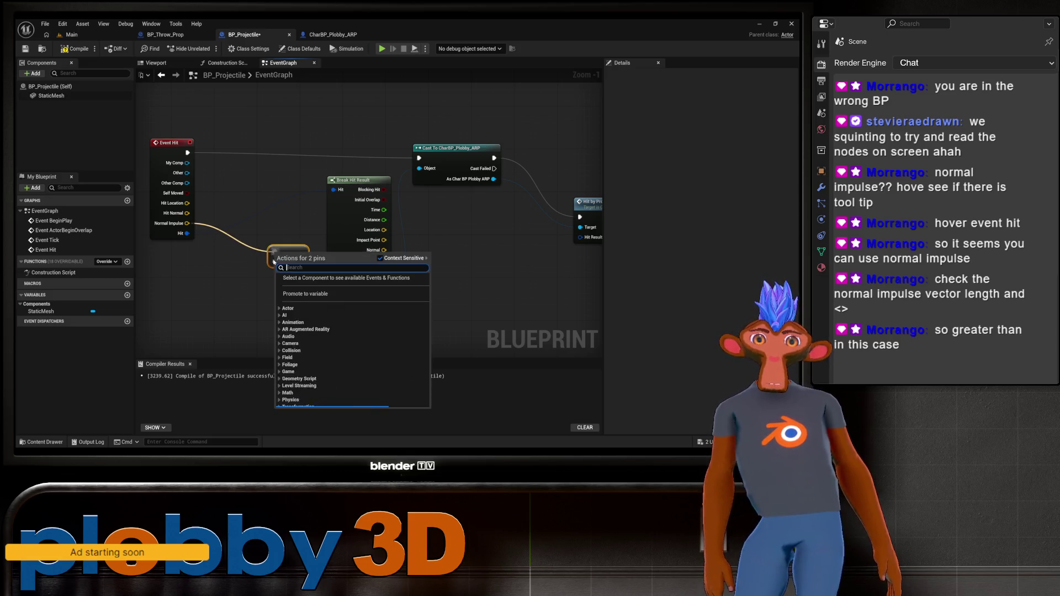
{"action": "left_click", "coordinate": [282, 259]}
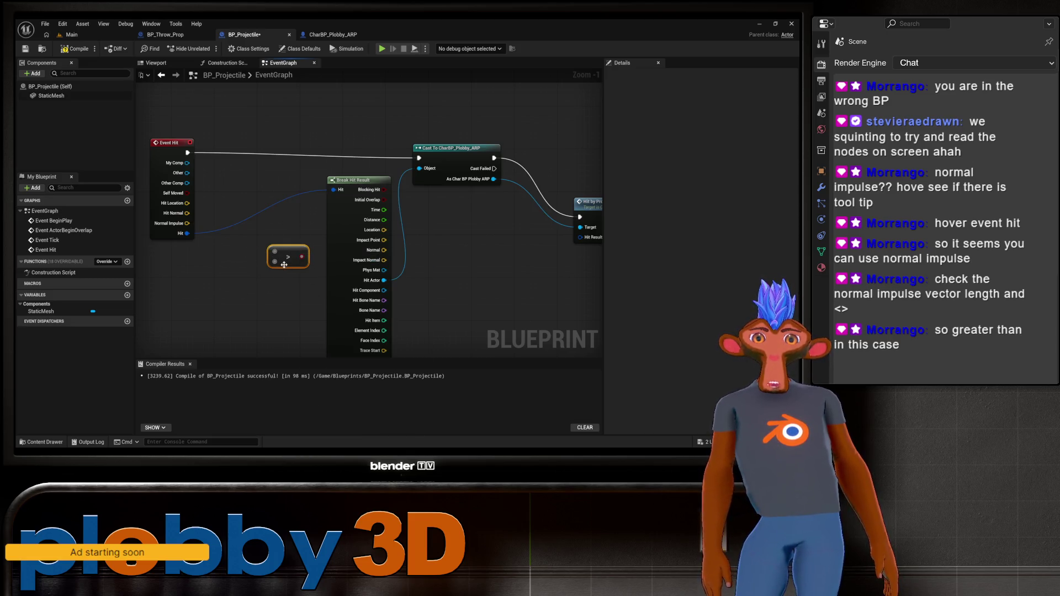
{"action": "left_click_drag", "start_coordinate": [287, 257], "coordinate": [287, 262]}
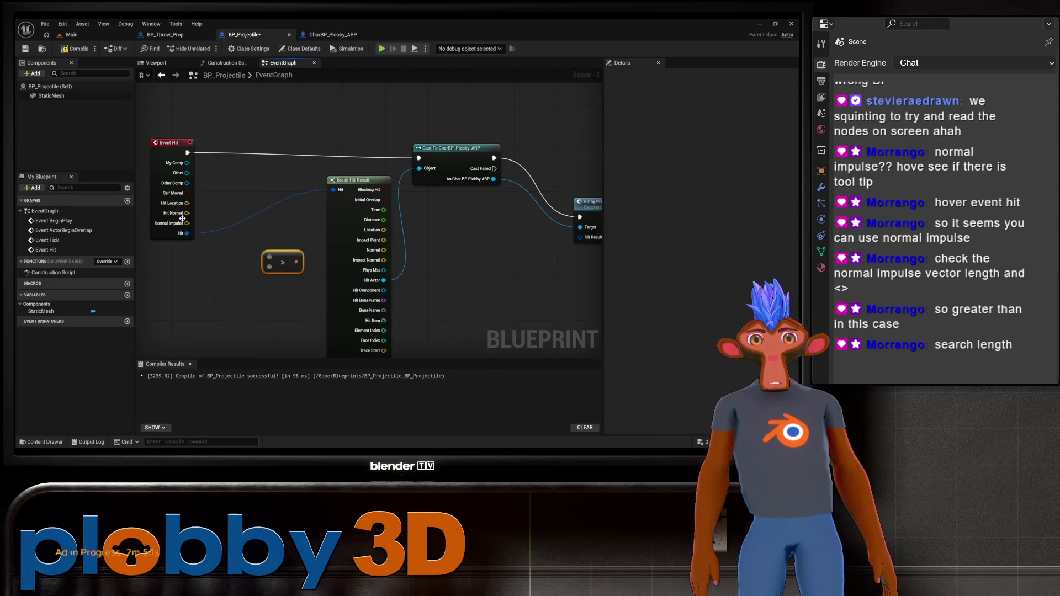
{"action": "left_click_drag", "start_coordinate": [187, 213], "coordinate": [232, 314]}
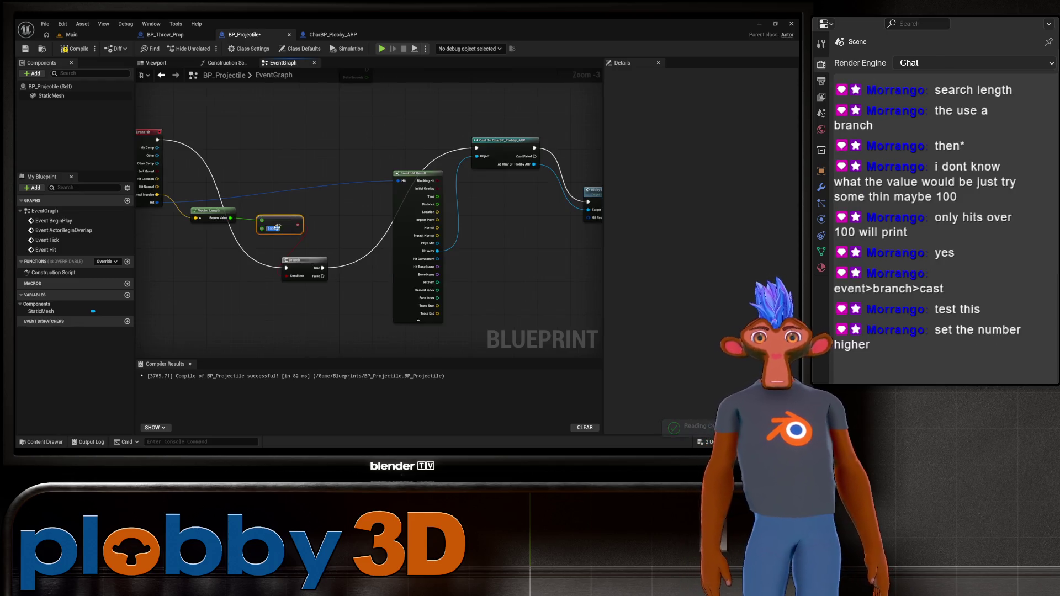
Compile BP_Projectile with the 1000.0 threshold and play-test the Main level
{"action": "left_click", "coordinate": [75, 48]}
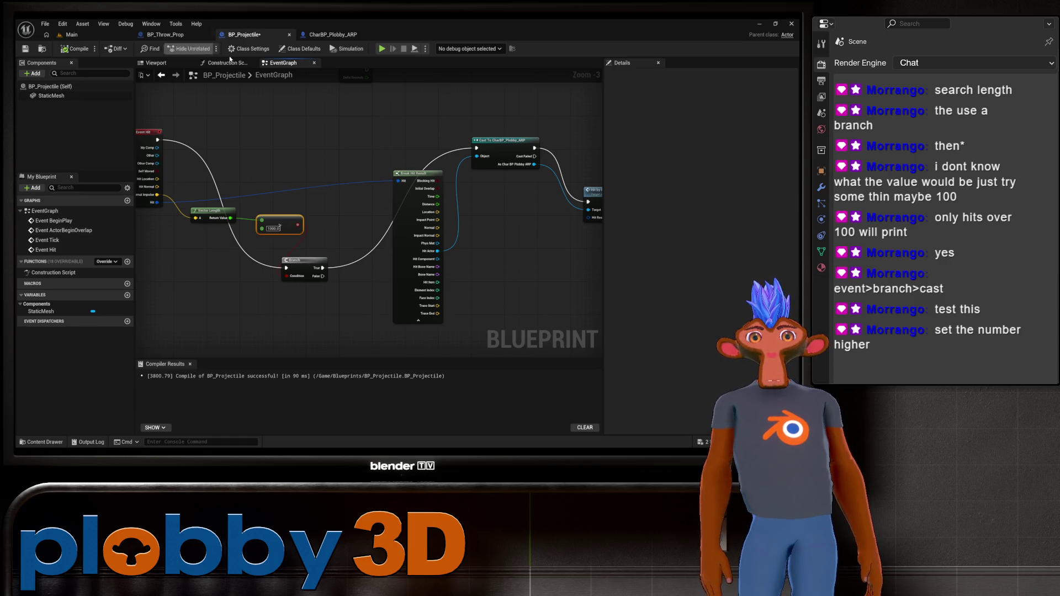
{"action": "left_click", "coordinate": [70, 34]}
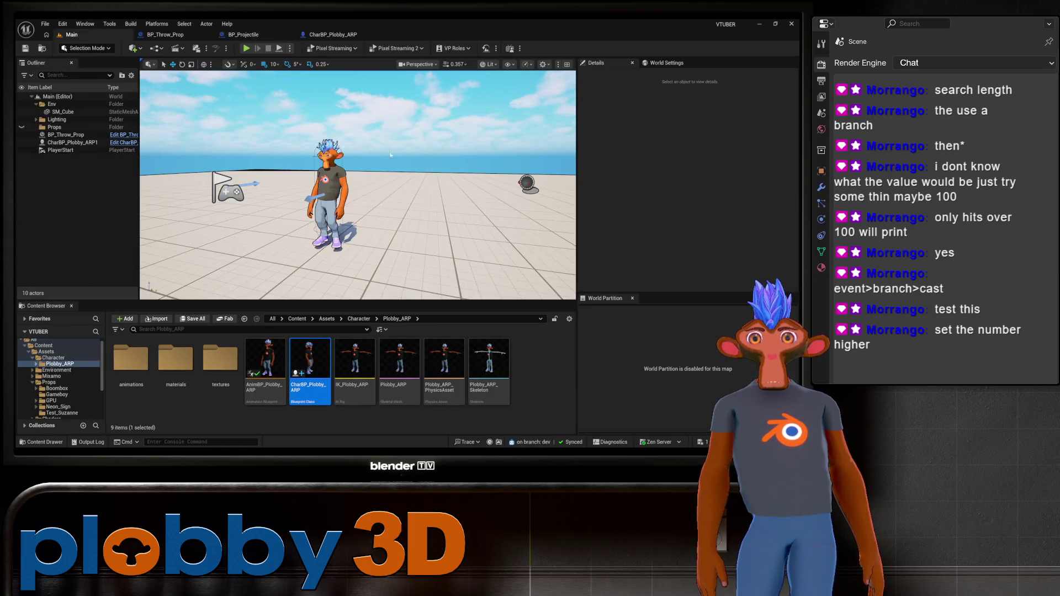
{"action": "key", "text": "alt+p"}
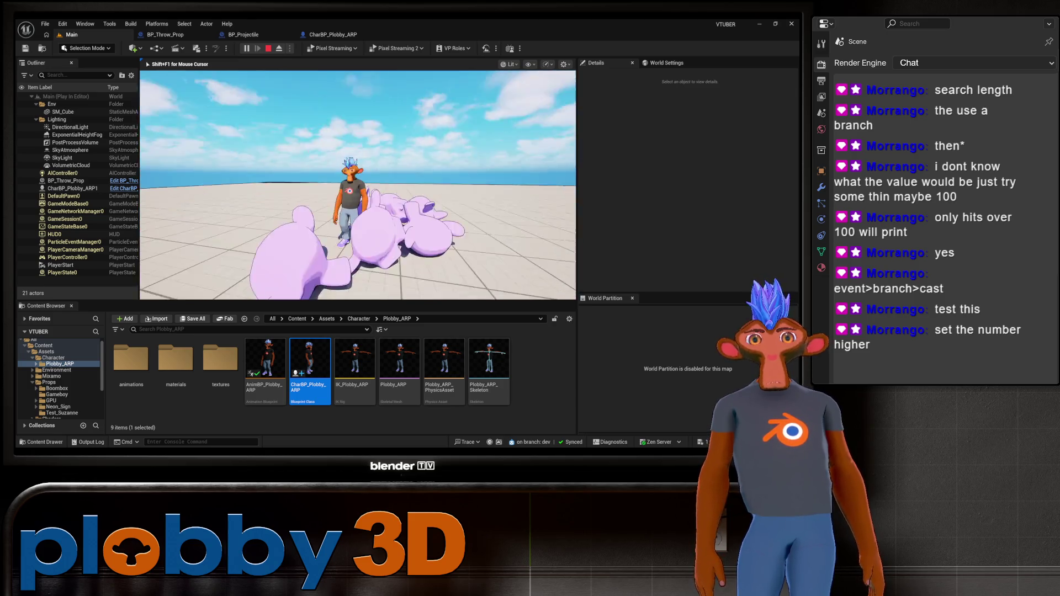
{"action": "key", "text": "Escape"}
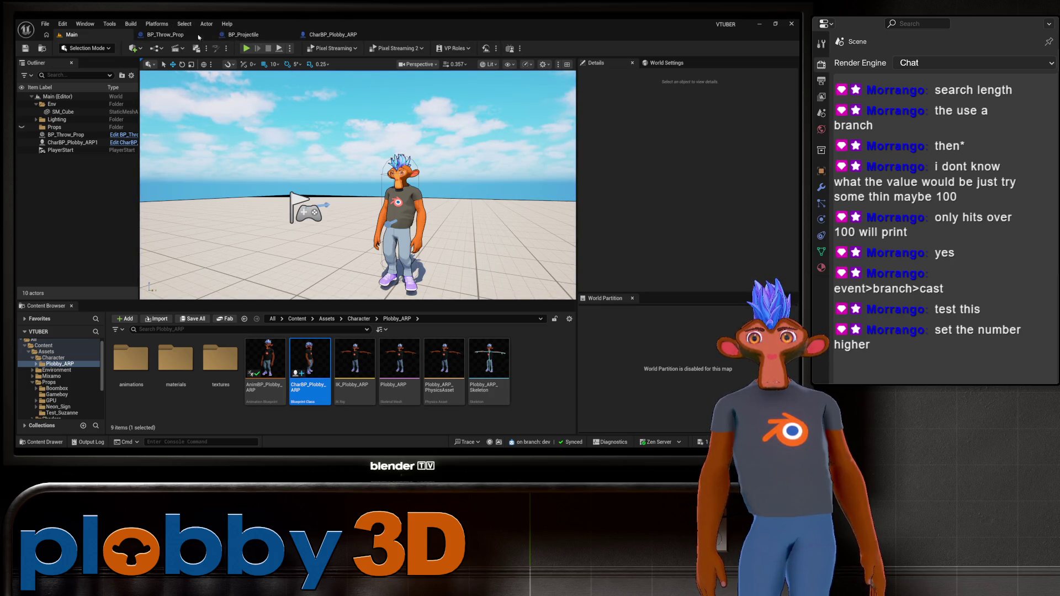
Play-test the level a second time, then go back to the BP_Projectile event graph
{"action": "left_click", "coordinate": [231, 36]}
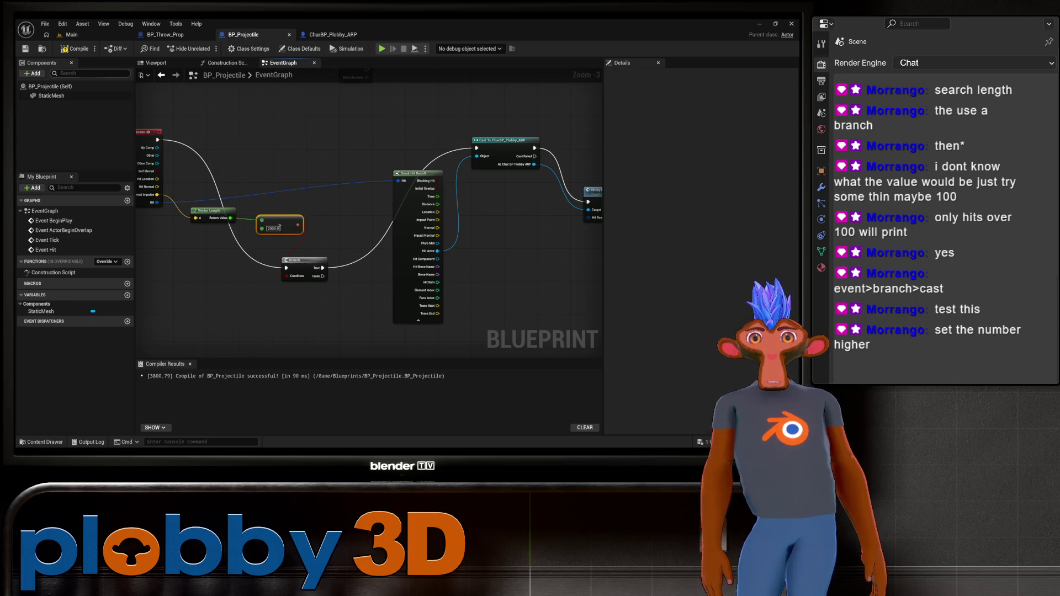
{"action": "left_click", "coordinate": [70, 34]}
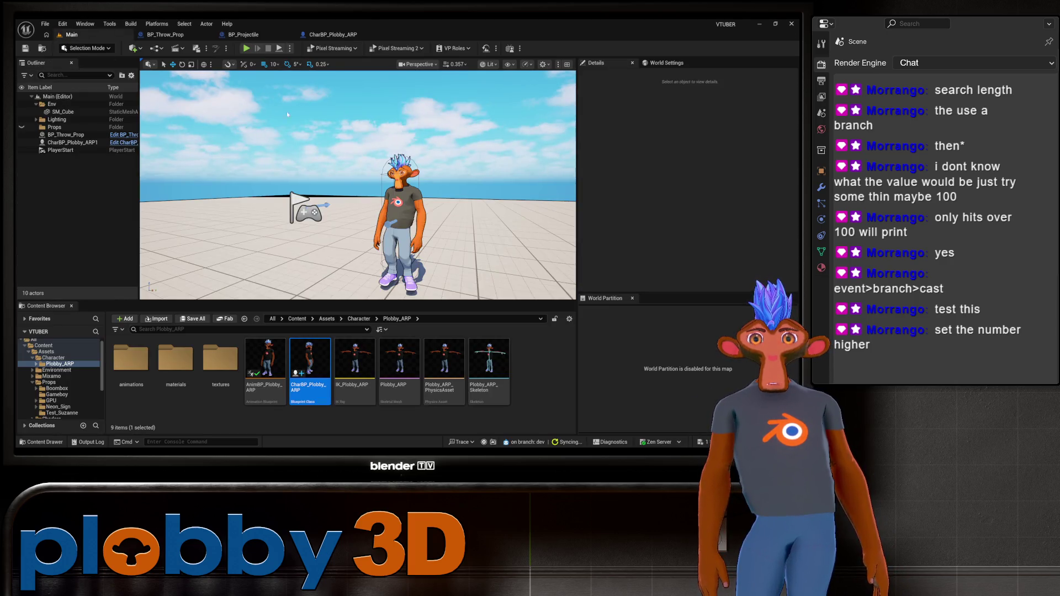
{"action": "left_click", "coordinate": [247, 48]}
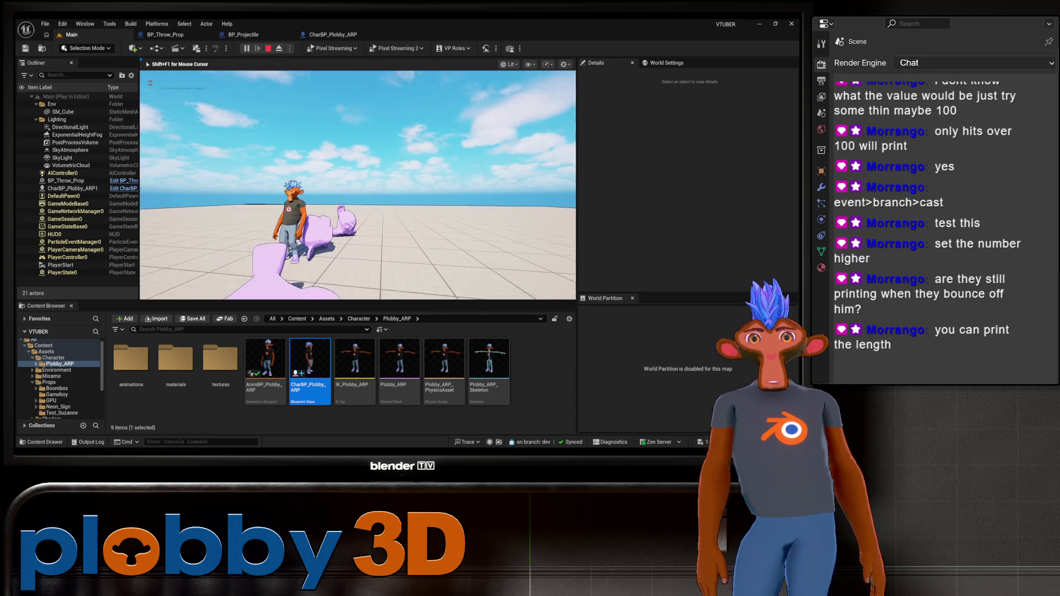
{"action": "key", "text": "Escape"}
{"action": "left_click", "coordinate": [243, 34]}
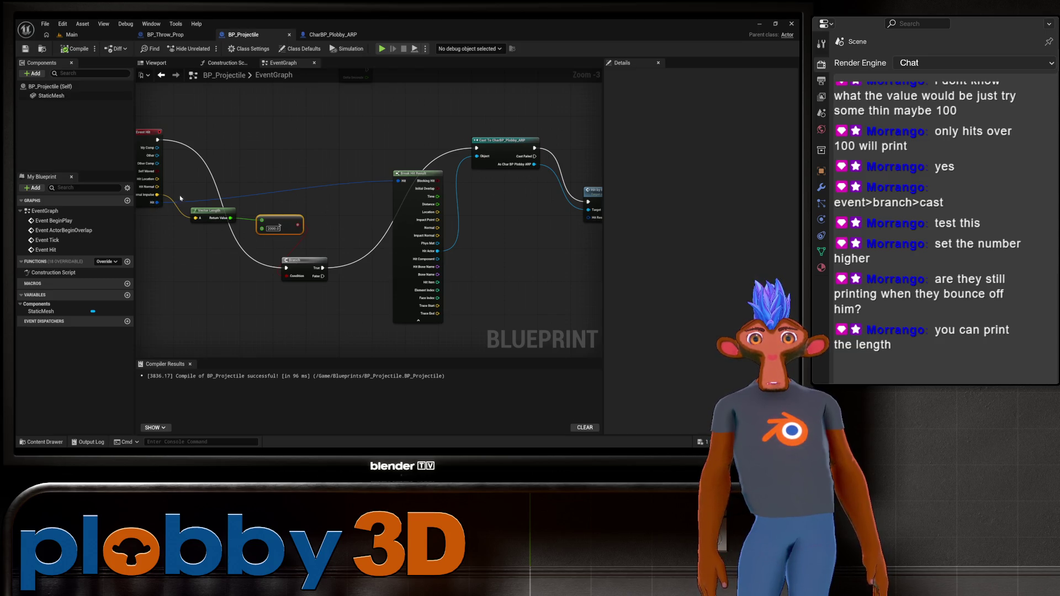
Add a Print String node fed by the Vector Length result and position it
{"action": "left_click_drag", "start_coordinate": [231, 218], "coordinate": [324, 204]}
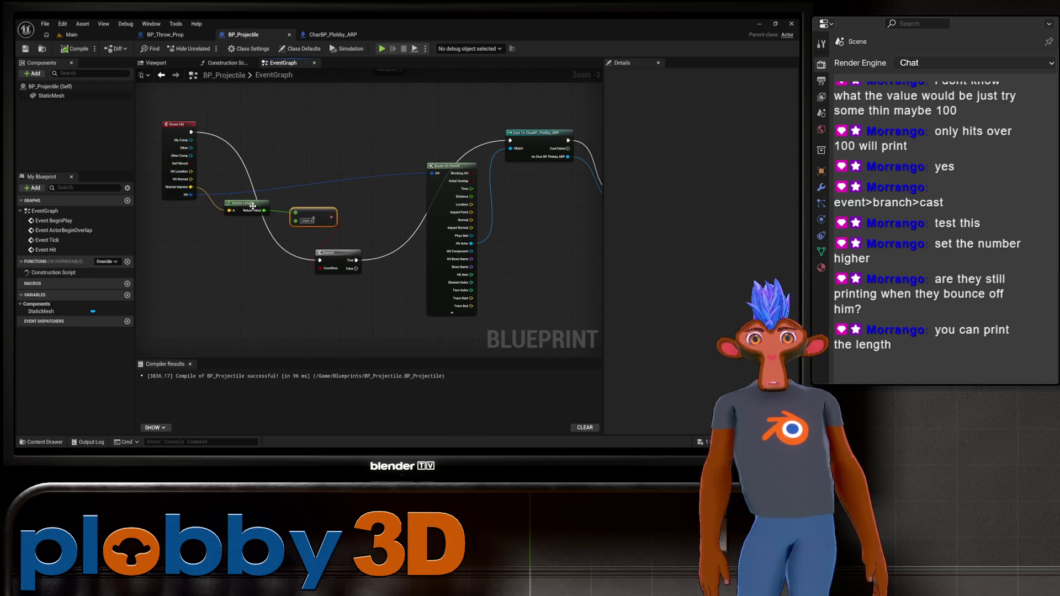
{"action": "mouse_move", "coordinate": [253, 206]}
{"action": "left_mouse_down"}
{"action": "mouse_move", "coordinate": [221, 209]}
{"action": "mouse_move", "coordinate": [261, 266]}
{"action": "left_mouse_up"}
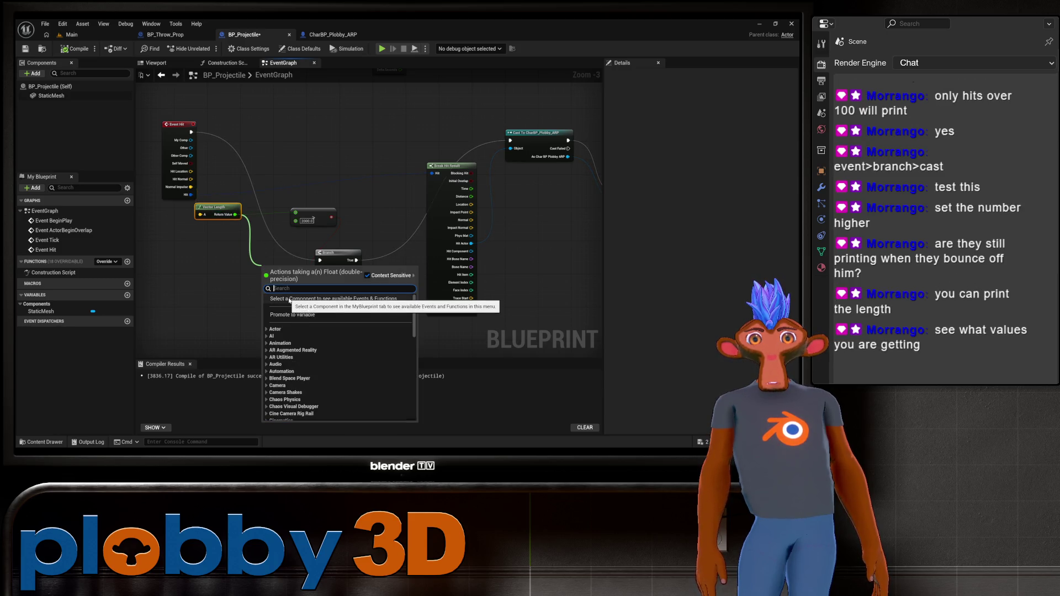
{"action": "type", "text": "prin"}
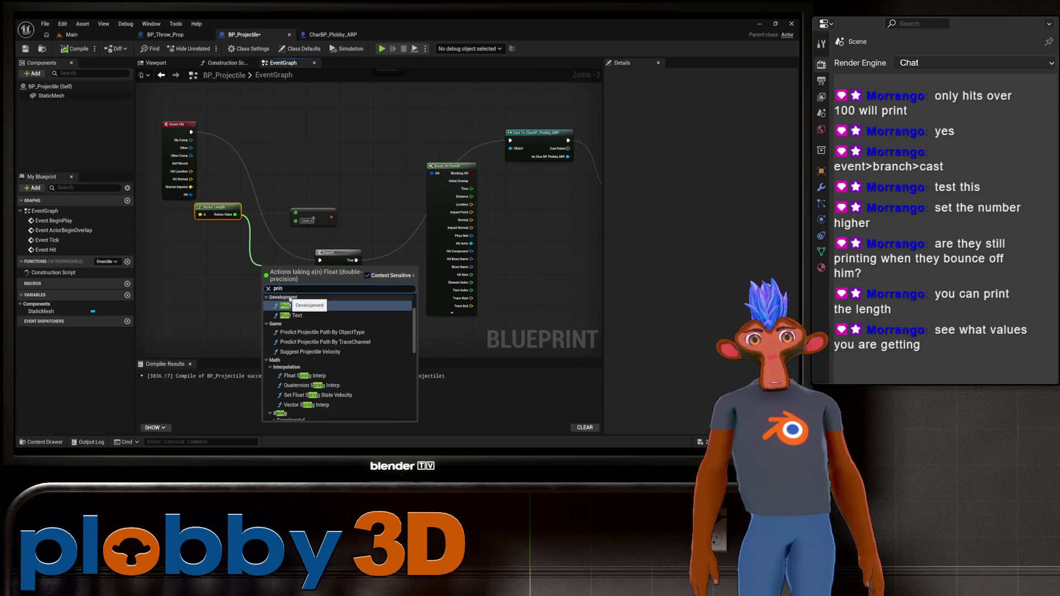
{"action": "left_click", "coordinate": [288, 305]}
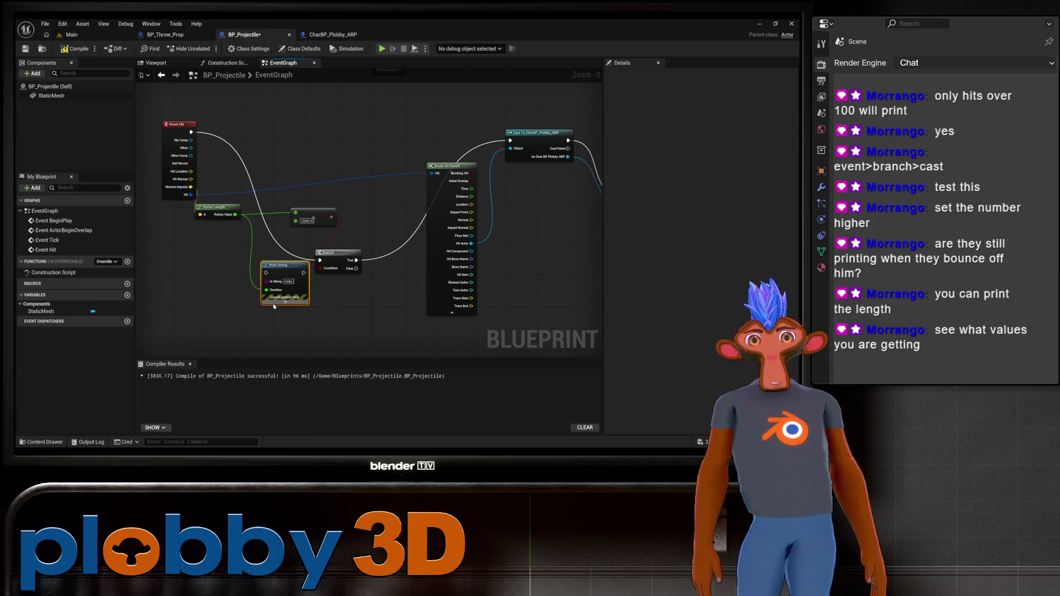
{"action": "left_click_drag", "start_coordinate": [298, 284], "coordinate": [290, 300]}
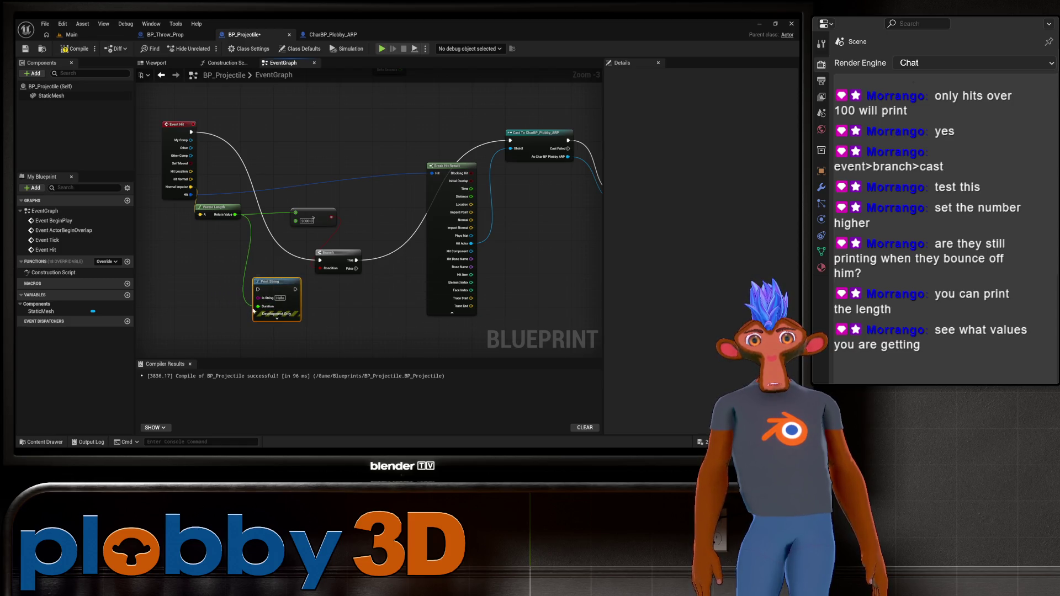
{"action": "mouse_move", "coordinate": [254, 307]}
{"action": "left_mouse_down"}
{"action": "mouse_move", "coordinate": [271, 301]}
{"action": "mouse_move", "coordinate": [262, 297]}
{"action": "left_mouse_up"}
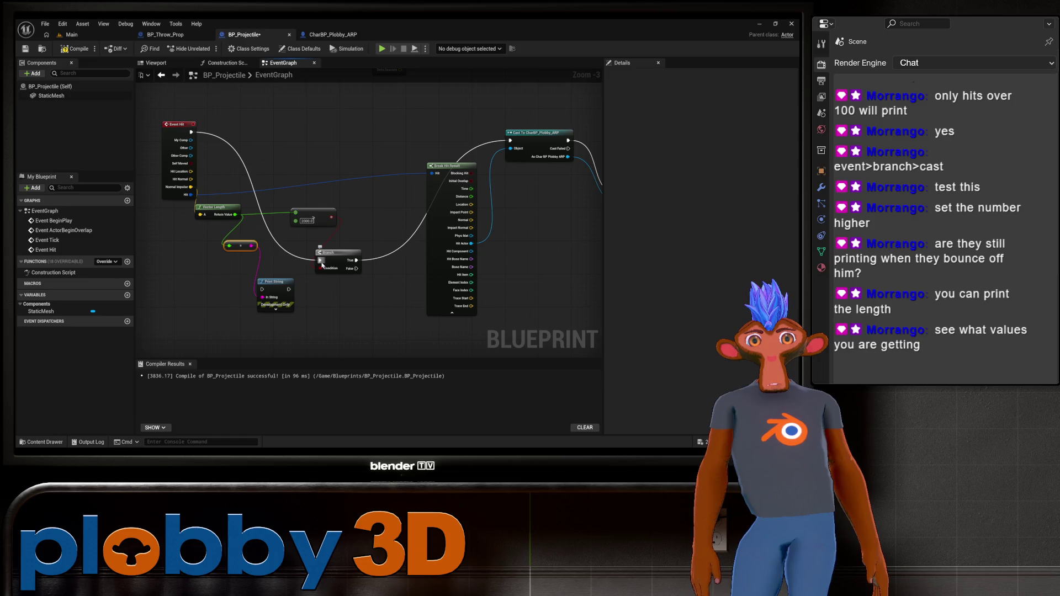
Route Print String's execution output into the Branch, then return to the Main level
{"action": "mouse_move", "coordinate": [320, 259]}
{"action": "left_mouse_down"}
{"action": "mouse_move", "coordinate": [271, 284]}
{"action": "mouse_move", "coordinate": [336, 276]}
{"action": "mouse_move", "coordinate": [300, 262]}
{"action": "mouse_move", "coordinate": [263, 290]}
{"action": "mouse_move", "coordinate": [322, 262]}
{"action": "left_mouse_up"}
{"action": "key", "text": "Escape"}
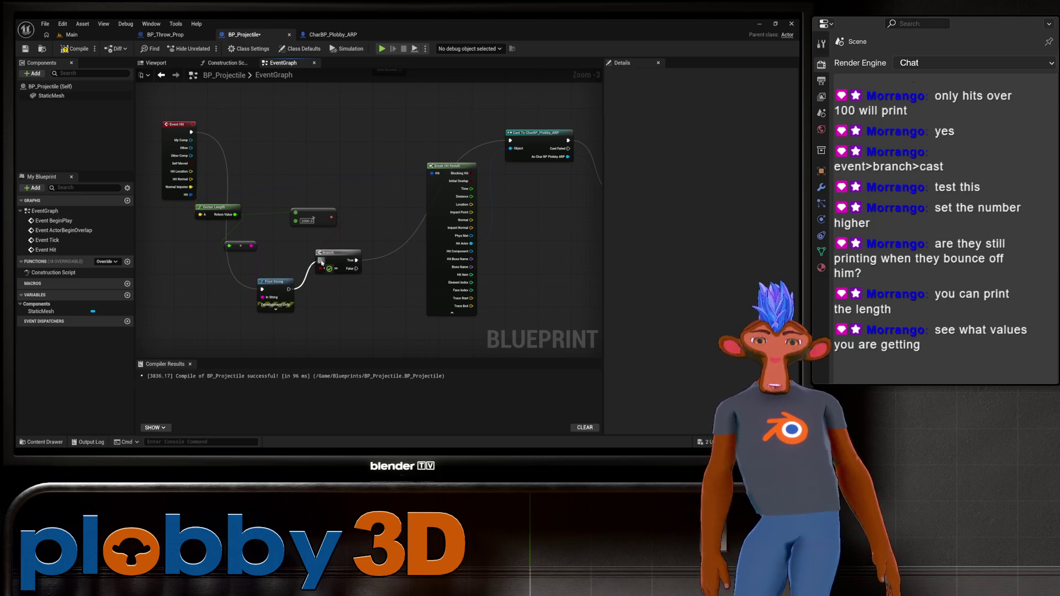
{"action": "left_click_drag", "start_coordinate": [322, 263], "coordinate": [321, 261]}
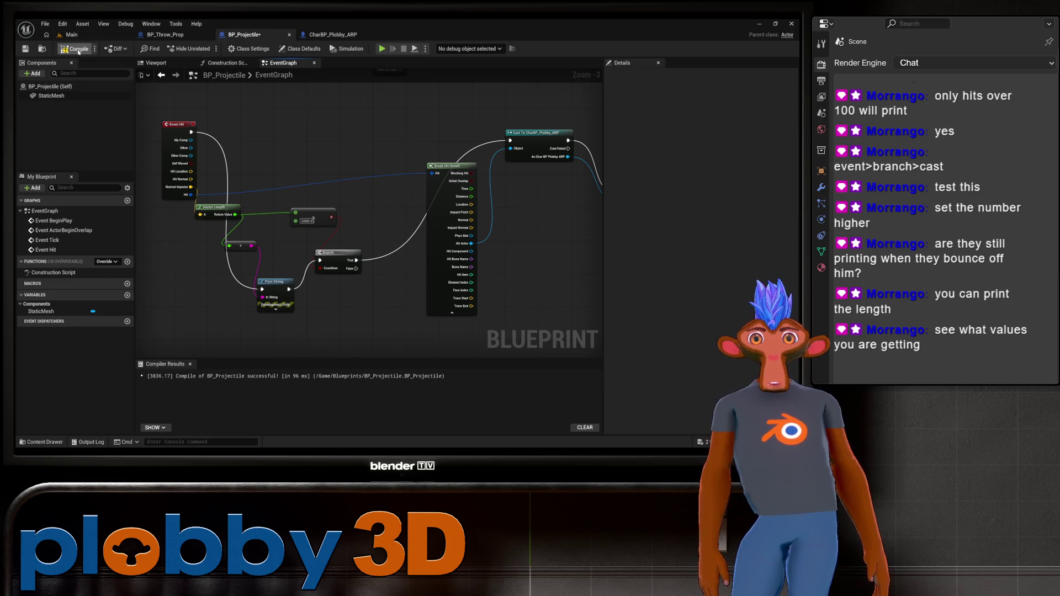
{"action": "left_click", "coordinate": [69, 35]}
Play-test the level twice, watching the printed Normal Impulse lengths
{"action": "left_click", "coordinate": [246, 49]}
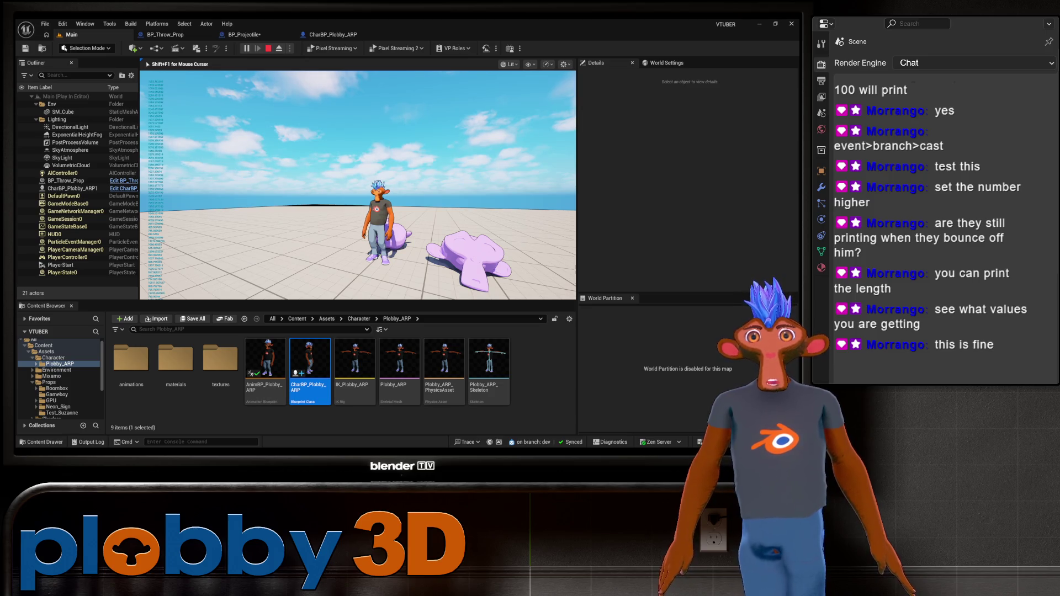
{"action": "key", "text": "Escape"}
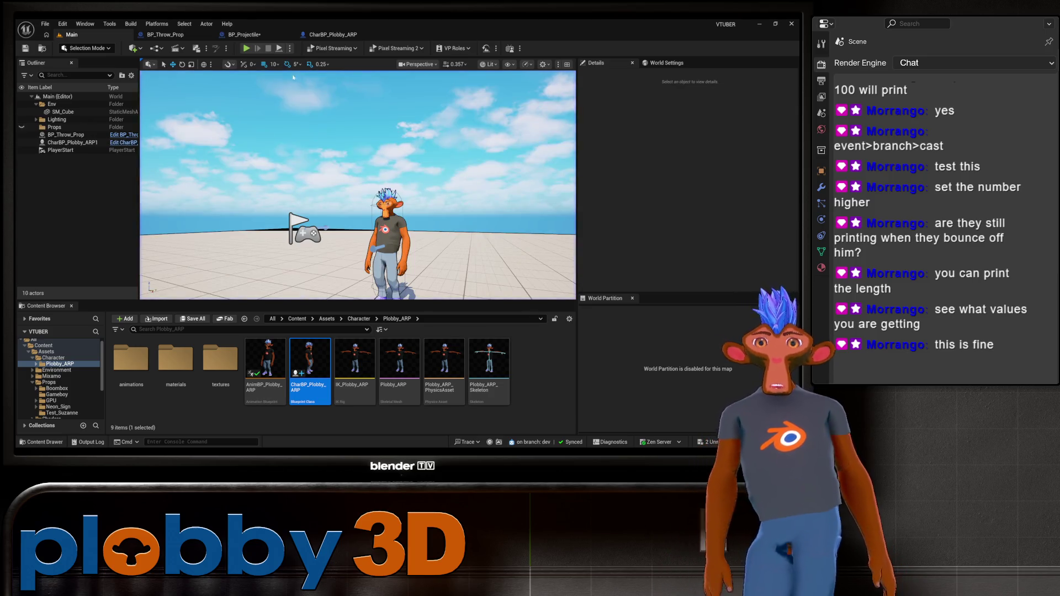
{"action": "left_click", "coordinate": [248, 49]}
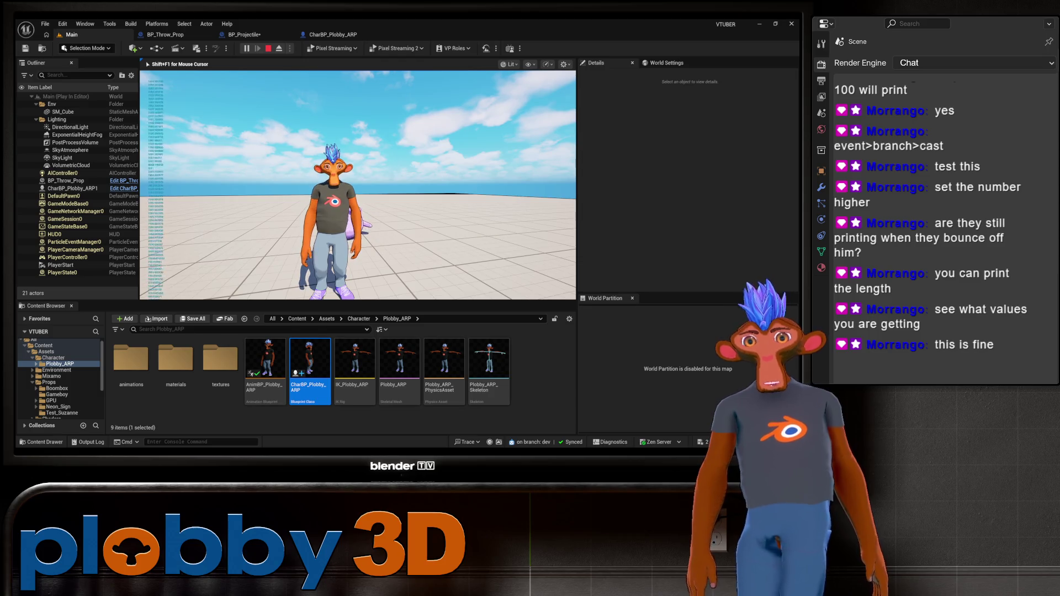
{"action": "key", "text": "Escape"}
Review BP_Throw_Prop's throw velocity logic and CharBP_Plobby_ARP's Hit By Prop nodes
{"action": "left_click", "coordinate": [164, 34]}
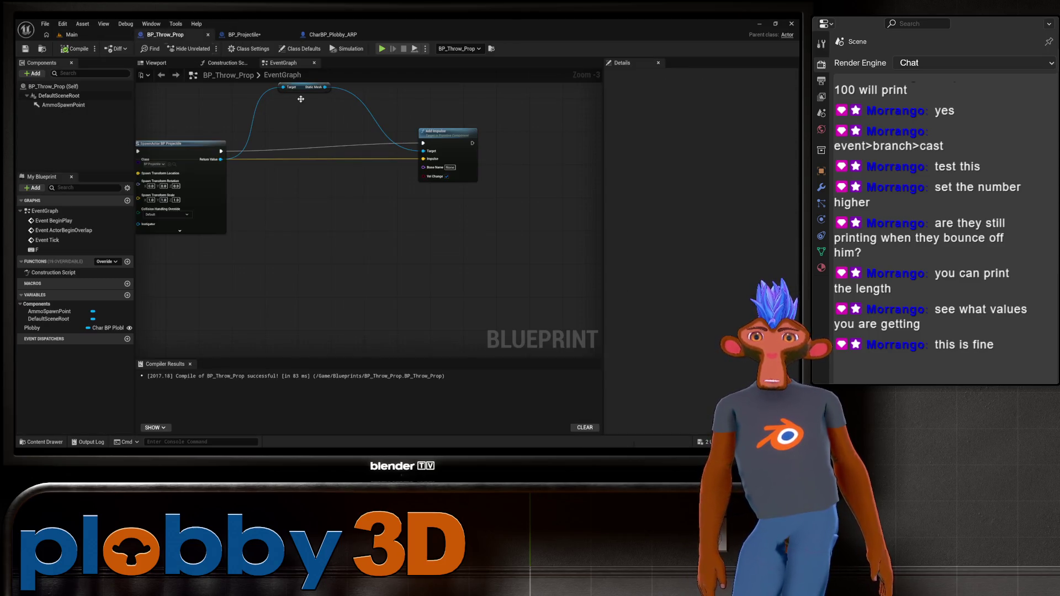
{"action": "left_click_drag", "start_coordinate": [246, 228], "coordinate": [386, 280]}
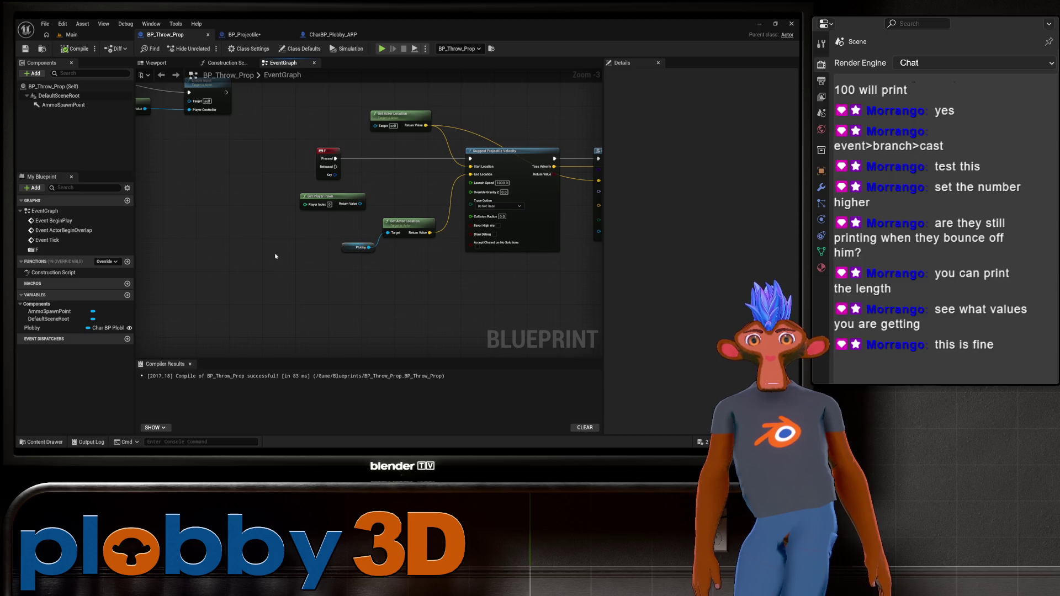
{"action": "left_click", "coordinate": [252, 36]}
{"action": "scroll", "coordinate": [289, 280], "scroll_direction": "up", "scroll_amount": 3}
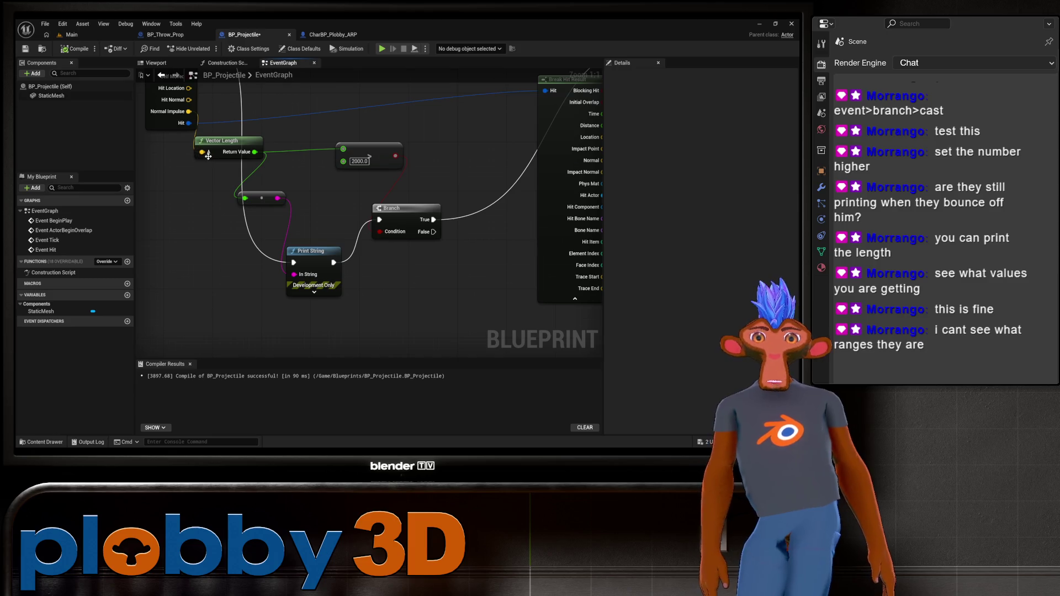
{"action": "left_click", "coordinate": [72, 34]}
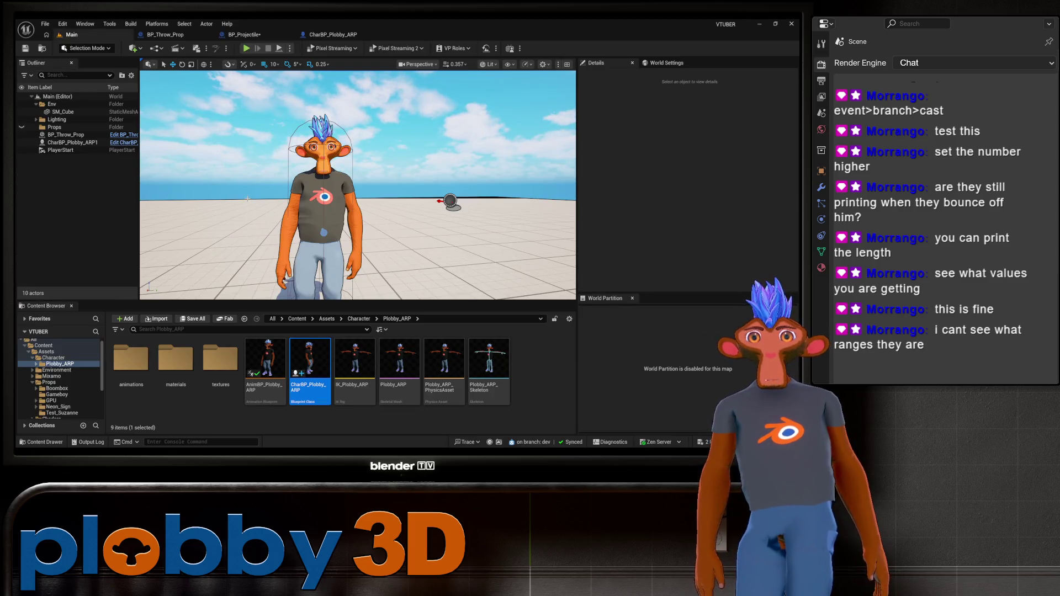
{"action": "left_click", "coordinate": [332, 35]}
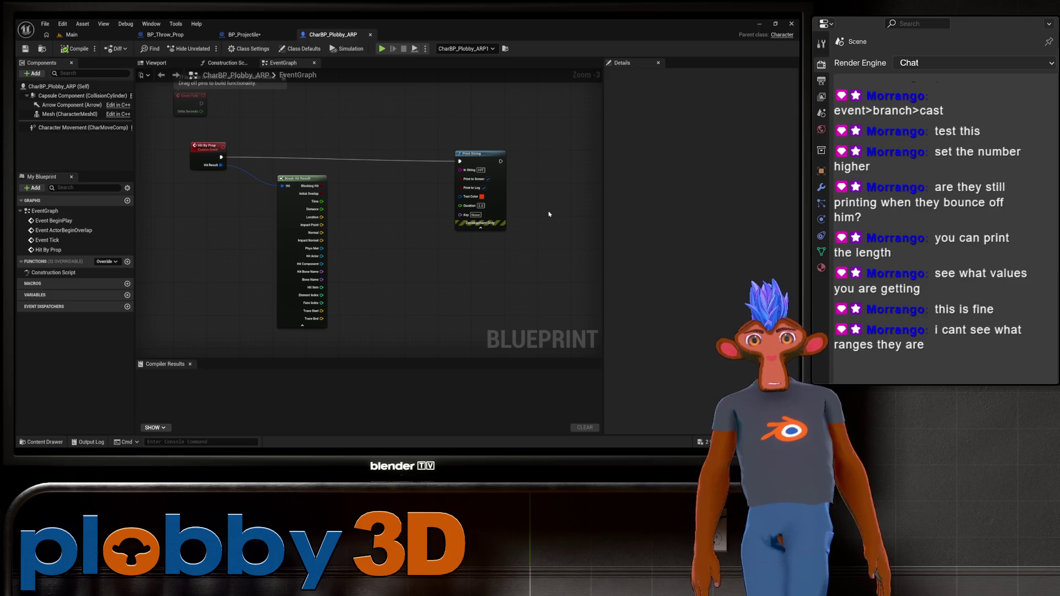
{"action": "scroll", "coordinate": [379, 205], "scroll_direction": "up", "scroll_amount": 3}
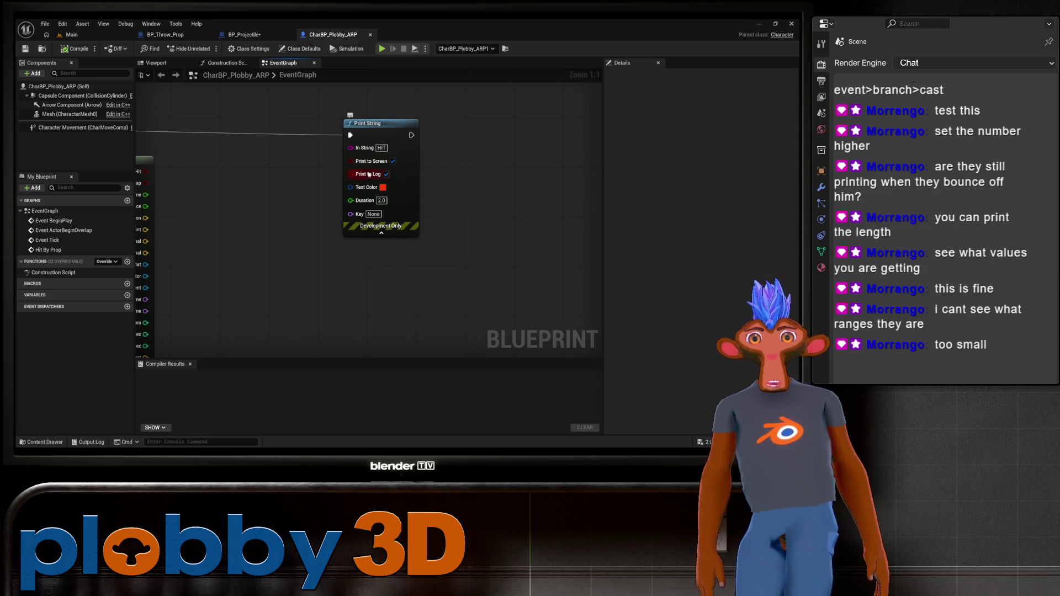
{"action": "mouse_move", "coordinate": [368, 174]}
{"action": "left_mouse_down"}
{"action": "mouse_move", "coordinate": [355, 236]}
{"action": "mouse_move", "coordinate": [497, 239]}
{"action": "left_mouse_up"}
Set BP_Projectile's Print String text colour to pink-red (FF005D), then return to Main
{"action": "left_click", "coordinate": [244, 34]}
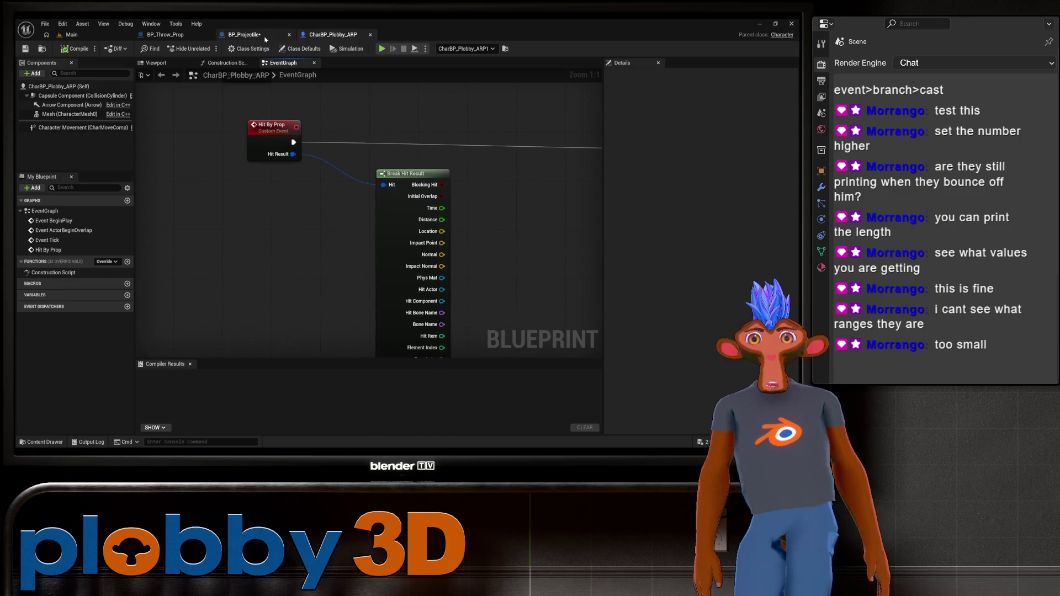
{"action": "mouse_move", "coordinate": [355, 310]}
{"action": "left_mouse_down"}
{"action": "mouse_move", "coordinate": [267, 324]}
{"action": "mouse_move", "coordinate": [367, 230]}
{"action": "left_mouse_up"}
{"action": "left_click", "coordinate": [223, 307]}
{"action": "left_click", "coordinate": [293, 232]}
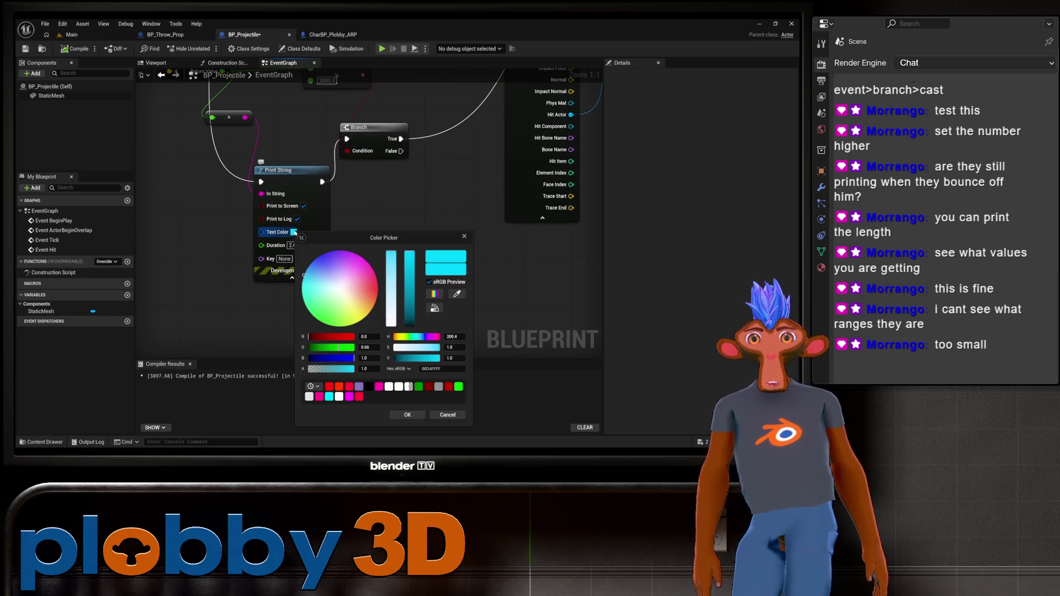
{"action": "left_click", "coordinate": [415, 414]}
{"action": "left_click_drag", "start_coordinate": [280, 153], "coordinate": [277, 187]}
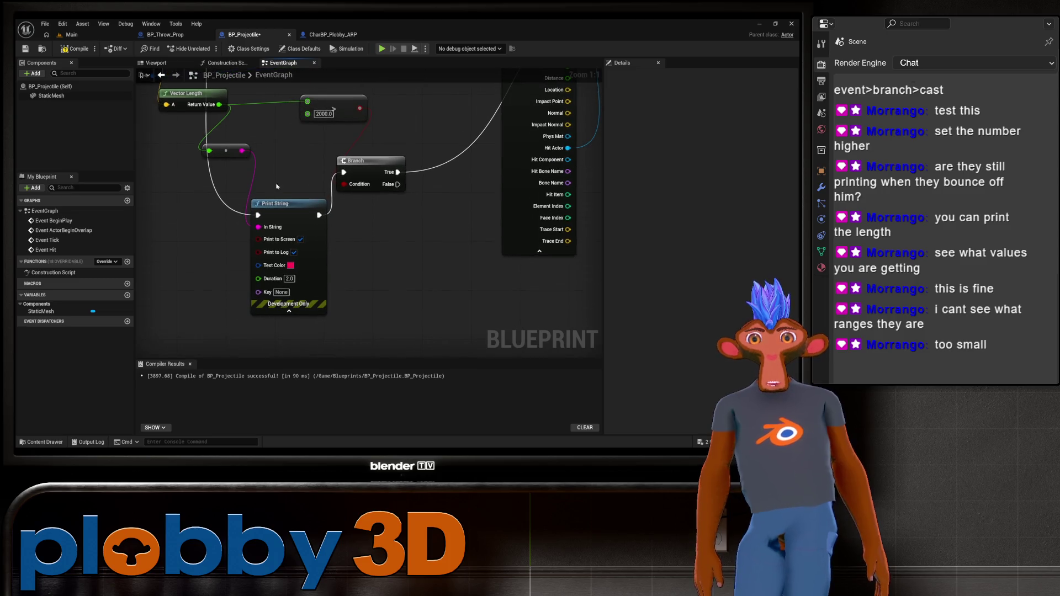
{"action": "left_click", "coordinate": [72, 34]}
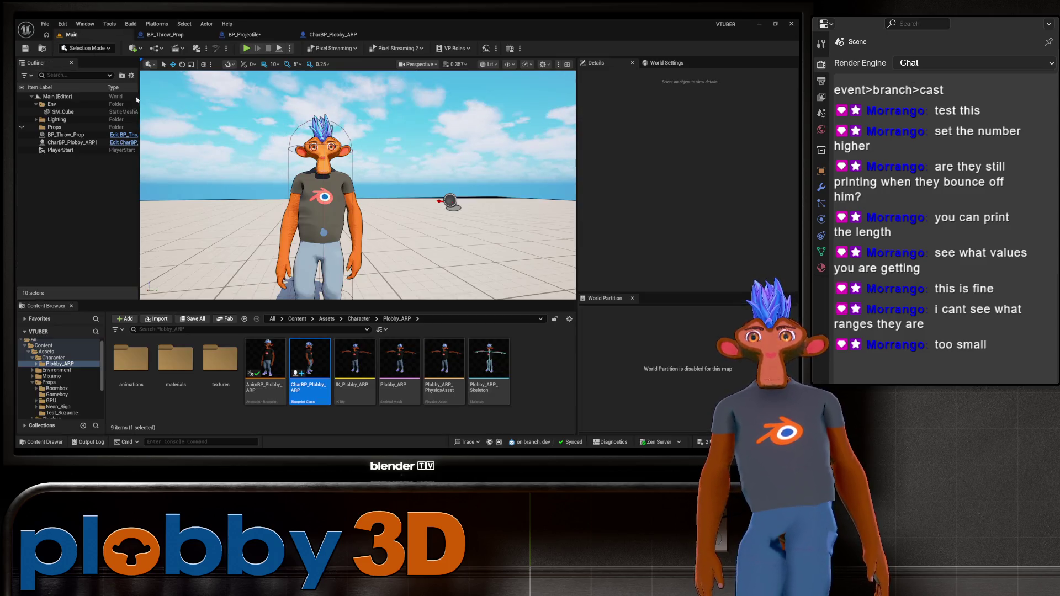
Play-test the level to read the pink-red impulse lengths as props hit
{"action": "left_click", "coordinate": [246, 48]}
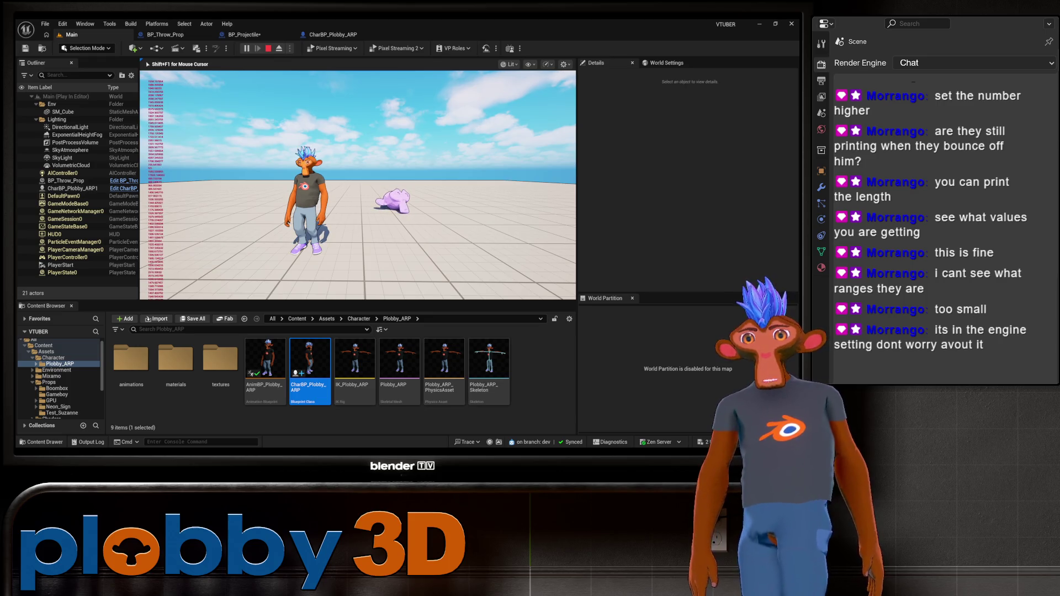
{"action": "key", "text": "Escape"}
Bring BP_Projectile's Event Hit nodes into view and set the Widget Reflector's Application Scale to 1.5
{"action": "left_click", "coordinate": [239, 36]}
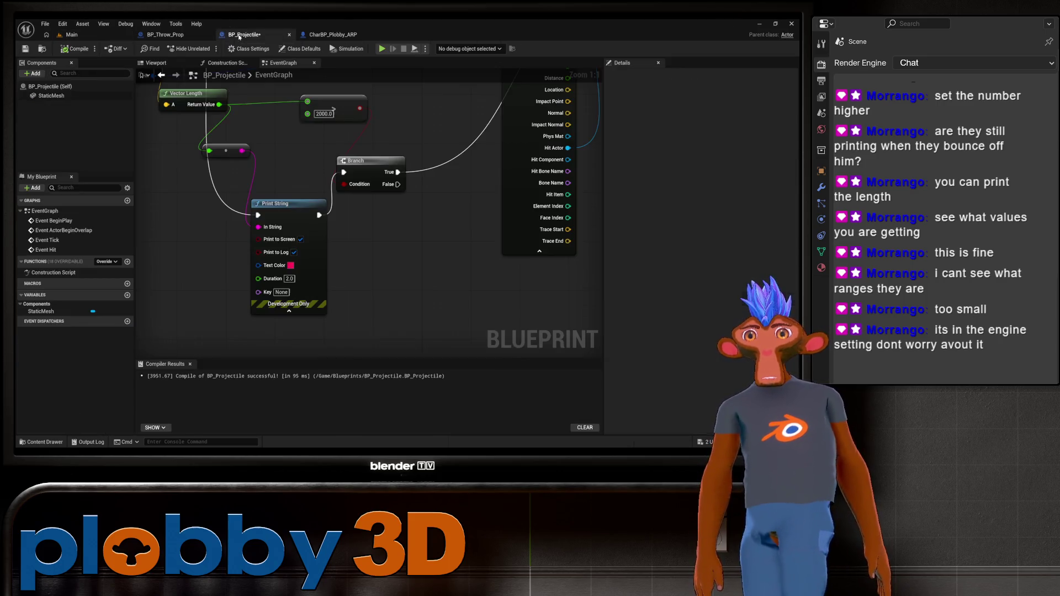
{"action": "left_click_drag", "start_coordinate": [287, 216], "coordinate": [315, 273]}
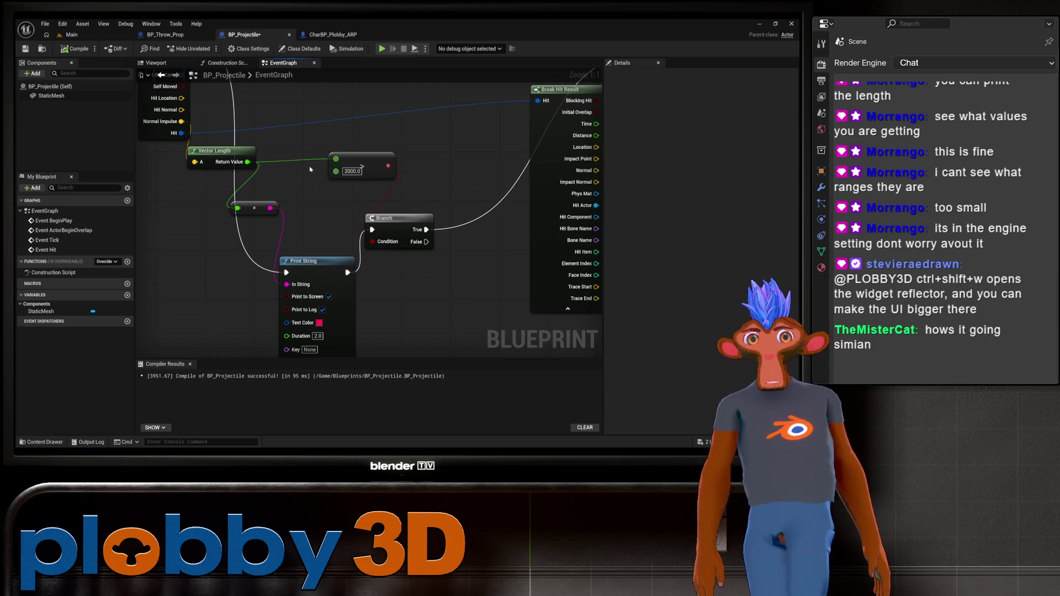
{"action": "key", "text": "ctrl+shift+w"}
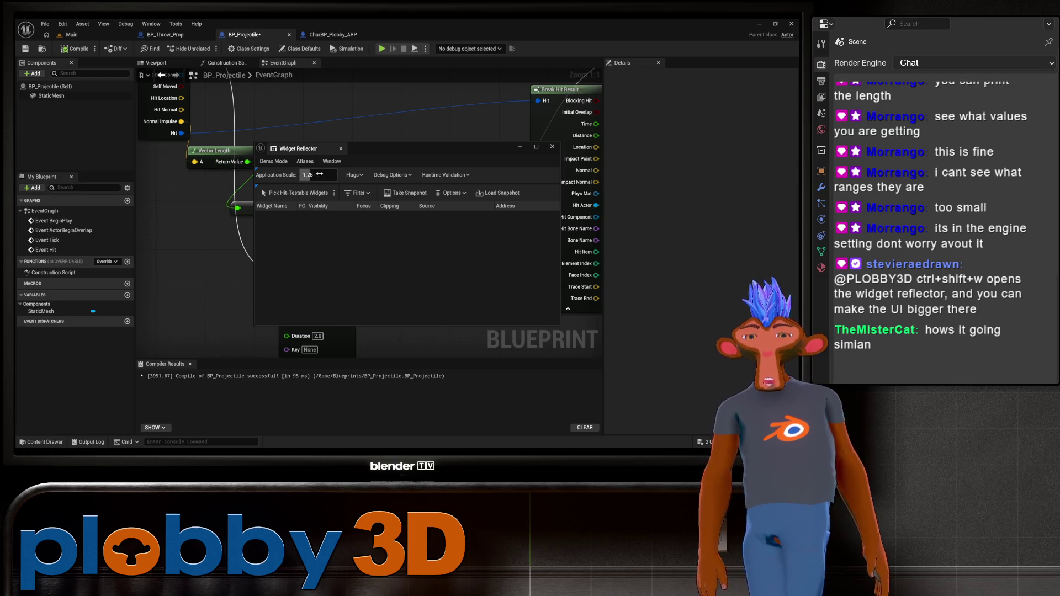
{"action": "type", "text": "1"}
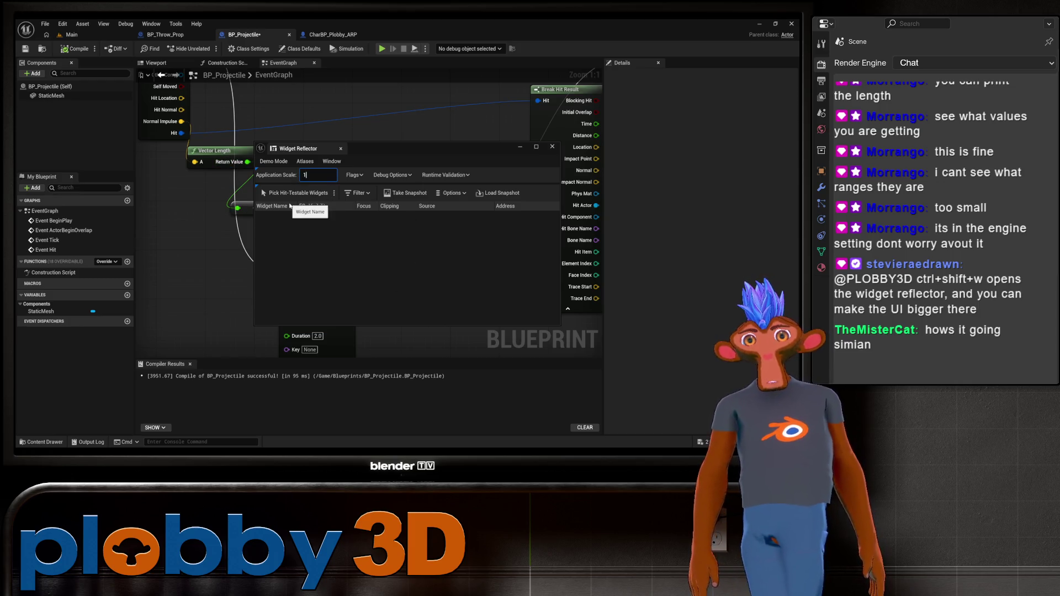
{"action": "key", "text": "Return"}
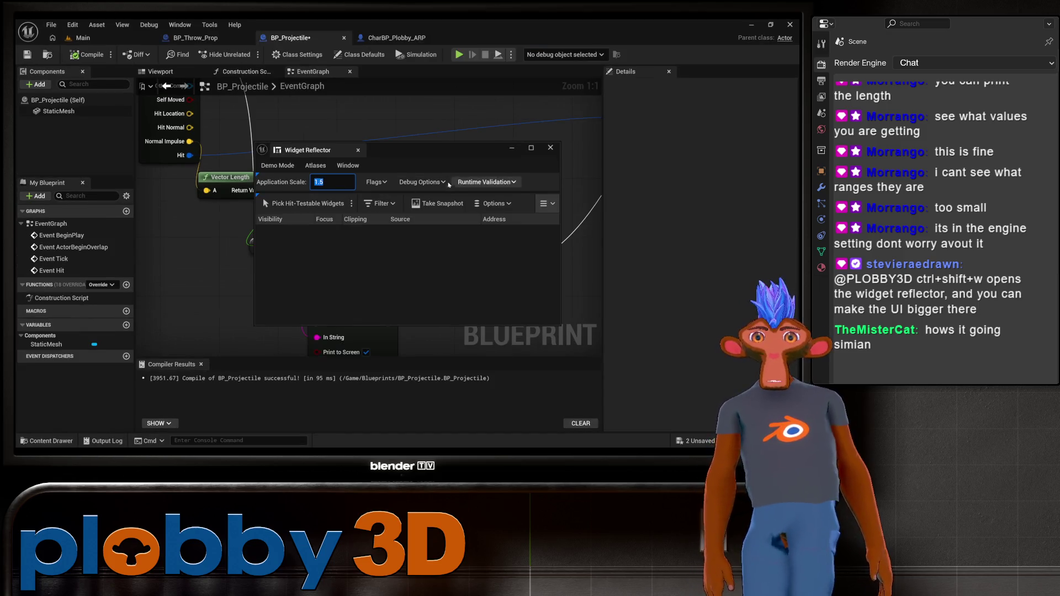
{"action": "left_click", "coordinate": [550, 148]}
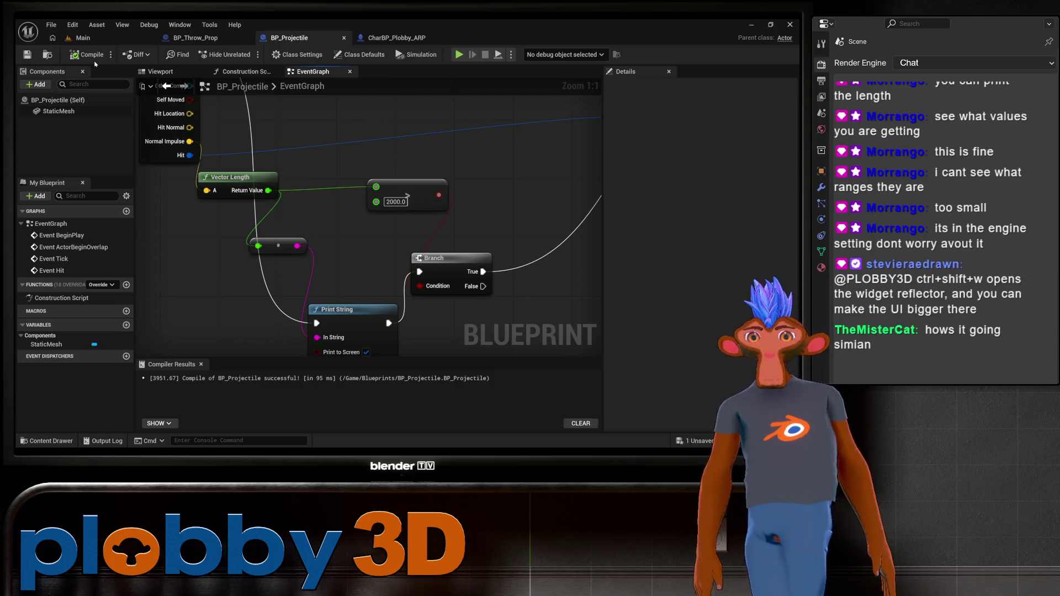
Run and stop a quick play-test of the Main level
{"action": "left_click", "coordinate": [82, 37]}
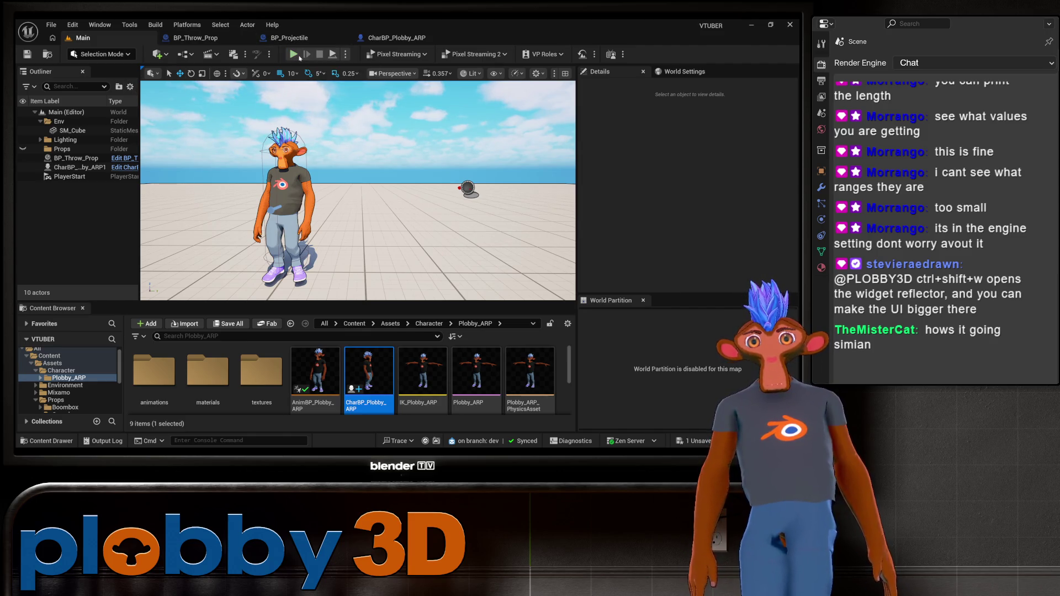
{"action": "left_click", "coordinate": [293, 55]}
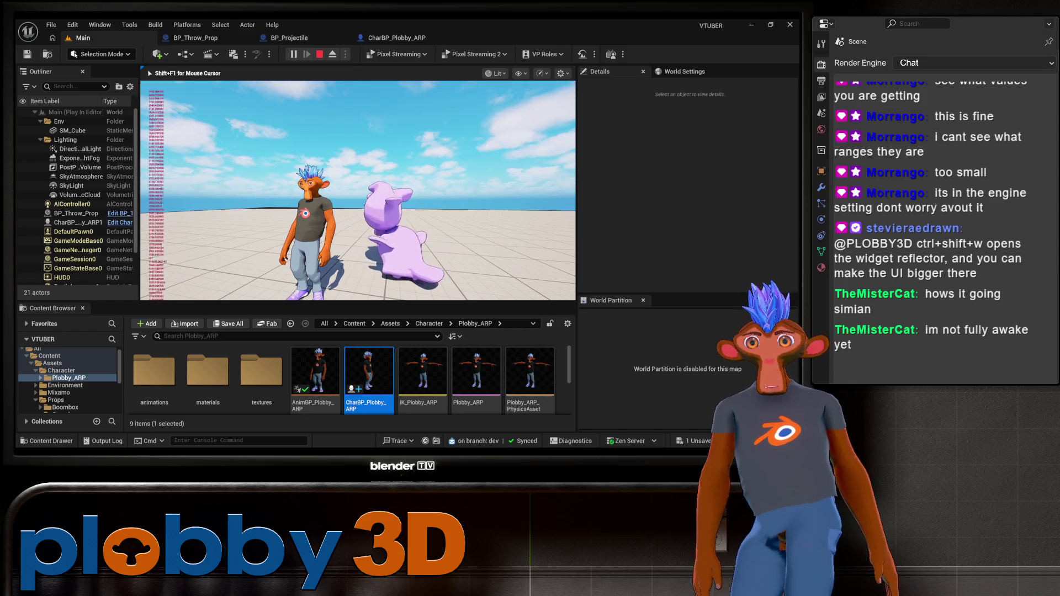
{"action": "key", "text": "Escape"}
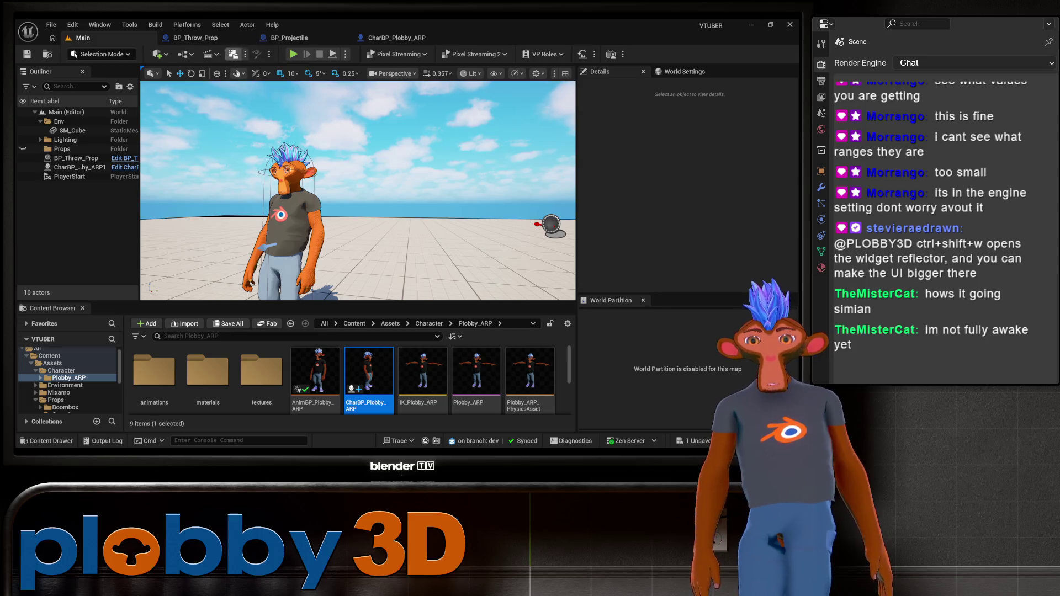
Set the editor's Application Scale back to 1.25 in the Widget Reflector
{"action": "key", "text": "ctrl+shift+w"}
{"action": "type", "text": "1.2"}
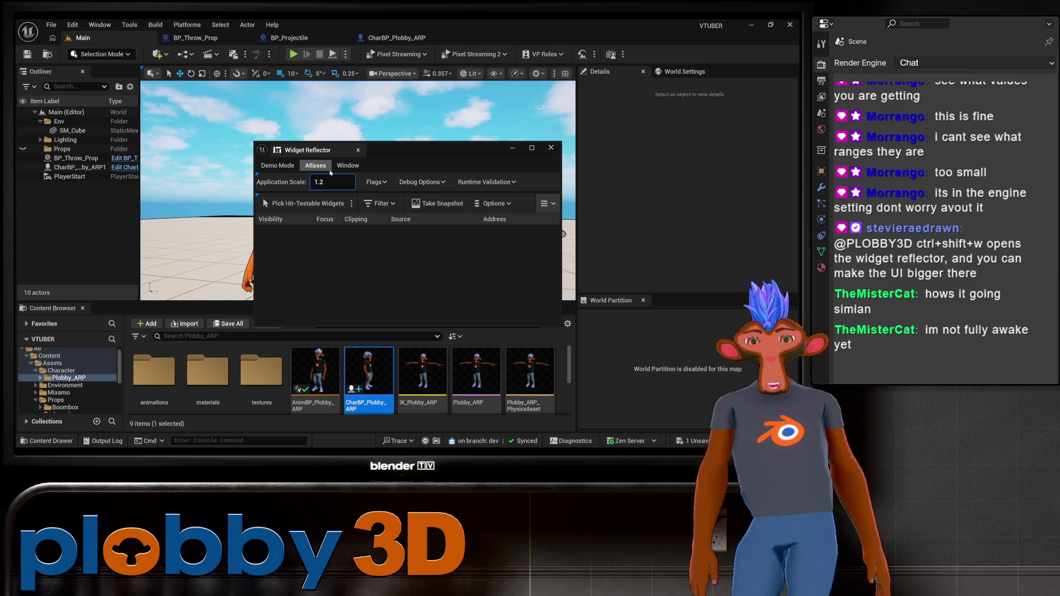
{"action": "type", "text": "5"}
{"action": "key", "text": "Return"}
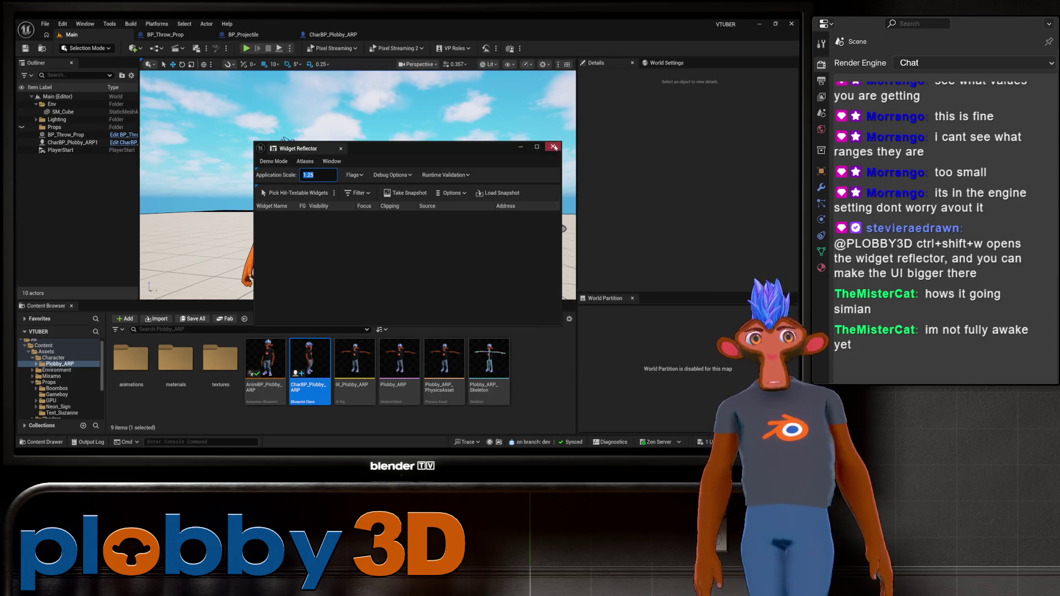
{"action": "left_click", "coordinate": [554, 146]}
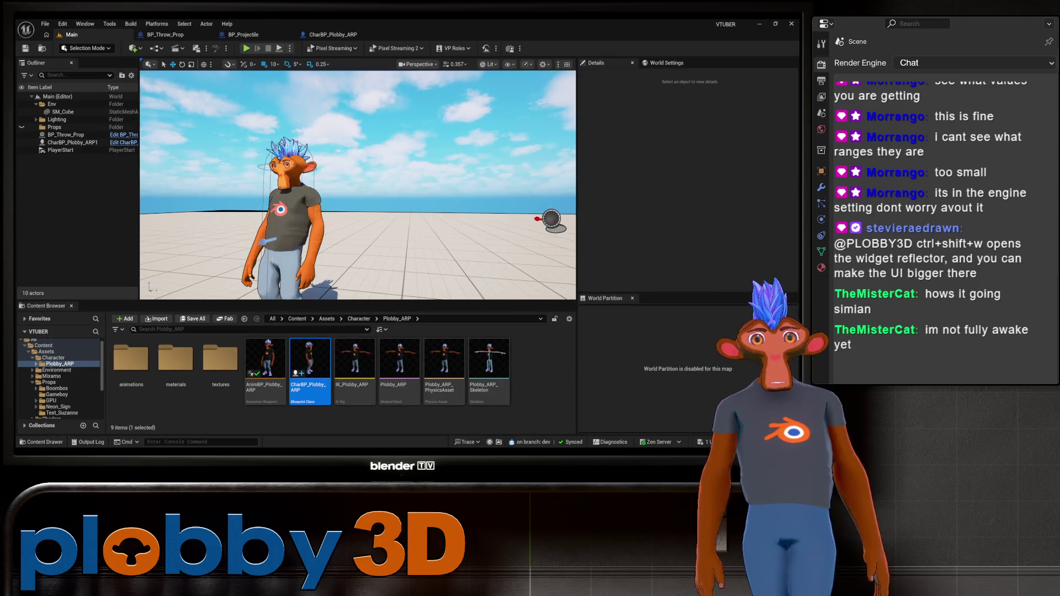
Change BP_Projectile's greater-than threshold from 2000.0 to 6000.0
{"action": "left_click", "coordinate": [243, 34]}
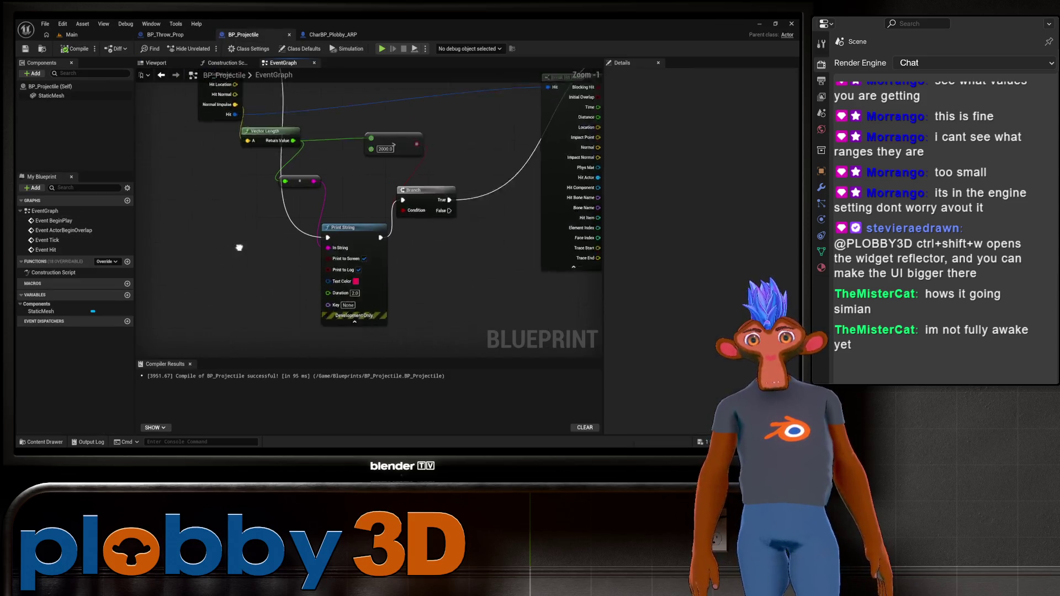
{"action": "scroll", "coordinate": [291, 243], "scroll_direction": "down", "scroll_amount": 1}
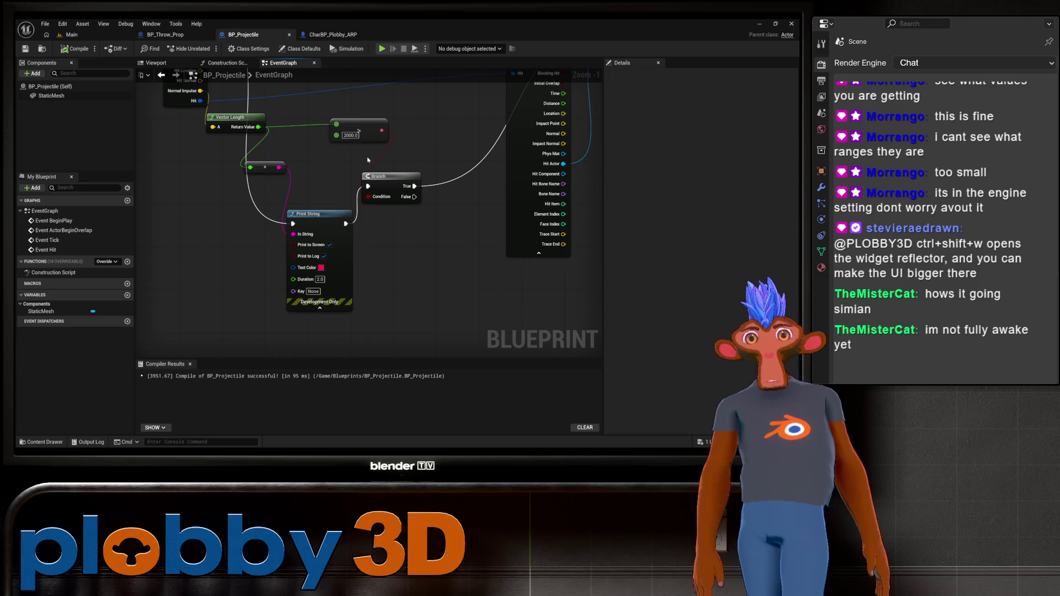
{"action": "left_click", "coordinate": [350, 135]}
{"action": "key", "text": "BackSpace"}
{"action": "type", "text": "6"}
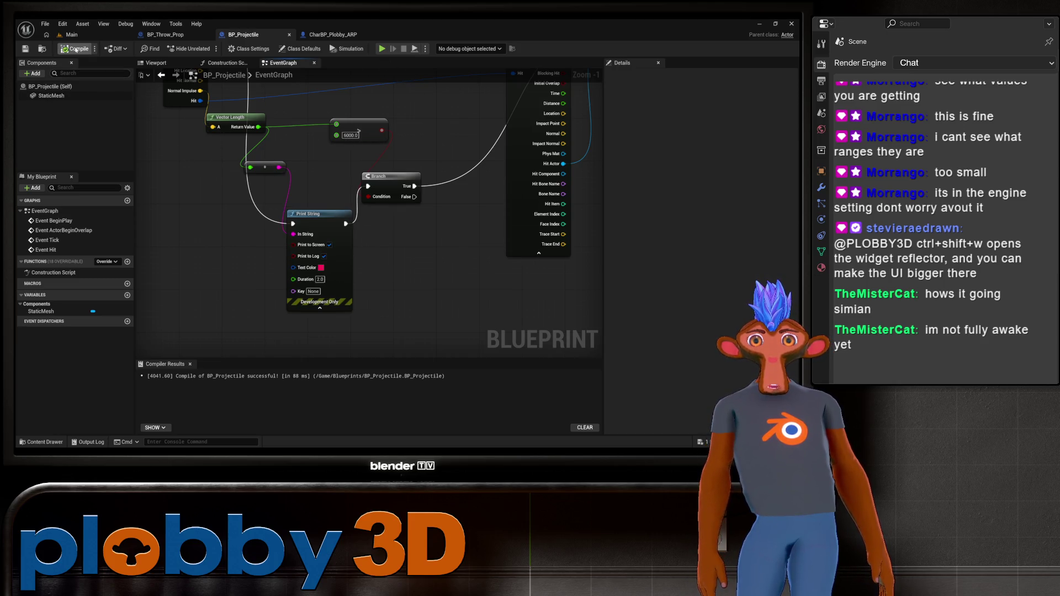
Play-test the Main level with the 6000 threshold, then return to BP_Projectile
{"action": "left_click", "coordinate": [80, 35]}
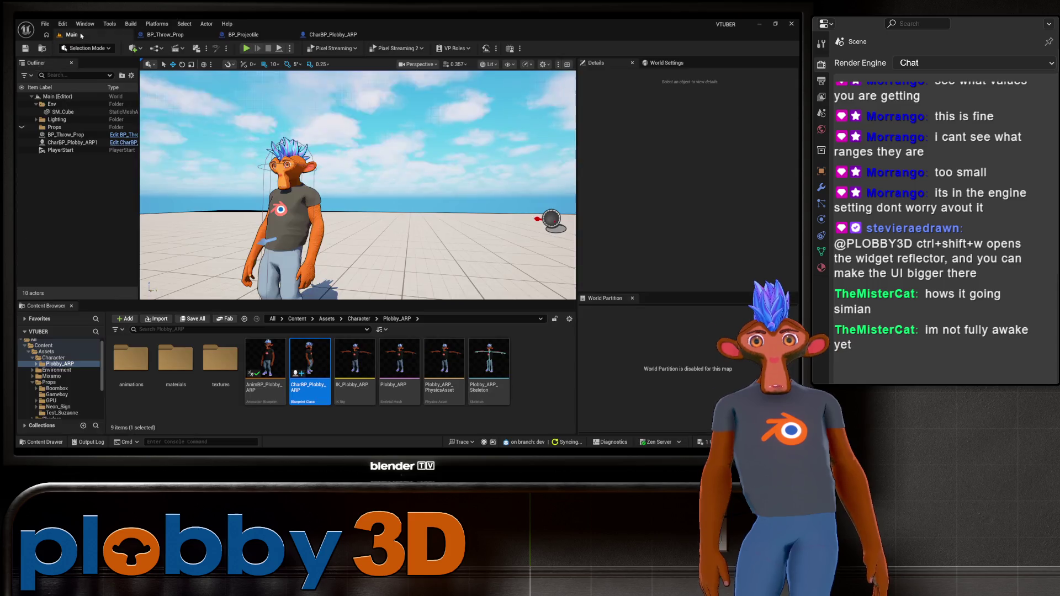
{"action": "left_click", "coordinate": [249, 48]}
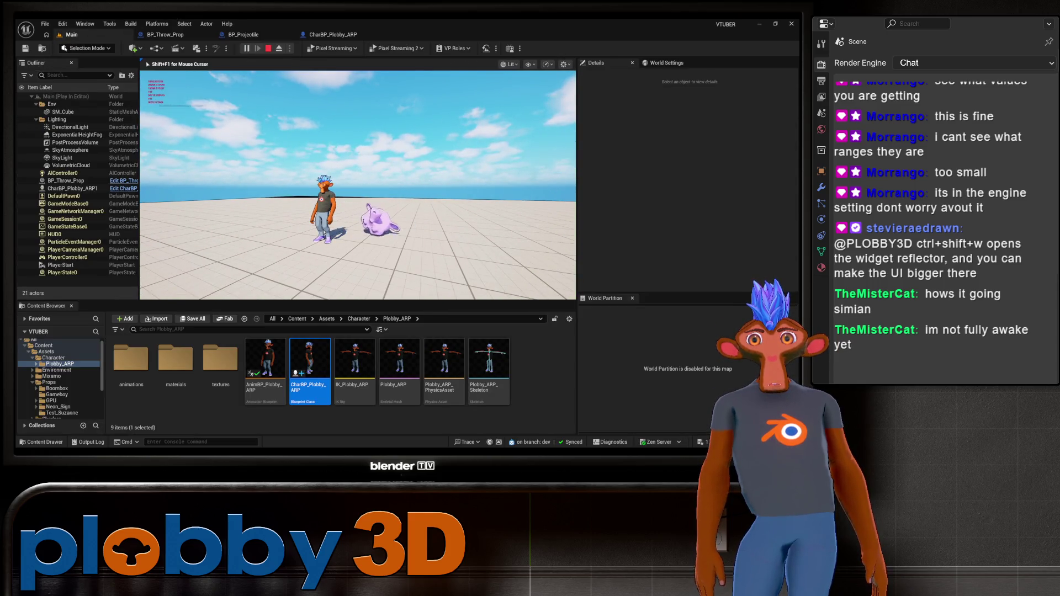
{"action": "key", "text": "Escape"}
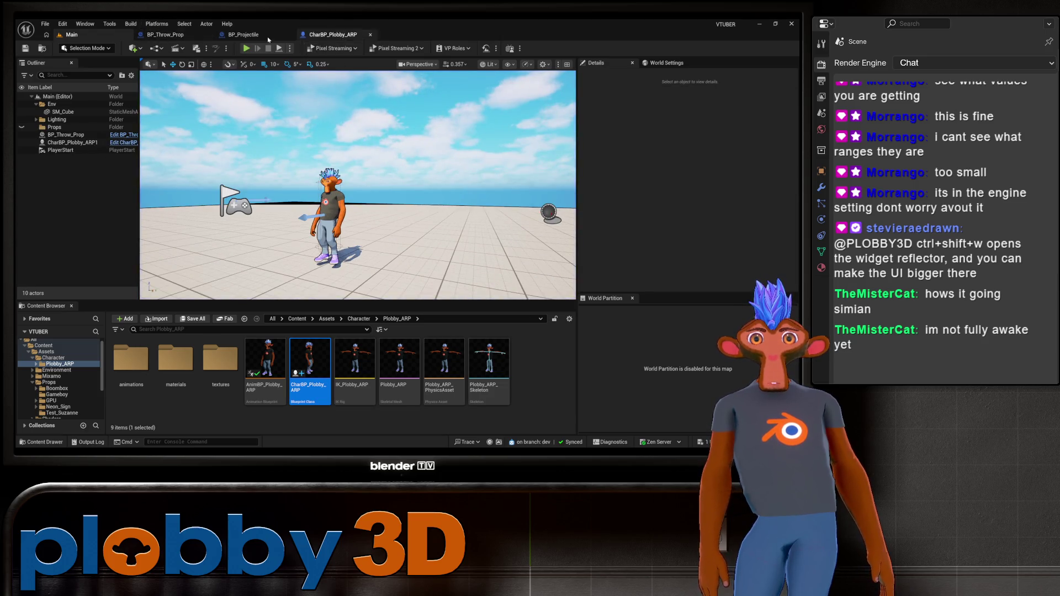
{"action": "left_click", "coordinate": [265, 35]}
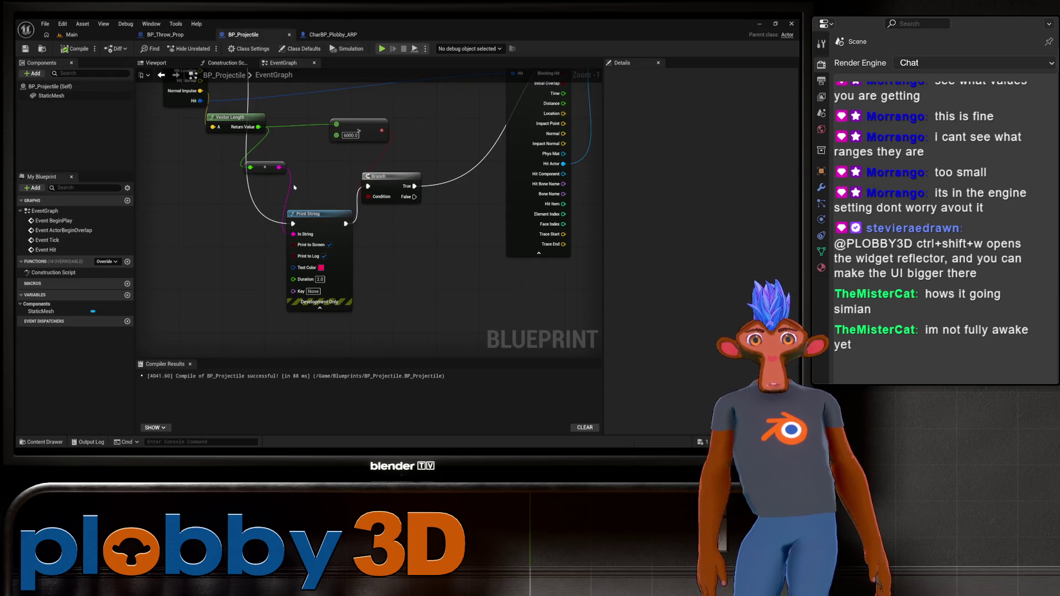
Move Print String aside, break its execution wire from the Branch, and play-test
{"action": "mouse_move", "coordinate": [310, 218]}
{"action": "left_mouse_down"}
{"action": "mouse_move", "coordinate": [354, 182]}
{"action": "mouse_move", "coordinate": [367, 186]}
{"action": "mouse_move", "coordinate": [315, 251]}
{"action": "left_mouse_up"}
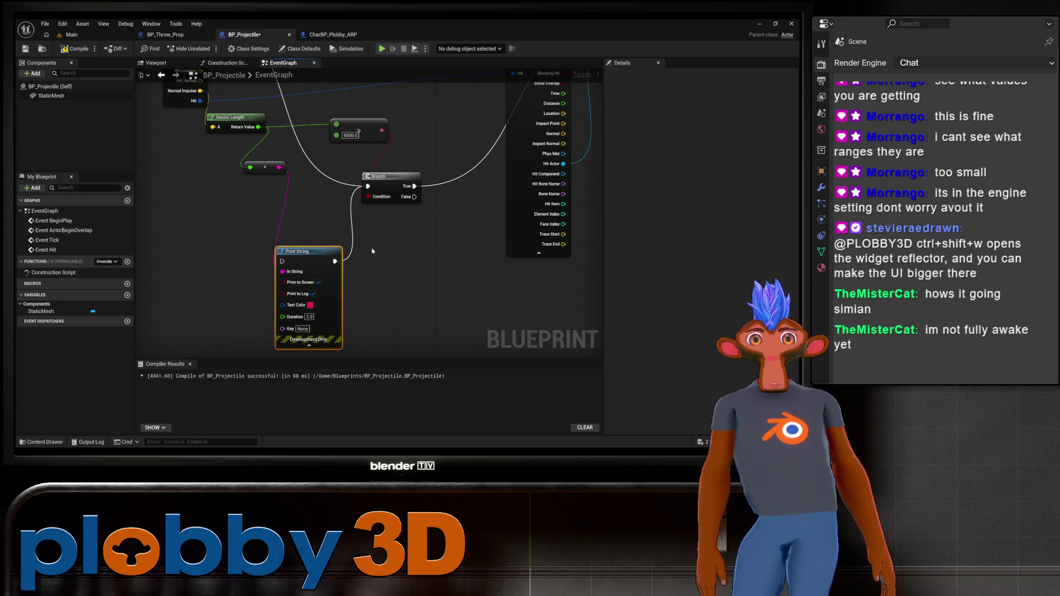
{"action": "left_click", "coordinate": [335, 261], "text": "alt"}
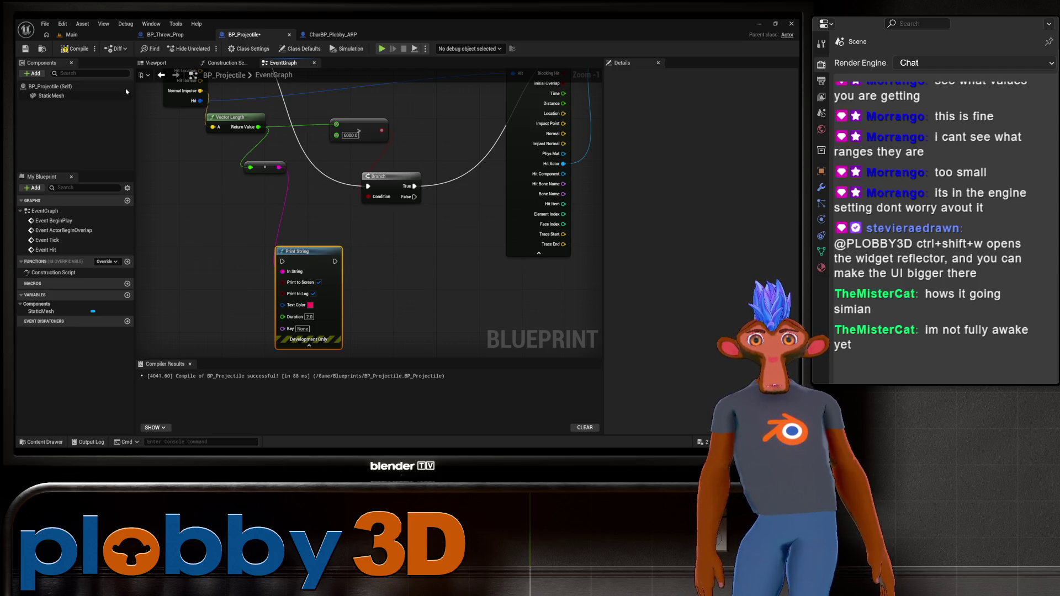
{"action": "left_click", "coordinate": [72, 34]}
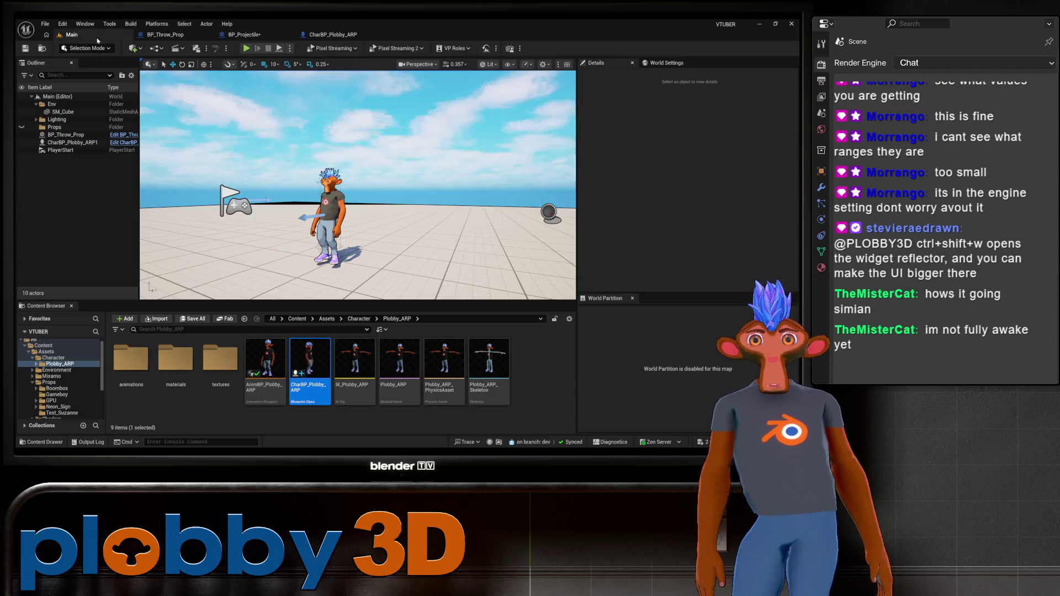
{"action": "left_click", "coordinate": [246, 48]}
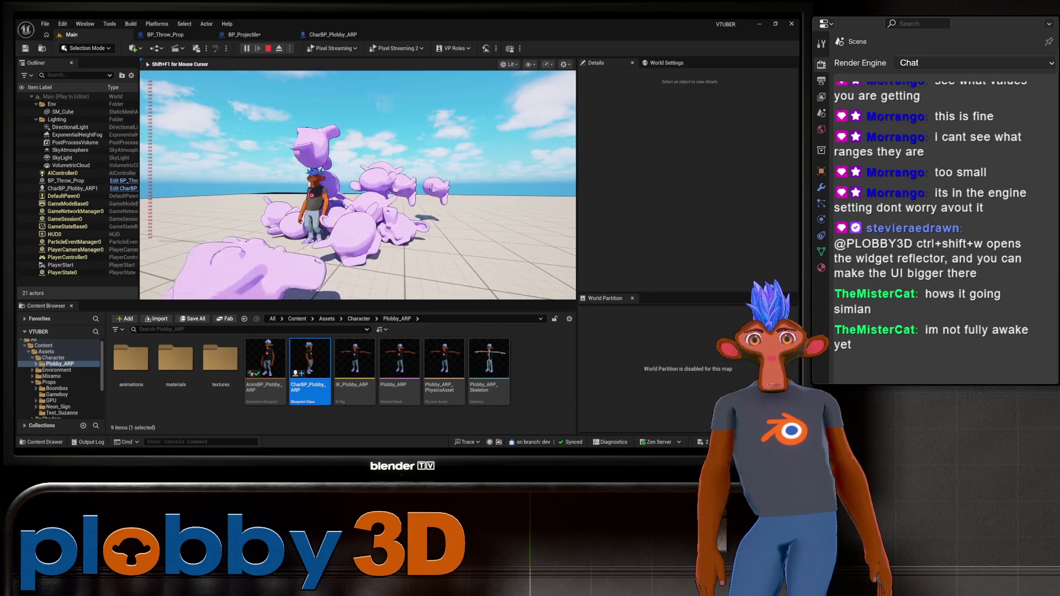
{"action": "key", "text": "Escape"}
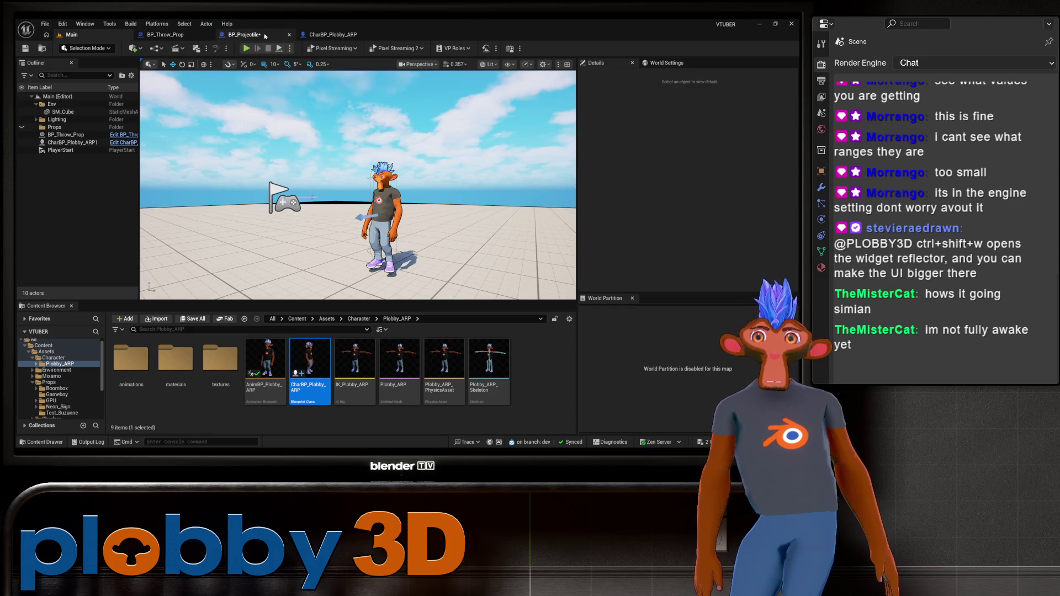
Set the threshold to 9000.0, compile BP_Projectile, and play-test the Main level
{"action": "left_click", "coordinate": [265, 36]}
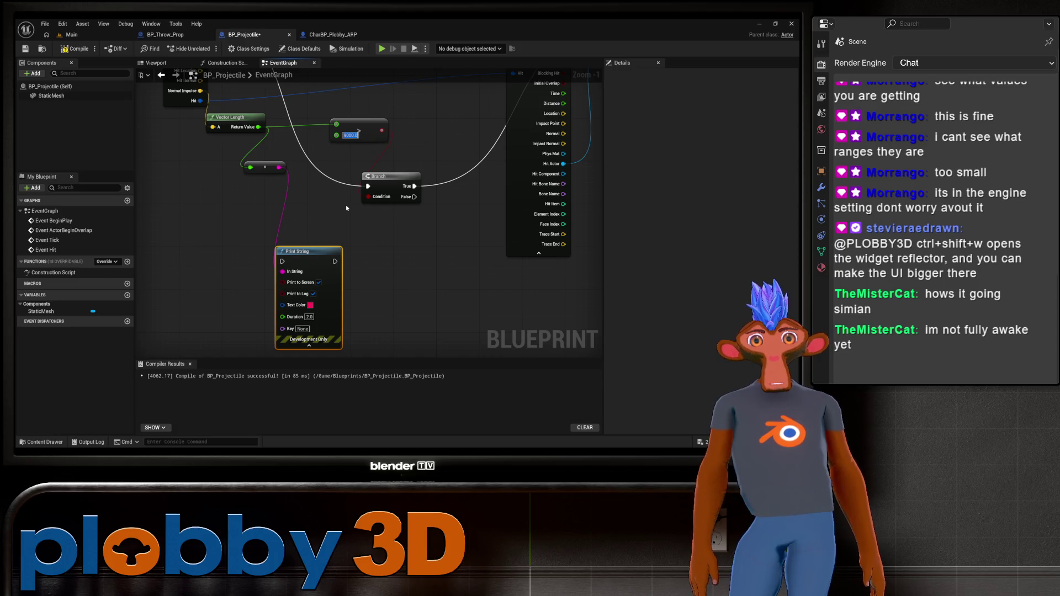
{"action": "left_click", "coordinate": [318, 200]}
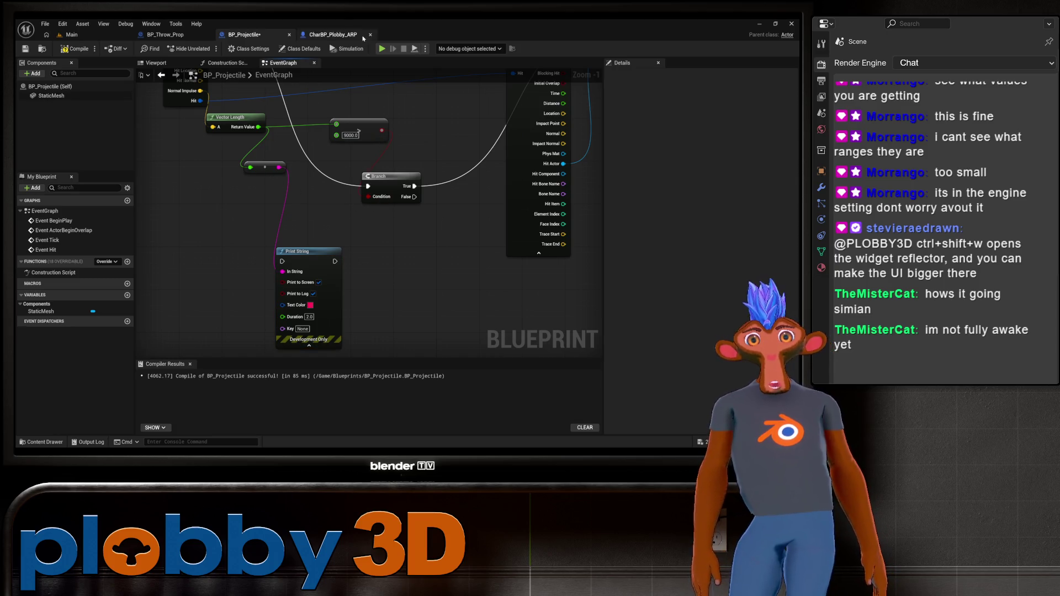
{"action": "left_click", "coordinate": [75, 49]}
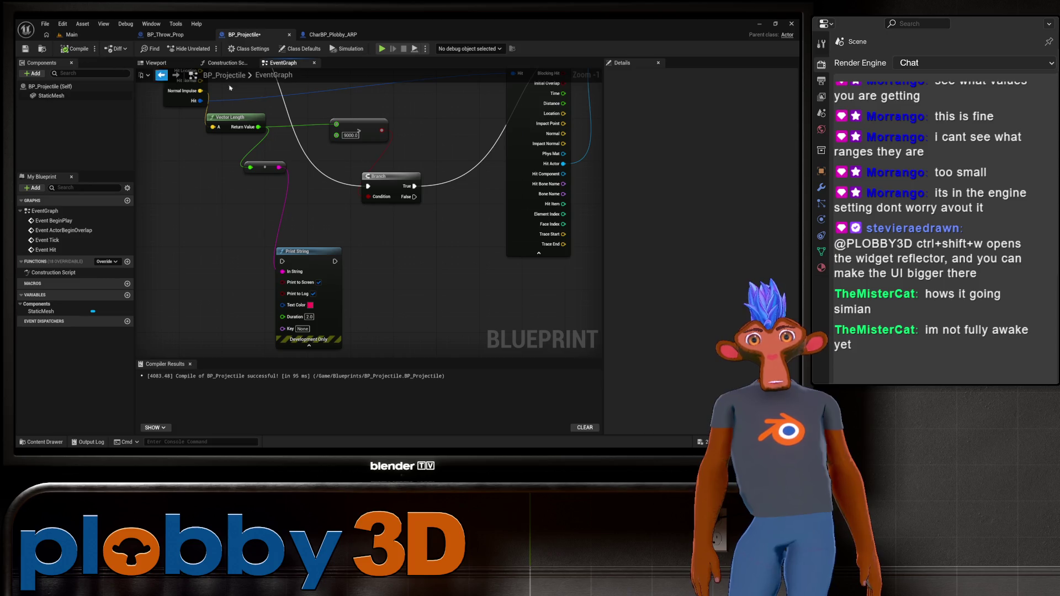
{"action": "left_click", "coordinate": [72, 34]}
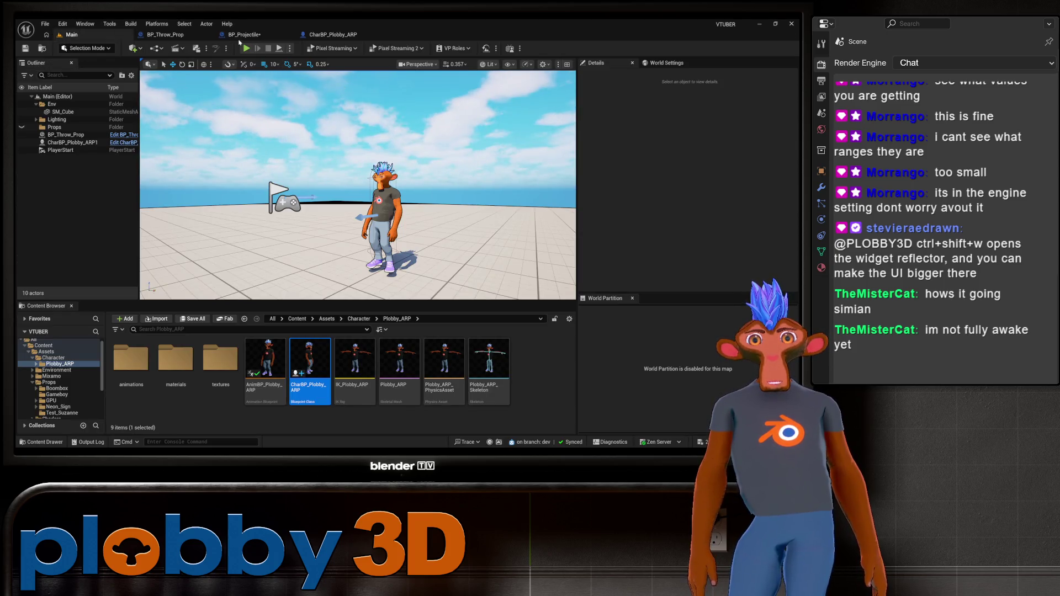
{"action": "left_click", "coordinate": [242, 48]}
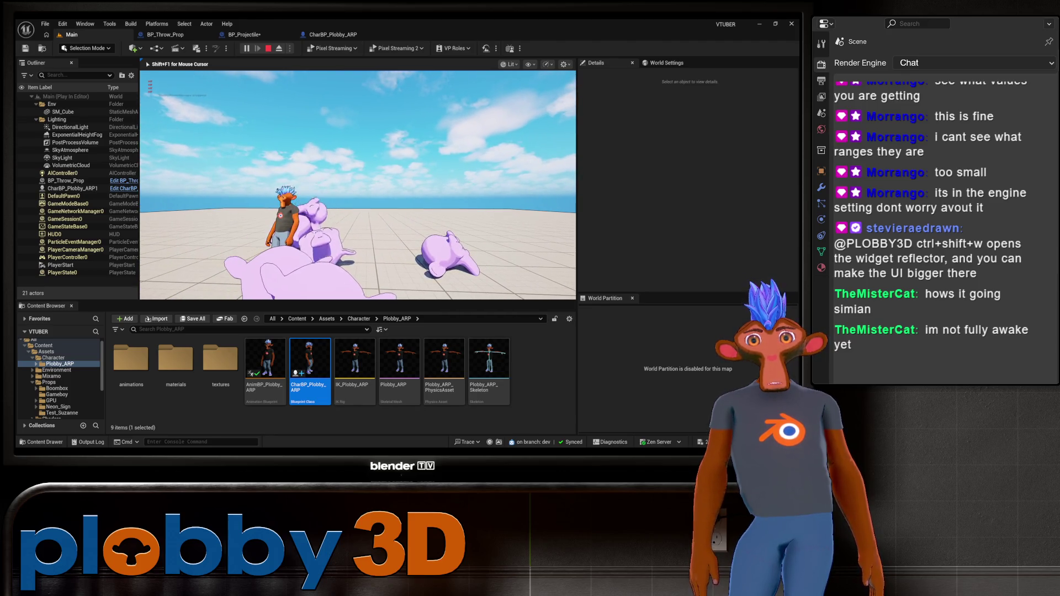
{"action": "key", "text": "Escape"}
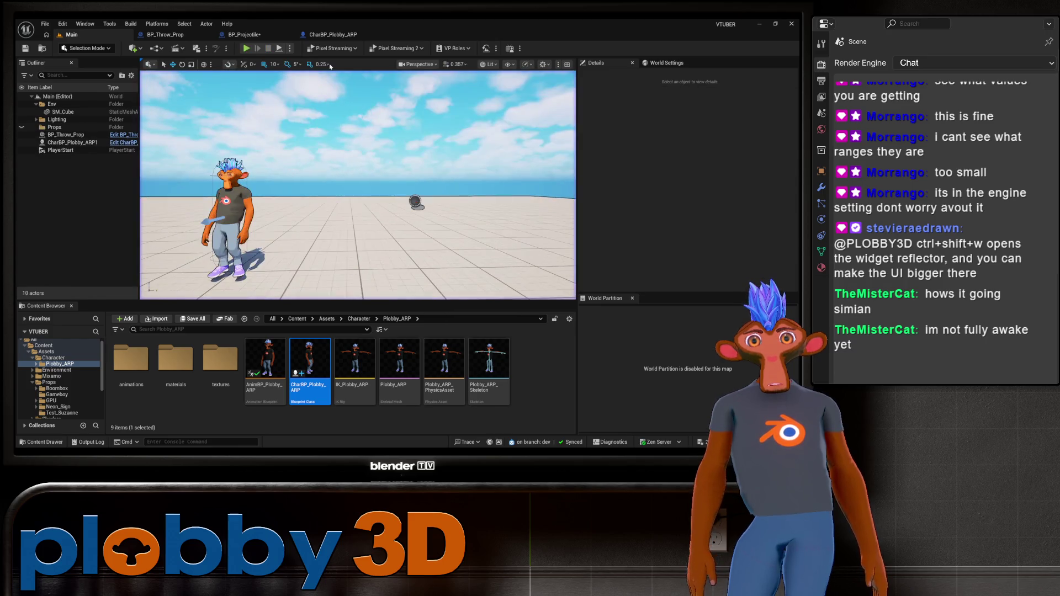
Change BP_Projectile's threshold to 10000.0 and go back to the Main level
{"action": "left_click", "coordinate": [255, 37]}
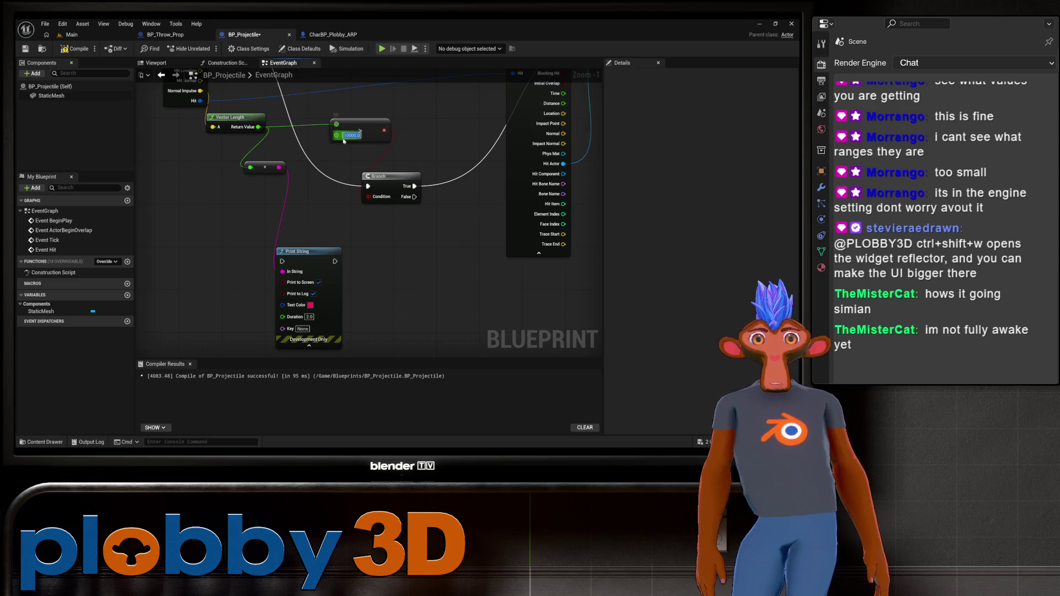
{"action": "left_click", "coordinate": [72, 34]}
Play-test with the 10000 threshold, release the mouse, then view BP_Throw_Prop's event graph
{"action": "left_click", "coordinate": [247, 48]}
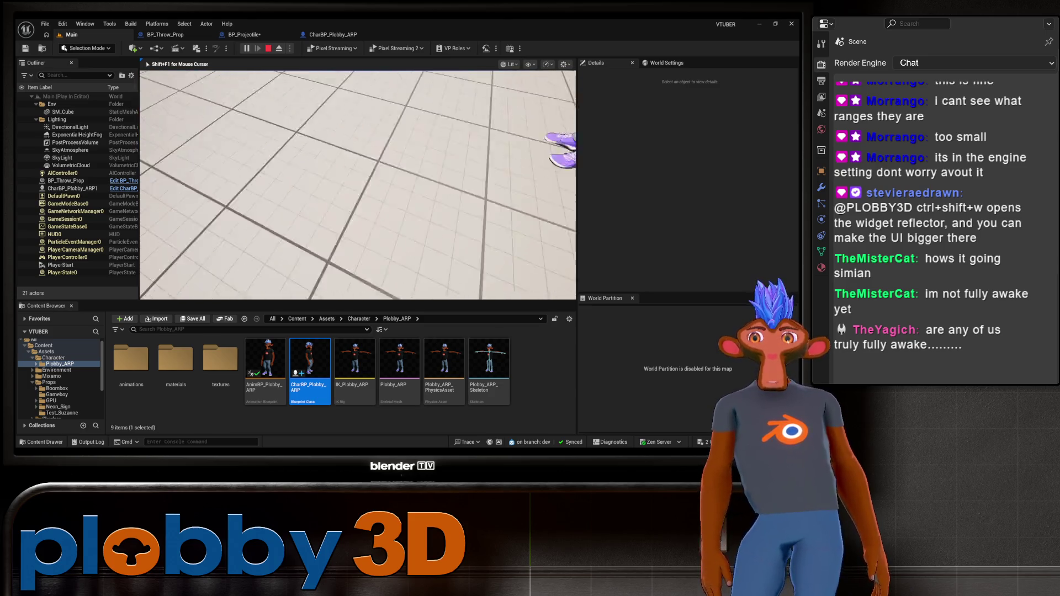
{"action": "key", "text": "shift+F1"}
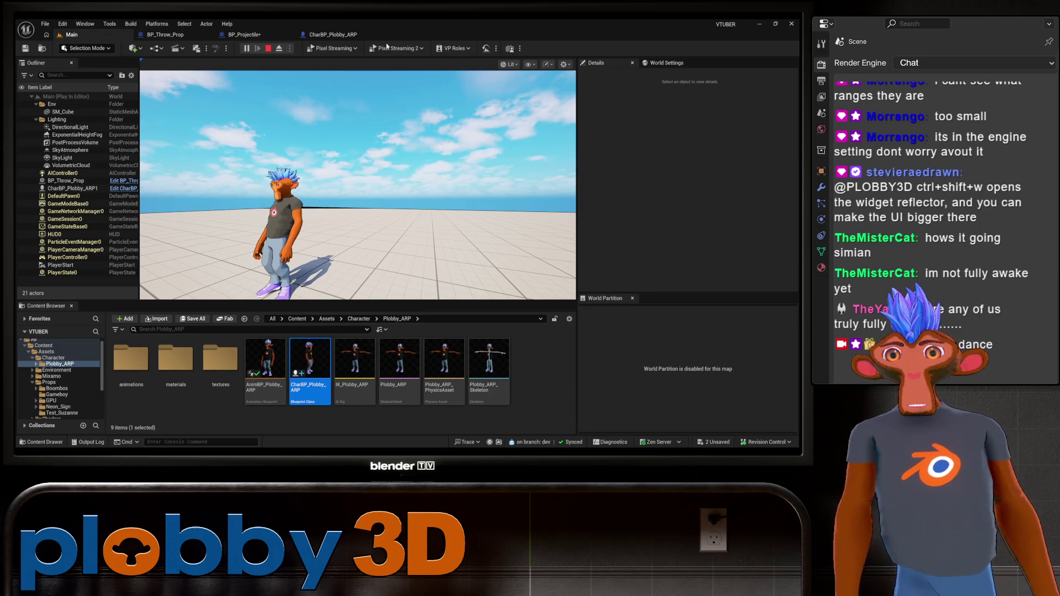
{"action": "left_click", "coordinate": [164, 34]}
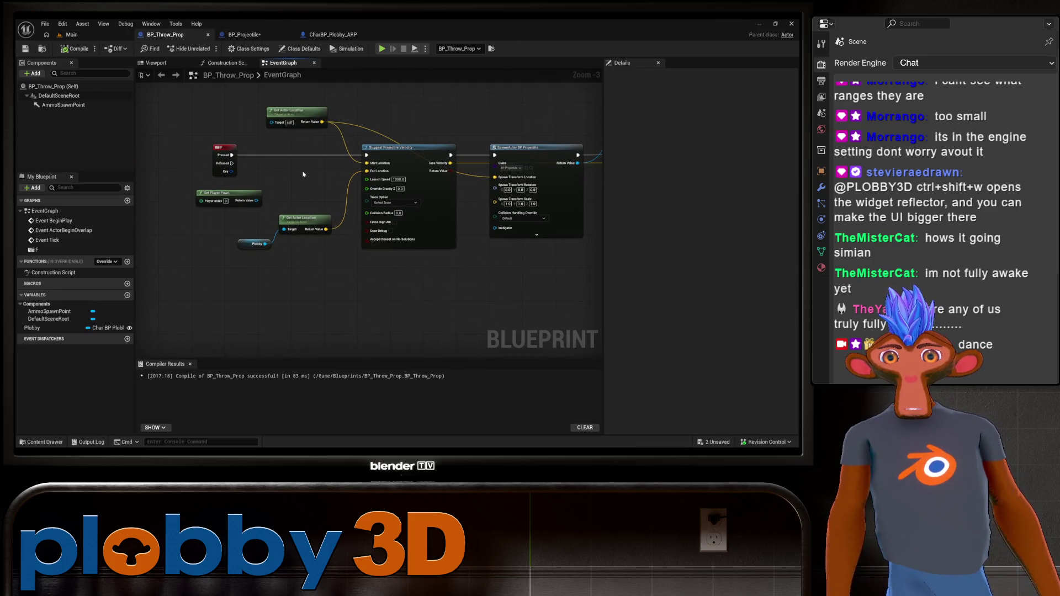
Pan BP_Projectile's graph to review the Event Hit, Print String and Branch nodes
{"action": "left_click", "coordinate": [243, 34]}
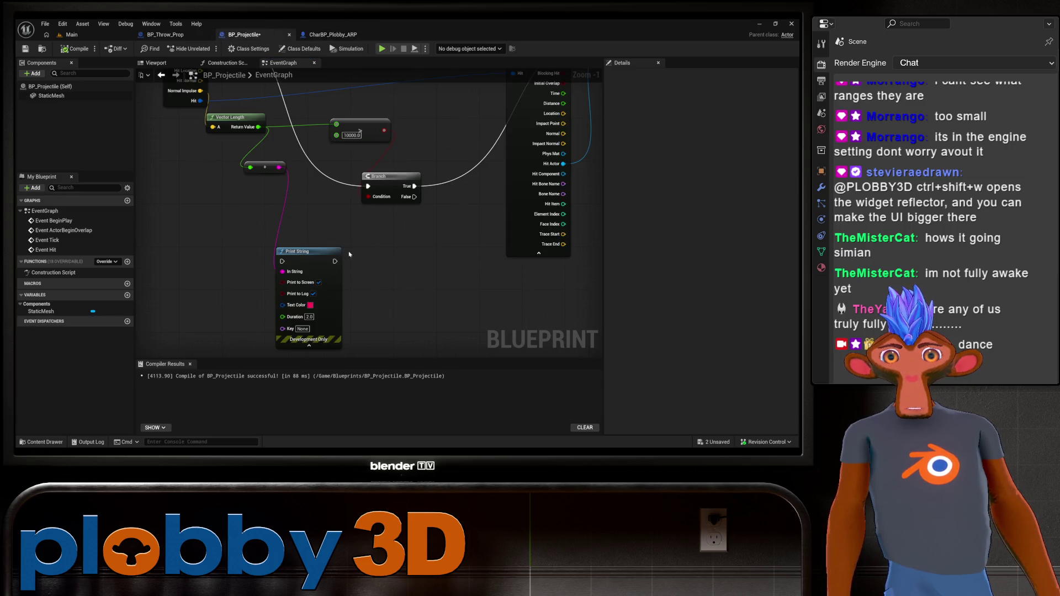
{"action": "left_click_drag", "start_coordinate": [201, 211], "coordinate": [237, 265]}
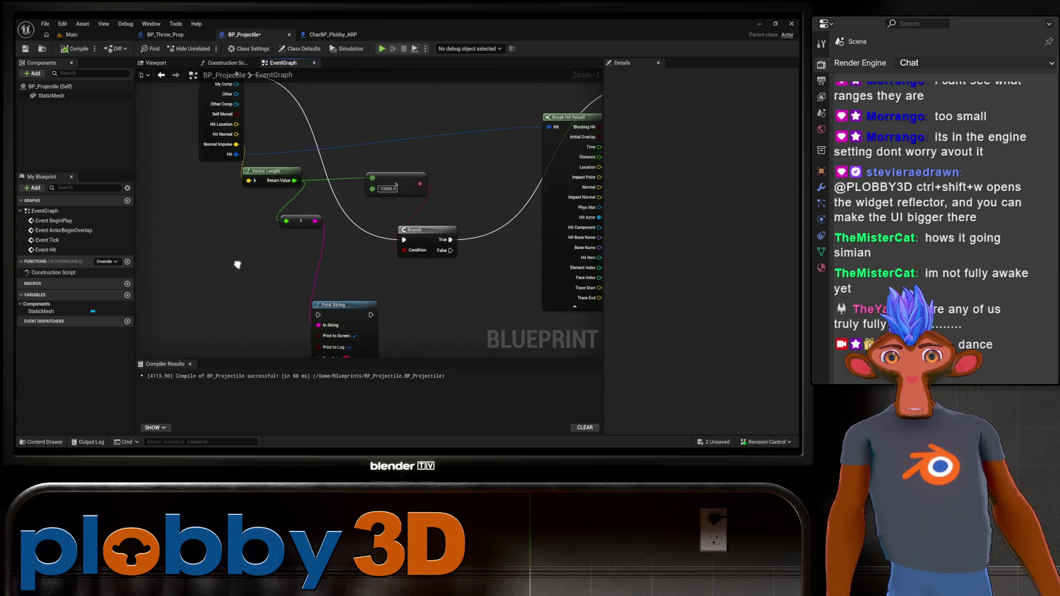
{"action": "left_click", "coordinate": [334, 305]}
{"action": "left_click_drag", "start_coordinate": [333, 305], "coordinate": [277, 330]}
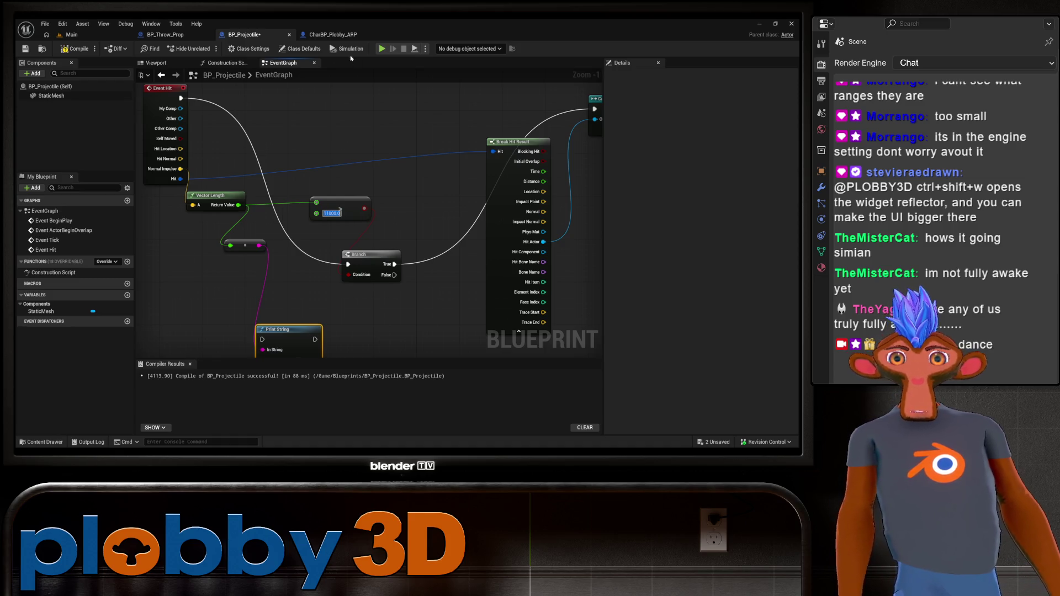
Check the Main, CharBP_Plobby_ARP and BP_Throw_Prop tabs, then recompile BP_Projectile
{"action": "left_click", "coordinate": [70, 37]}
{"action": "left_click", "coordinate": [318, 34]}
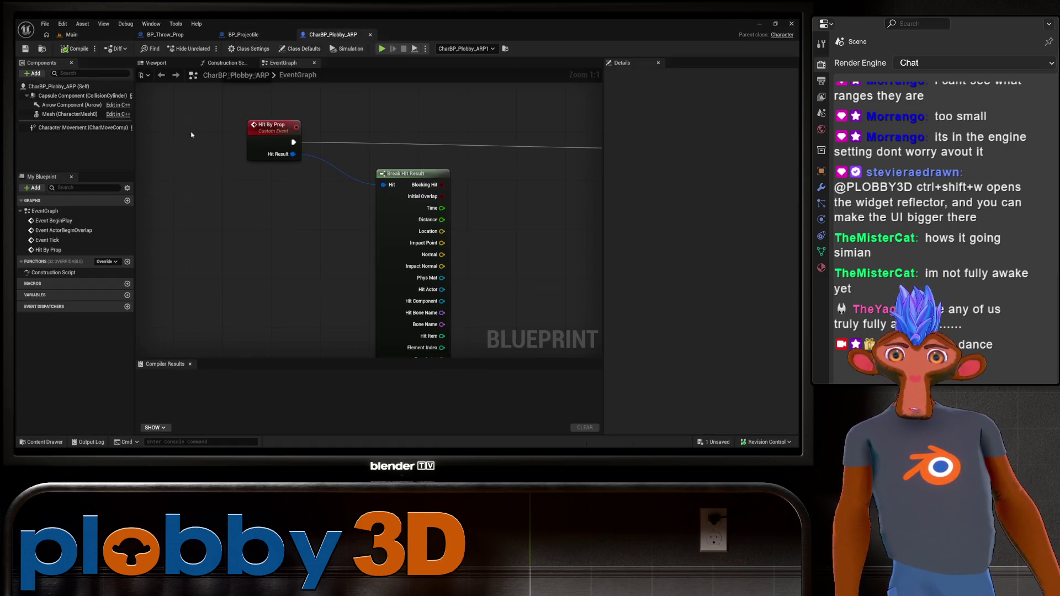
{"action": "left_click", "coordinate": [70, 35]}
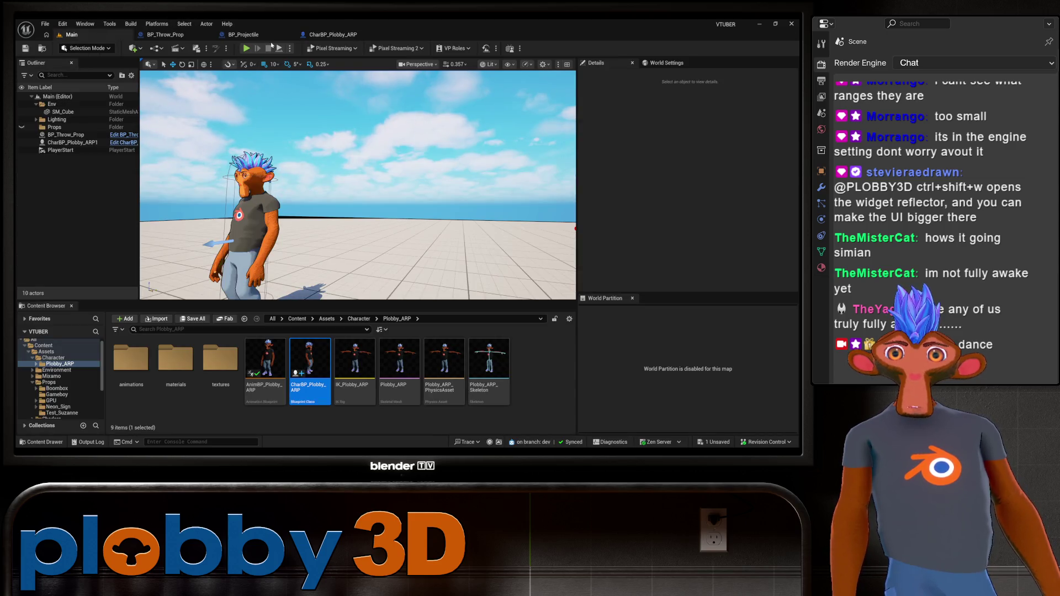
{"action": "left_click", "coordinate": [166, 35]}
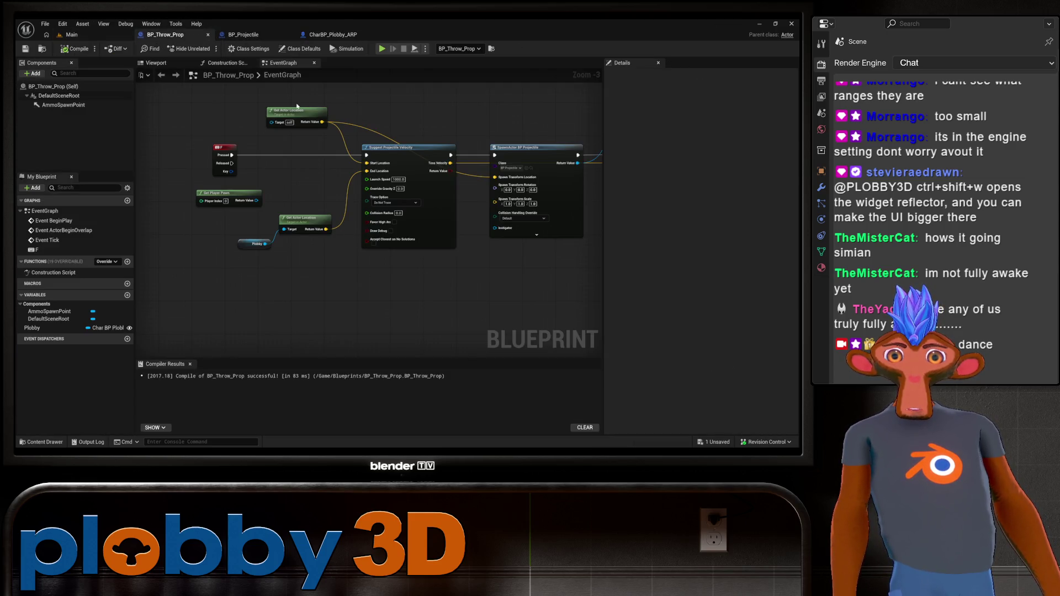
{"action": "left_click", "coordinate": [240, 35]}
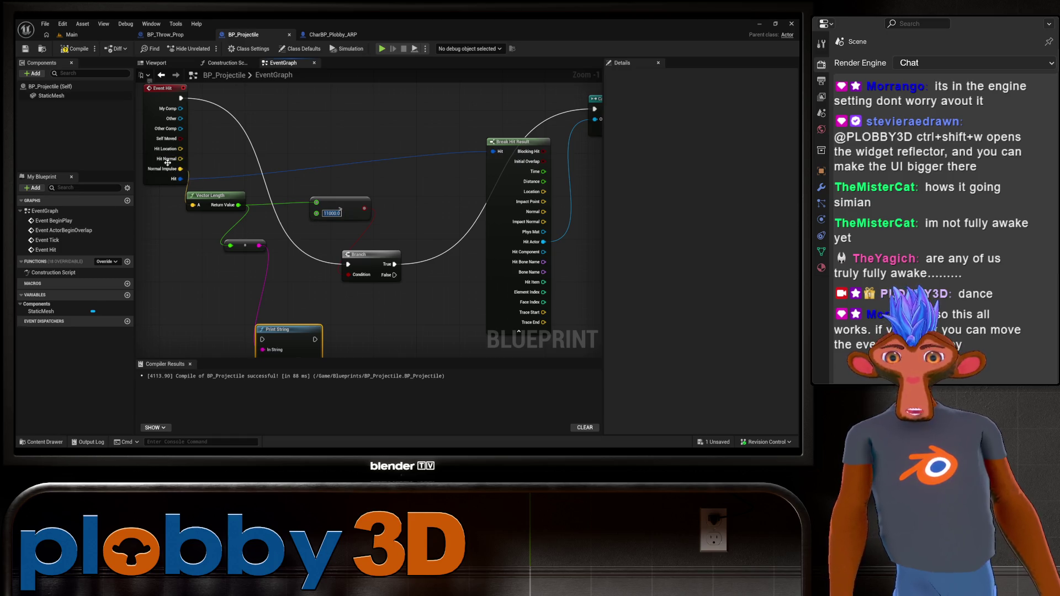
{"action": "scroll", "coordinate": [313, 123], "scroll_direction": "down", "scroll_amount": 2}
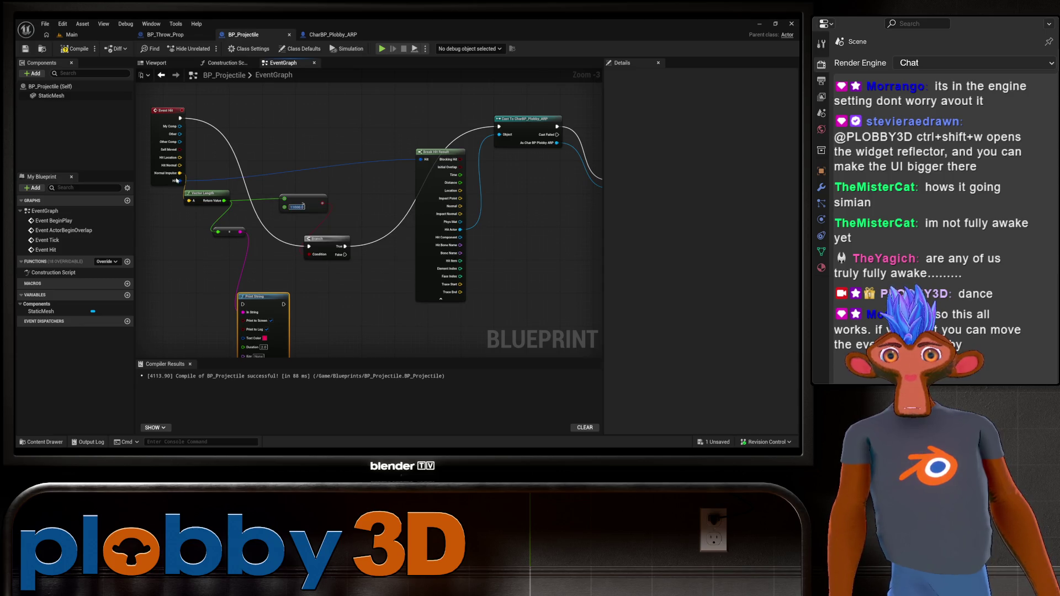
{"action": "left_click", "coordinate": [76, 52]}
Play-test the Main level briefly, then view CharBP_Plobby_ARP's event graph
{"action": "left_click", "coordinate": [70, 34]}
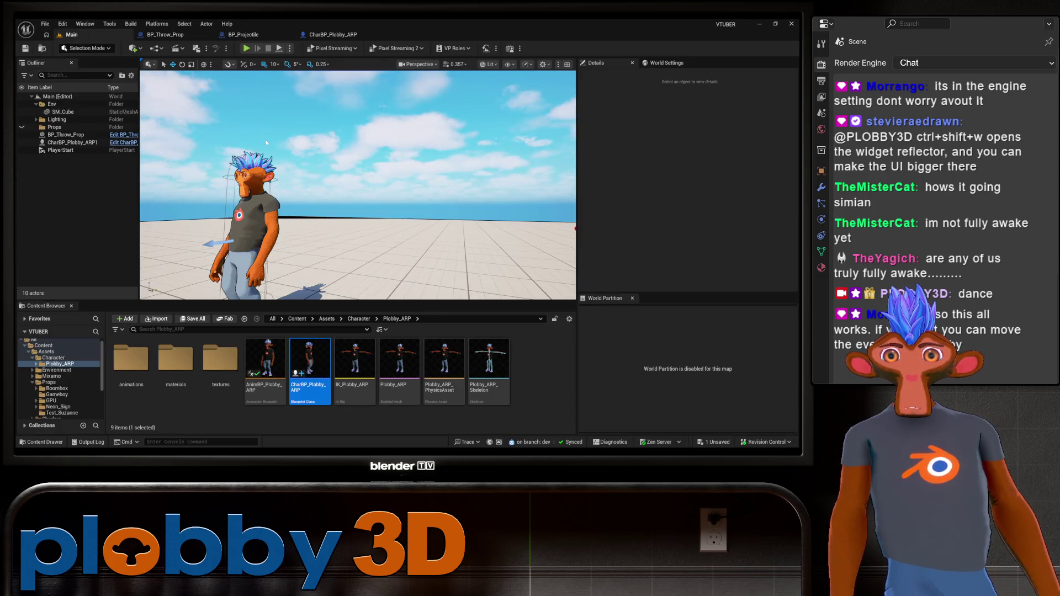
{"action": "left_click", "coordinate": [245, 49]}
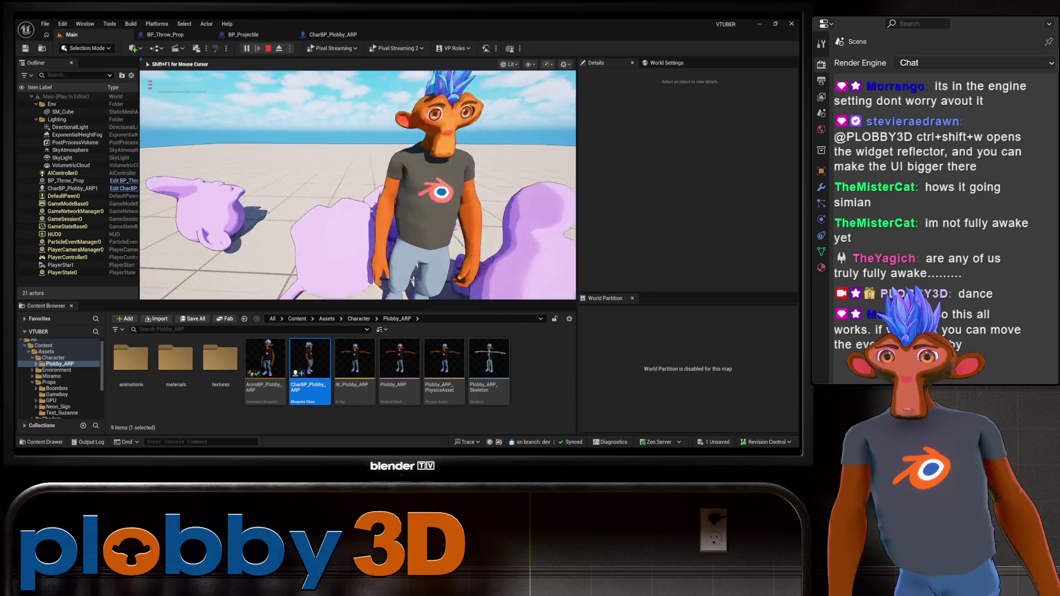
{"action": "key", "text": "Escape"}
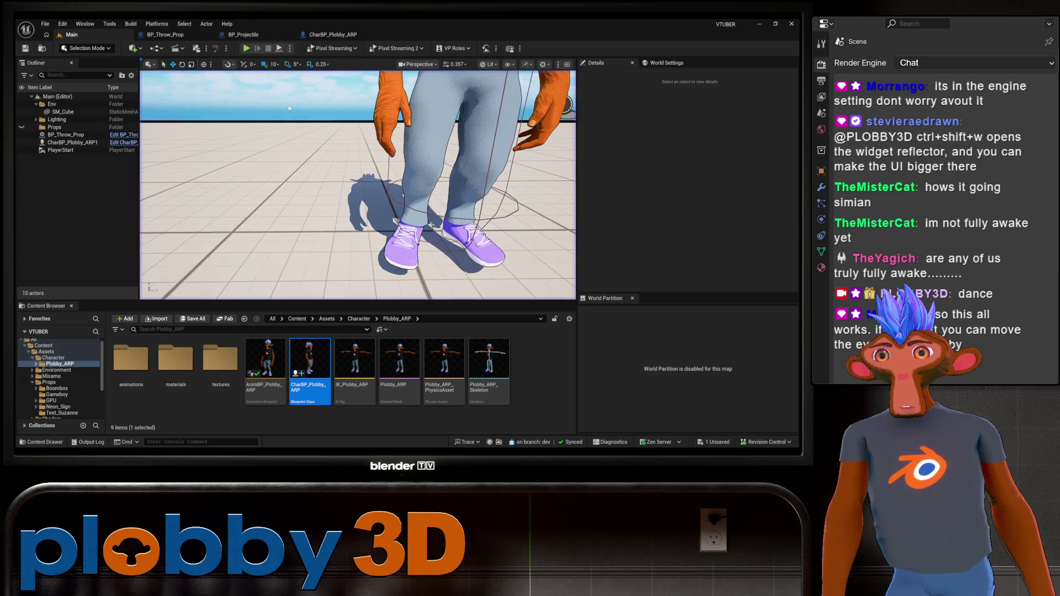
{"action": "left_click", "coordinate": [326, 34]}
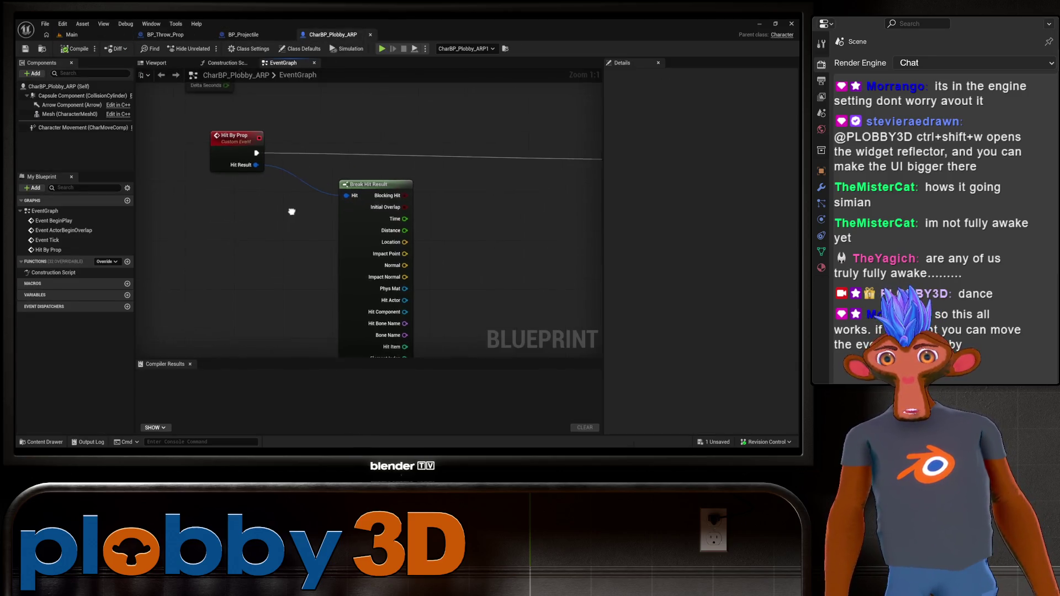
{"action": "scroll", "coordinate": [291, 211], "scroll_direction": "down", "scroll_amount": 3}
{"action": "left_click_drag", "start_coordinate": [227, 224], "coordinate": [284, 230]}
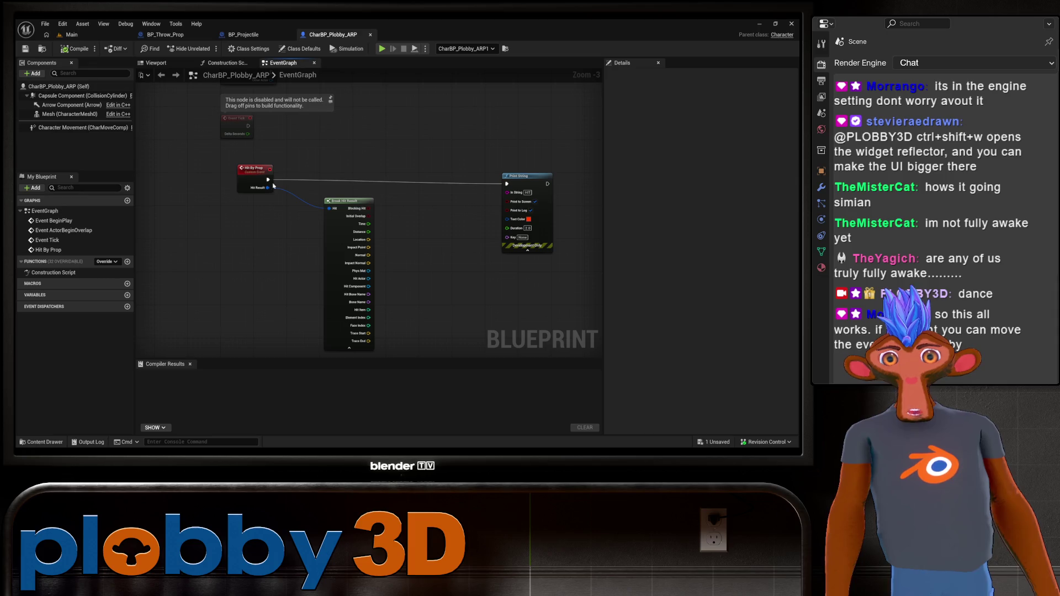
{"action": "mouse_move", "coordinate": [269, 172]}
{"action": "left_mouse_down"}
{"action": "mouse_move", "coordinate": [239, 161]}
{"action": "mouse_move", "coordinate": [280, 168]}
{"action": "mouse_move", "coordinate": [276, 184]}
{"action": "left_mouse_up"}
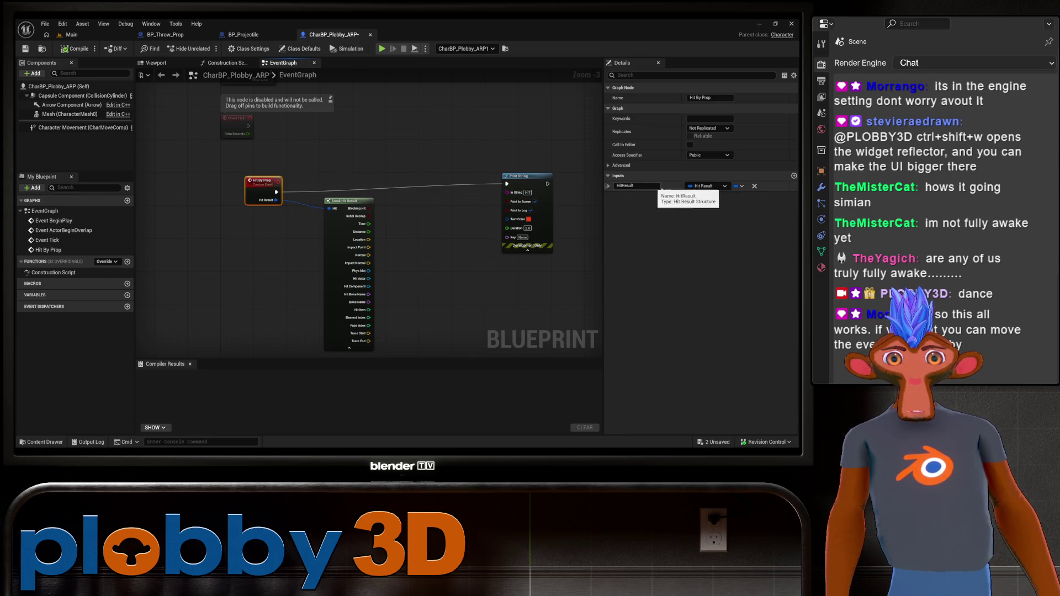
{"action": "left_click", "coordinate": [706, 186]}
{"action": "key", "text": "Escape"}
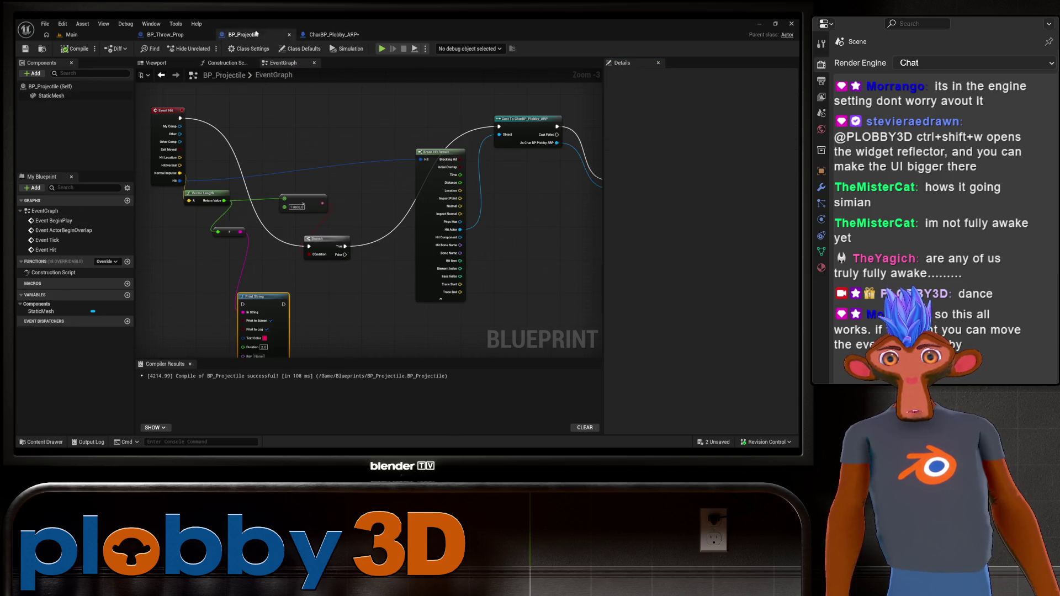
{"action": "left_click", "coordinate": [268, 185]}
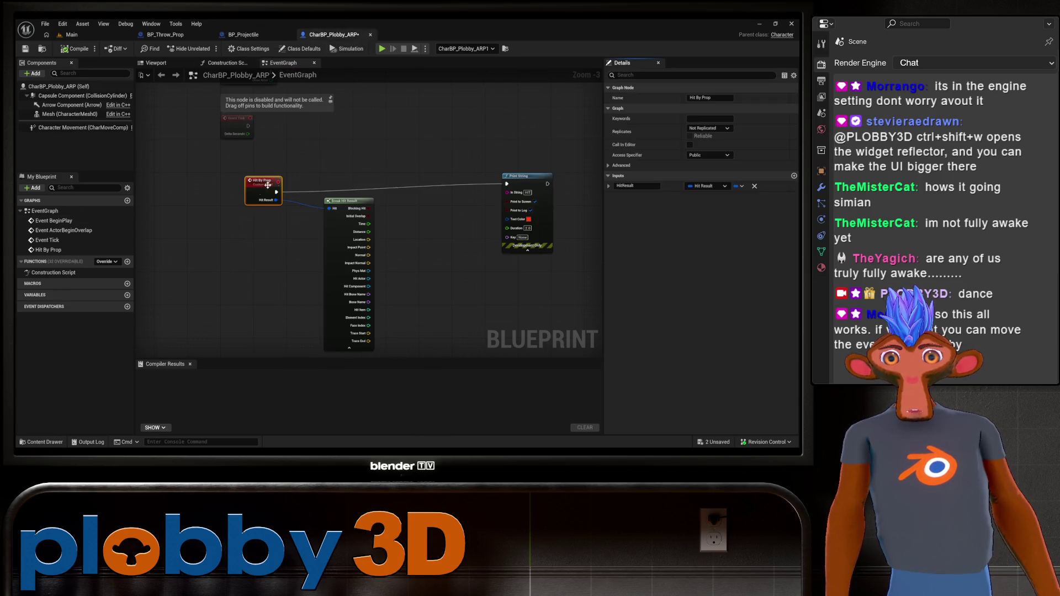
{"action": "right_click", "coordinate": [458, 242]}
{"action": "key", "text": "Escape"}
{"action": "scroll", "coordinate": [225, 214], "scroll_direction": "down", "scroll_amount": 2}
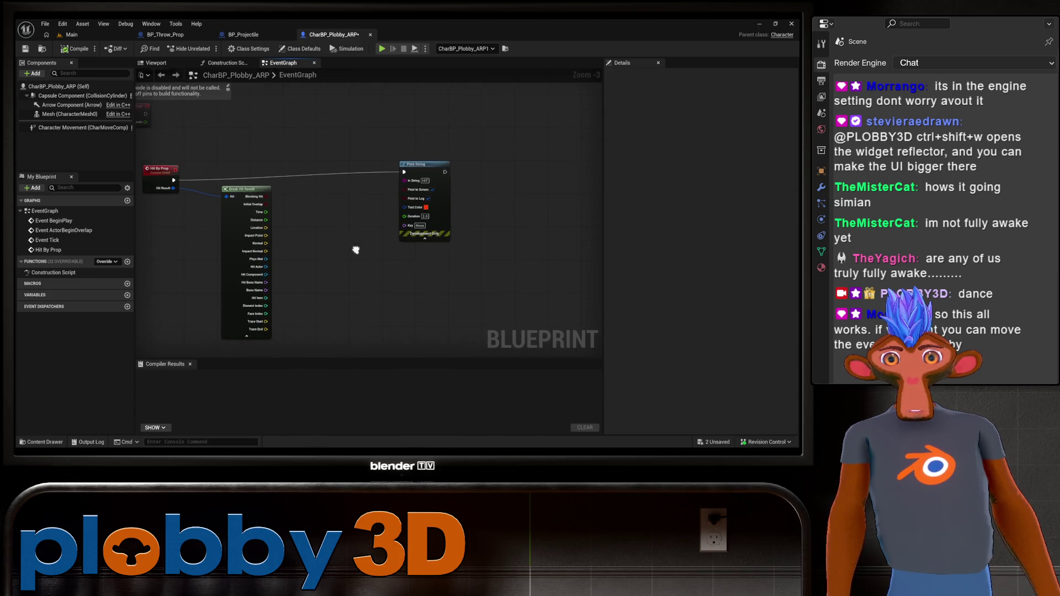
{"action": "scroll", "coordinate": [232, 188], "scroll_direction": "up", "scroll_amount": 5}
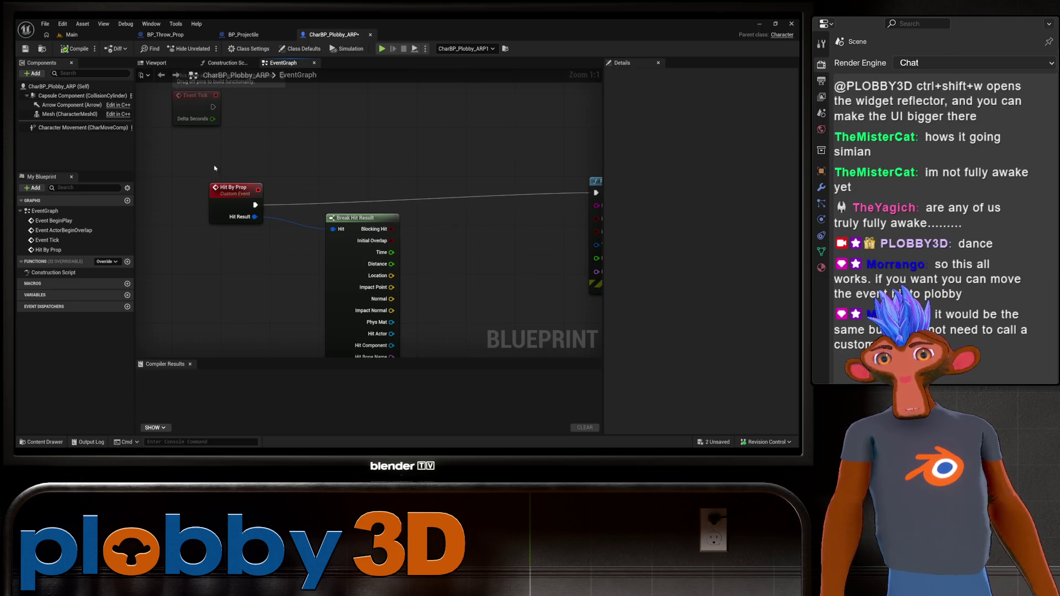
{"action": "left_click_drag", "start_coordinate": [246, 244], "coordinate": [226, 252]}
{"action": "type", "text": "even hi"}
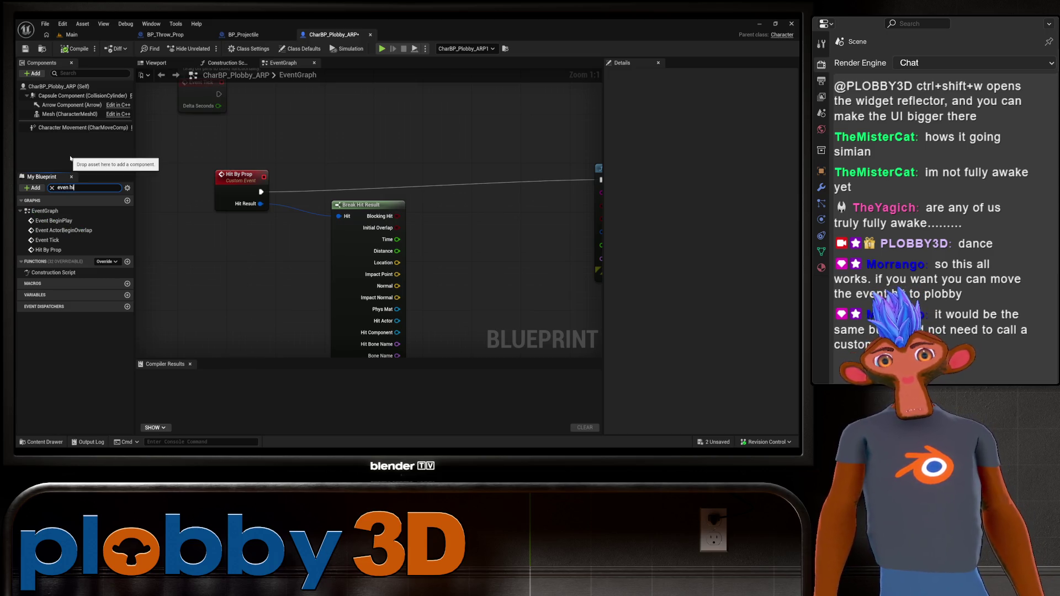
Show CharBP_Plobby_ARP's Class Defaults, search them for hit-event settings, then clear and scroll through
{"action": "type", "text": "t"}
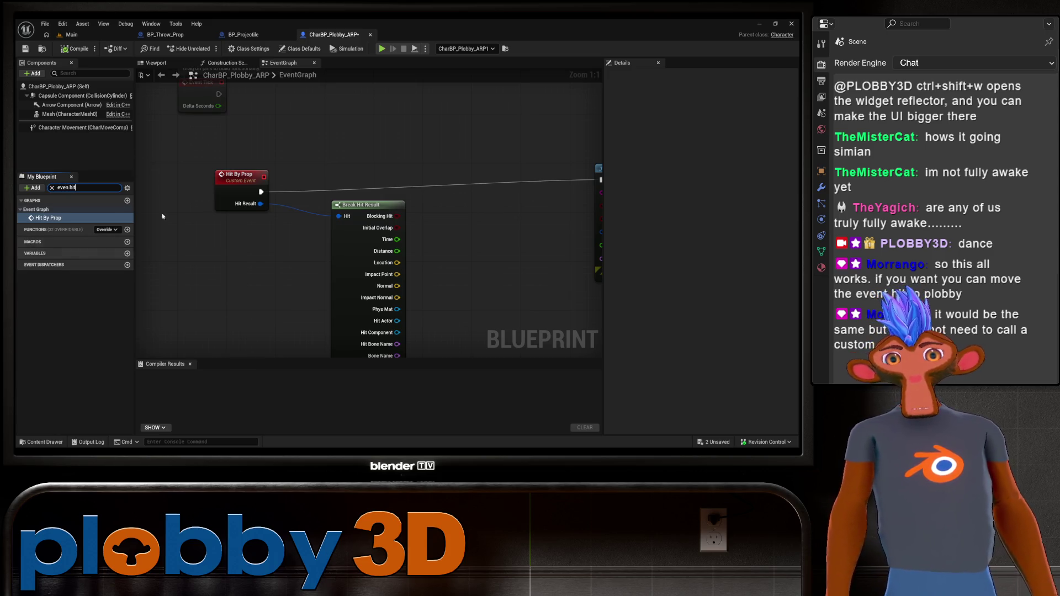
{"action": "left_click", "coordinate": [66, 88]}
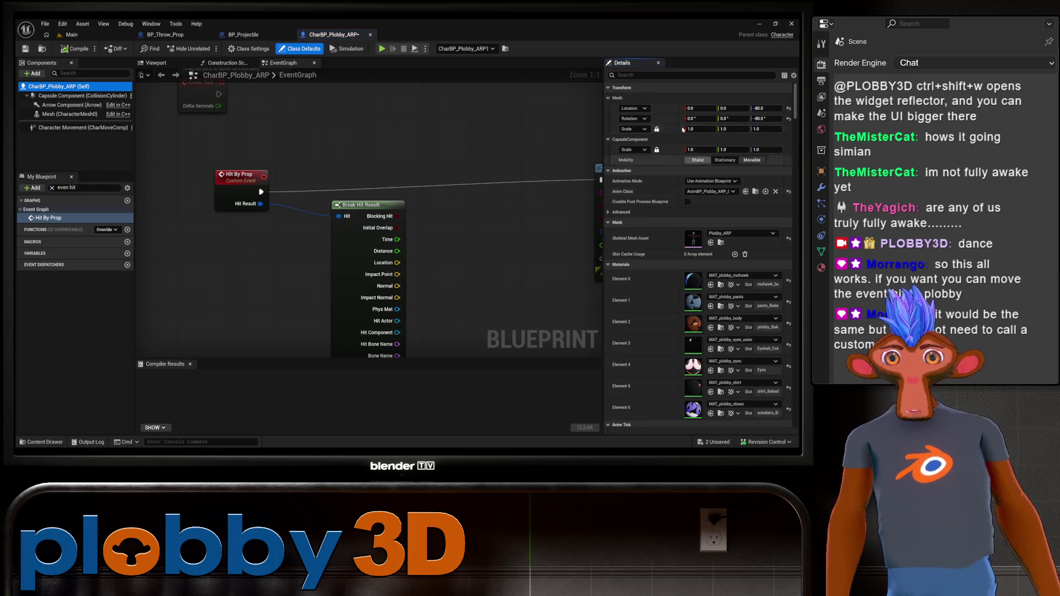
{"action": "scroll", "coordinate": [712, 318], "scroll_direction": "down", "scroll_amount": 5}
{"action": "scroll", "coordinate": [712, 318], "scroll_direction": "down", "scroll_amount": 10}
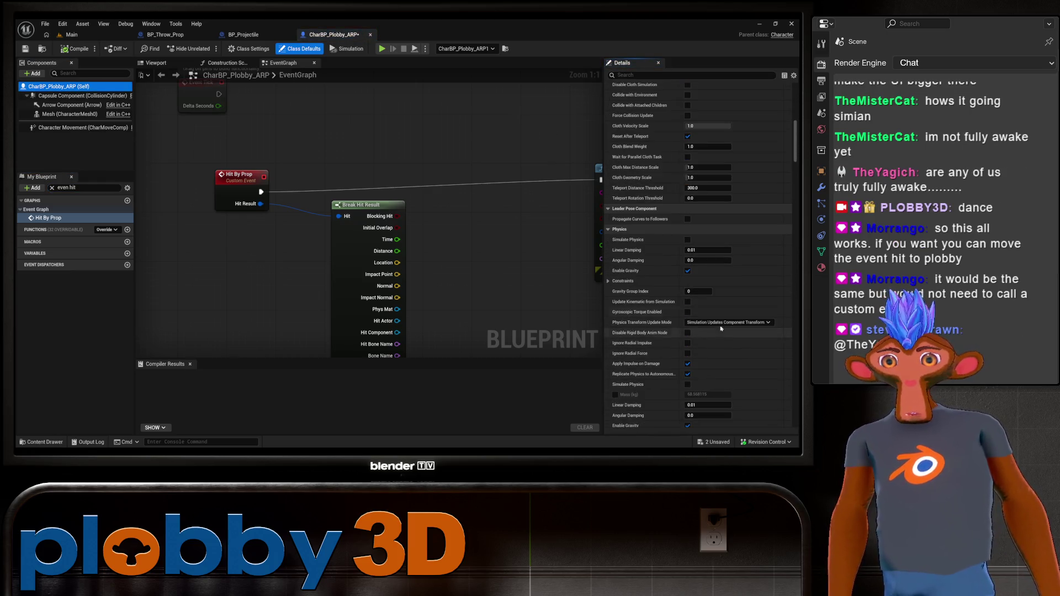
{"action": "left_click", "coordinate": [696, 75]}
{"action": "type", "text": "event hit"}
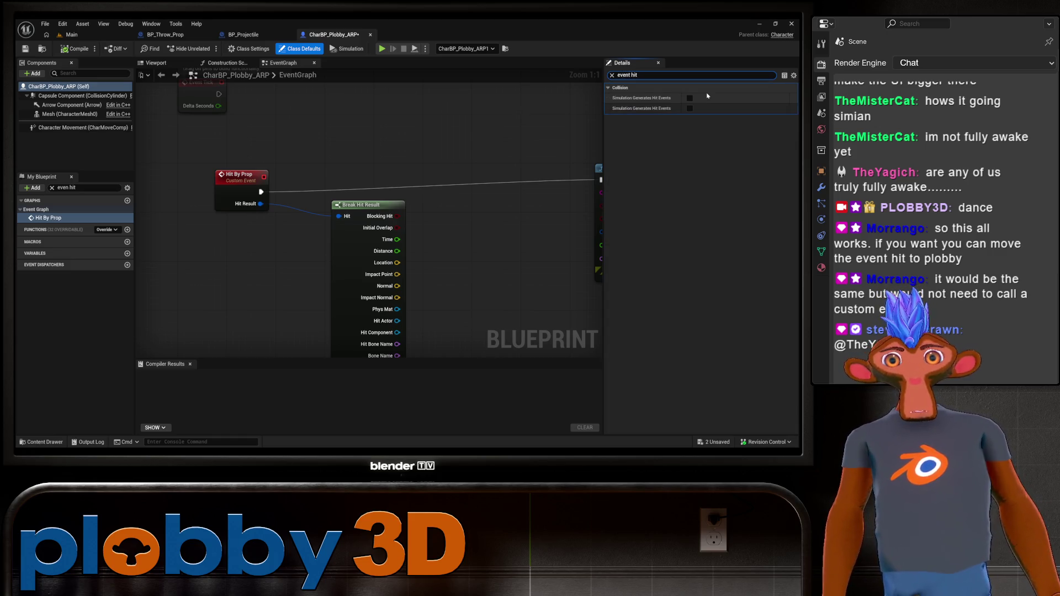
{"action": "key", "text": "Escape"}
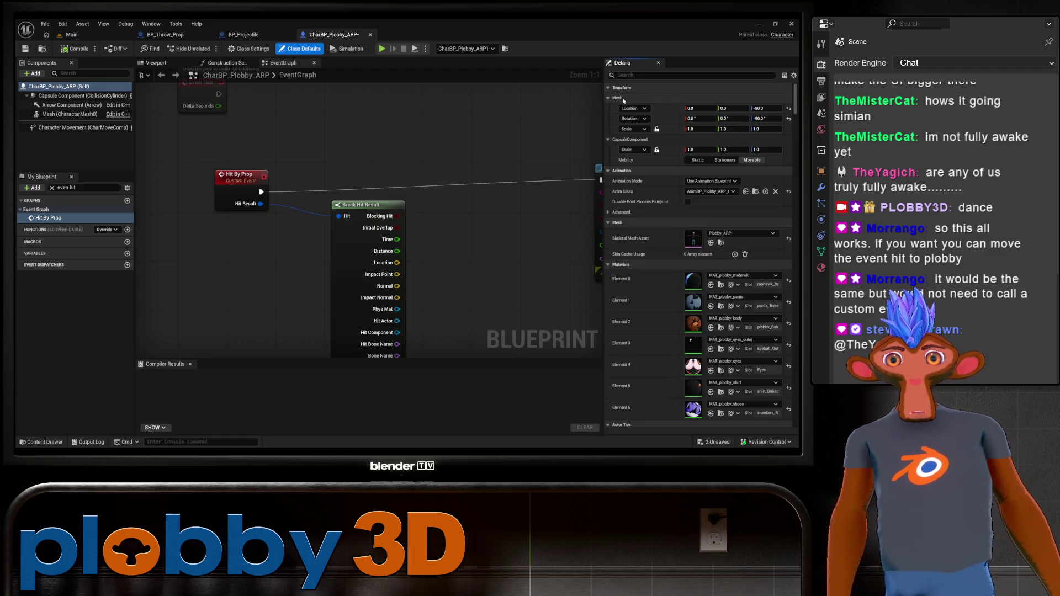
{"action": "scroll", "coordinate": [665, 365], "scroll_direction": "down", "scroll_amount": 5}
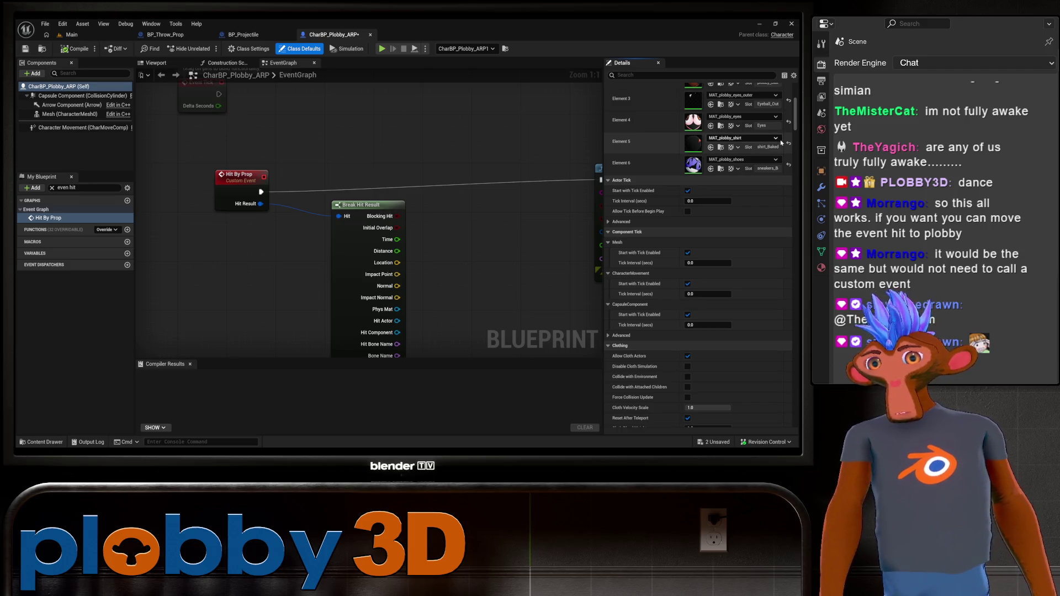
{"action": "scroll", "coordinate": [767, 408], "scroll_direction": "down", "scroll_amount": 10}
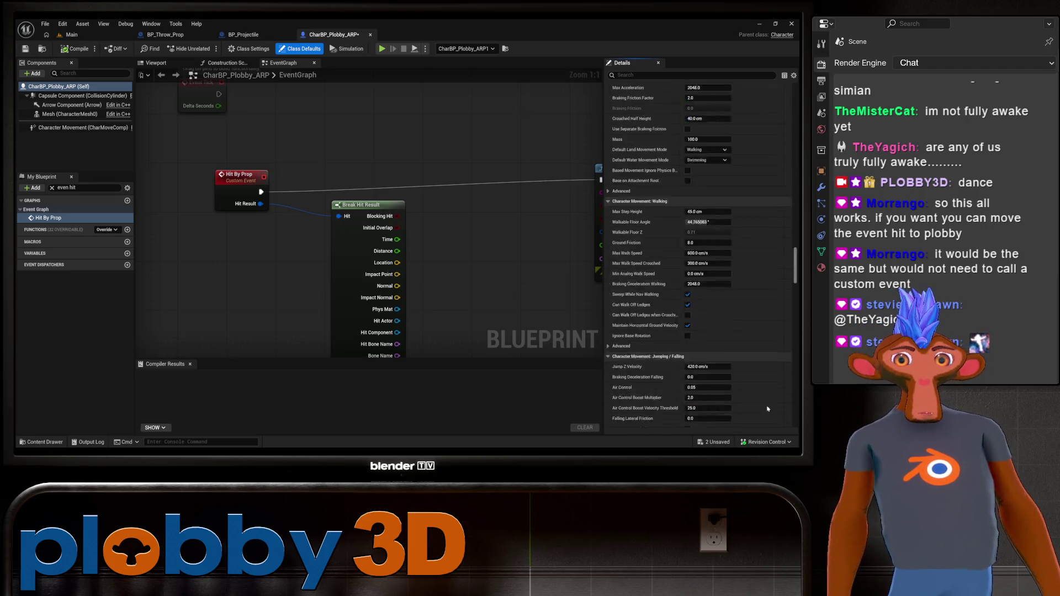
{"action": "scroll", "coordinate": [767, 408], "scroll_direction": "down", "scroll_amount": 15}
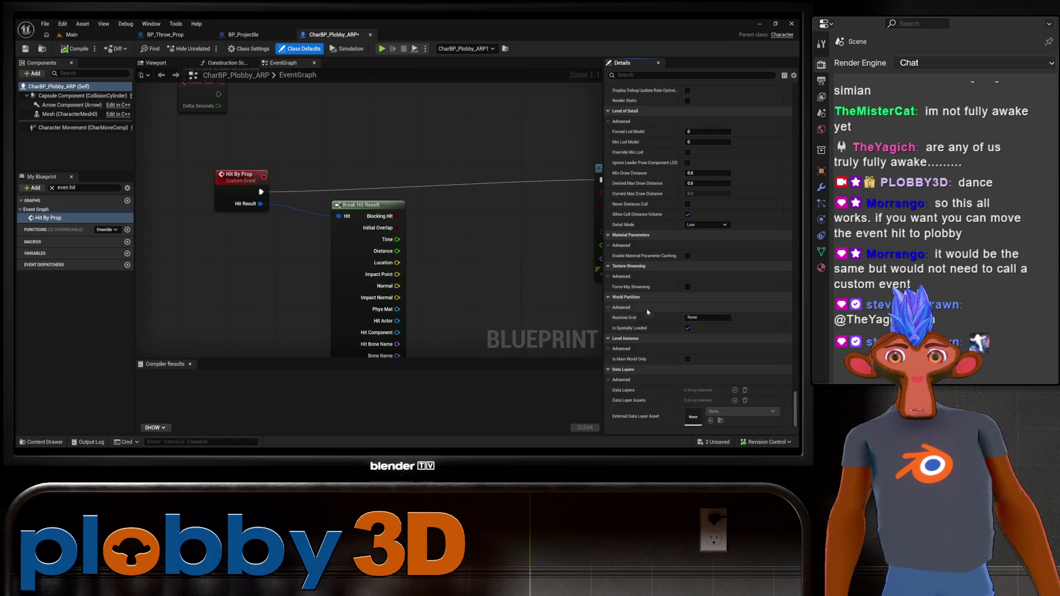